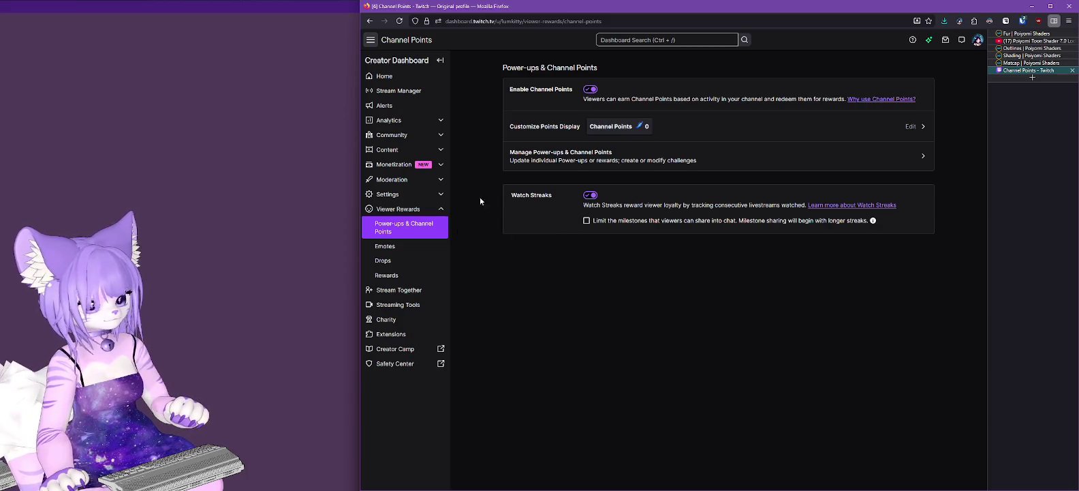
Close the Firefox Twitch Channel Points dashboard so VNyan is showing
left_click(1070, 7)
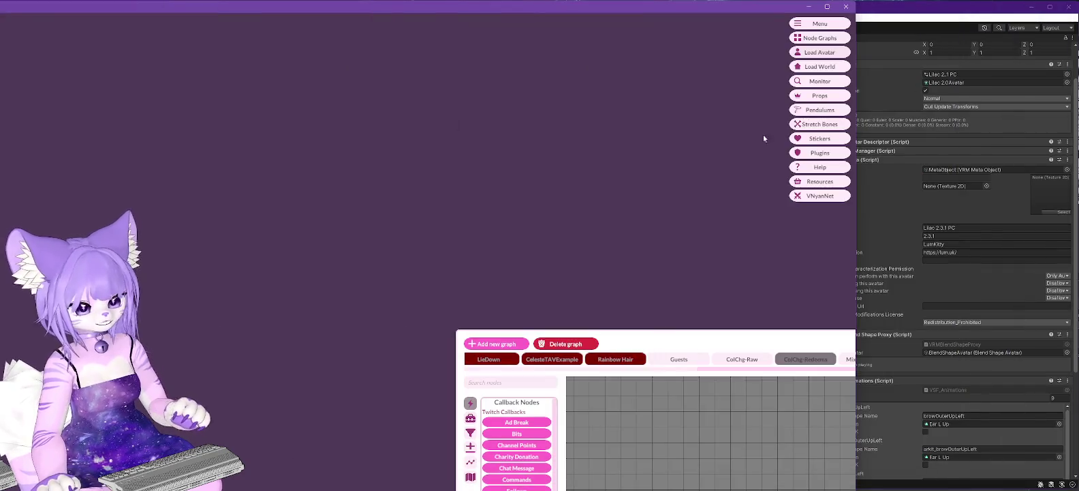
Move the Node Graphs window to the upper left, widen it, and frame the ColChg-Redeems graph
mouse_move(741, 341)
left_mouse_down()
mouse_move(576, 204)
mouse_move(458, 31)
mouse_move(407, 24)
mouse_move(269, 39)
left_mouse_up()
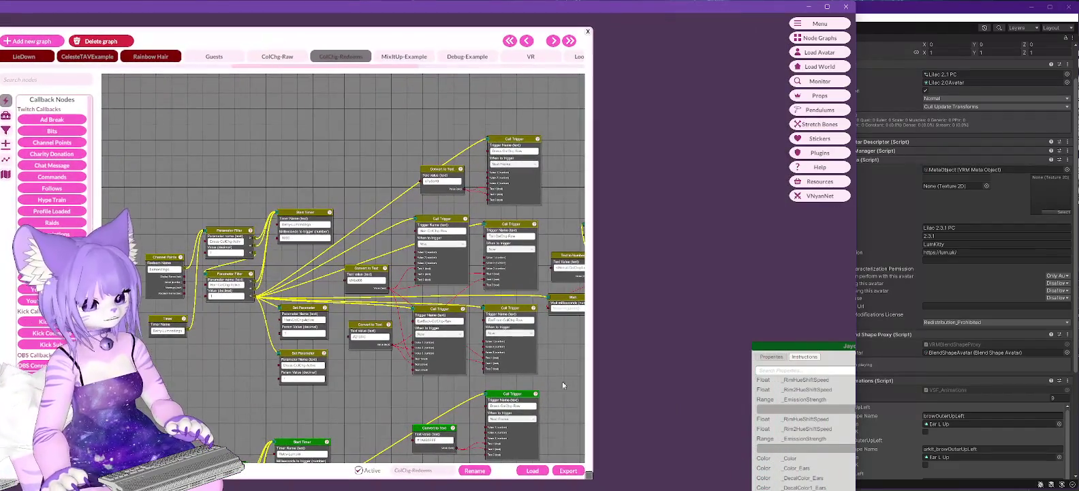
left_click_drag(589, 477, 790, 472)
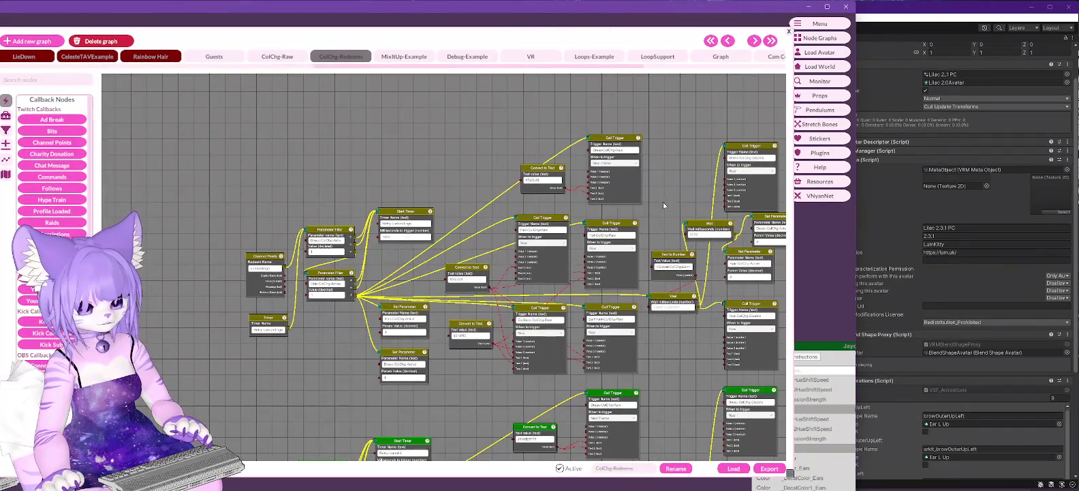
mouse_move(663, 201)
left_mouse_down()
mouse_move(634, 291)
mouse_move(626, 219)
mouse_move(496, 166)
mouse_move(512, 345)
mouse_move(469, 193)
mouse_move(389, 206)
mouse_move(402, 218)
left_mouse_up()
mouse_move(463, 178)
left_mouse_down()
mouse_move(584, 193)
mouse_move(436, 200)
left_mouse_up()
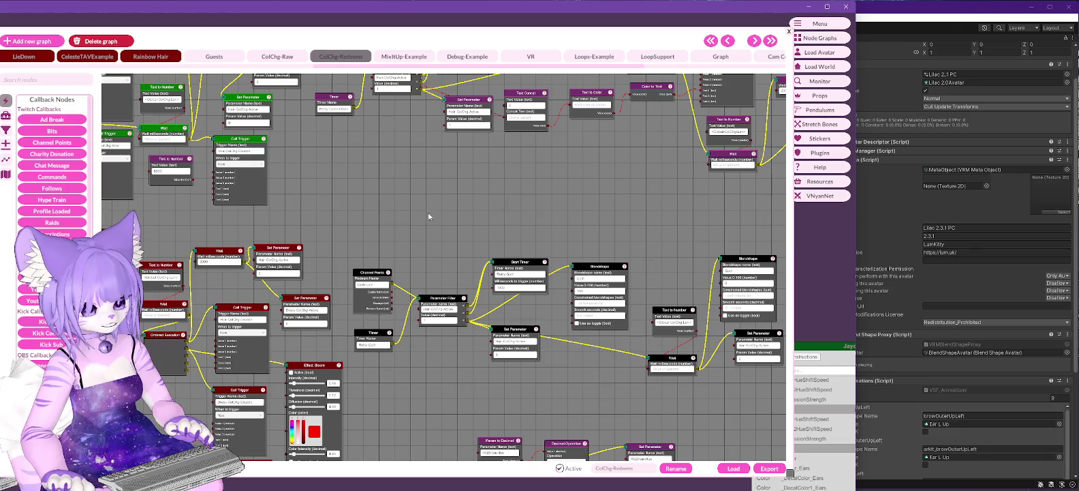
mouse_move(428, 217)
left_mouse_down()
mouse_move(299, 256)
mouse_move(327, 90)
mouse_move(342, 257)
mouse_move(152, 325)
left_mouse_up()
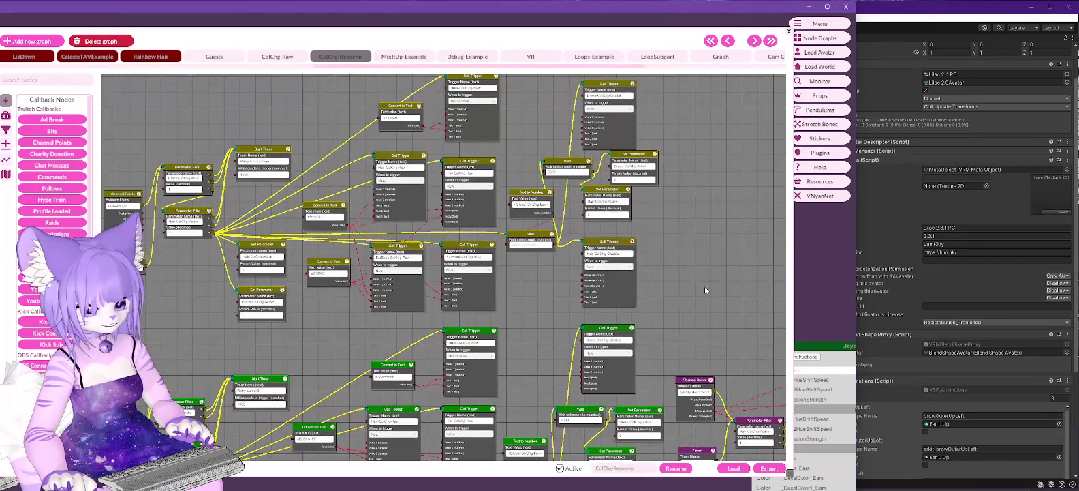
scroll(705, 286, "down", 3)
scroll(724, 250, "up", 1)
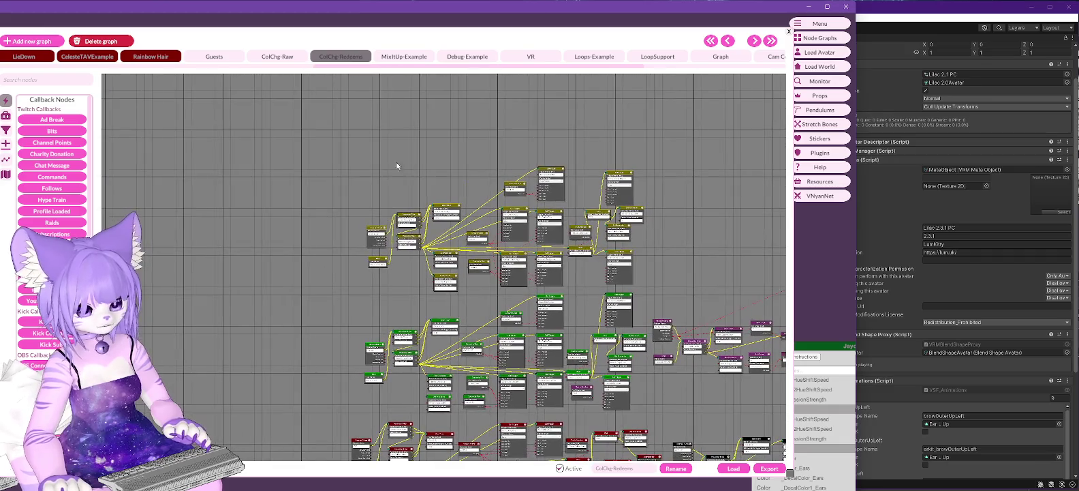
Add a new block over the top node cluster and give it an olive header
key("ctrl+v")
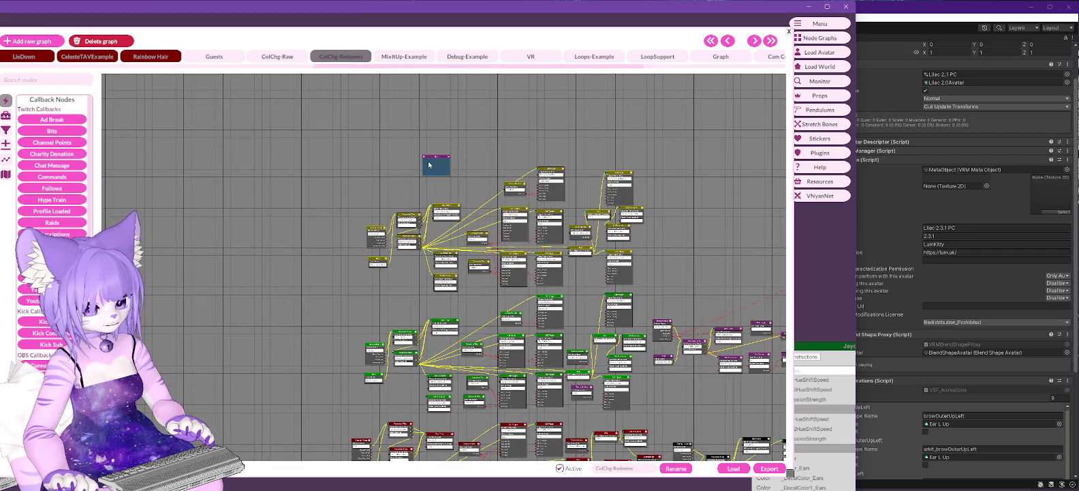
mouse_move(428, 164)
left_mouse_down()
mouse_move(364, 165)
mouse_move(677, 295)
left_mouse_up()
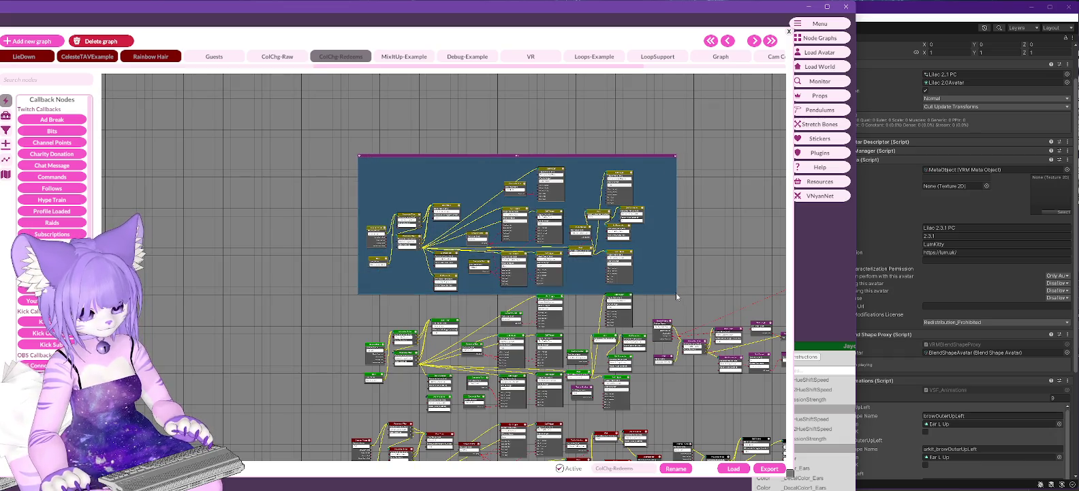
right_click(507, 156)
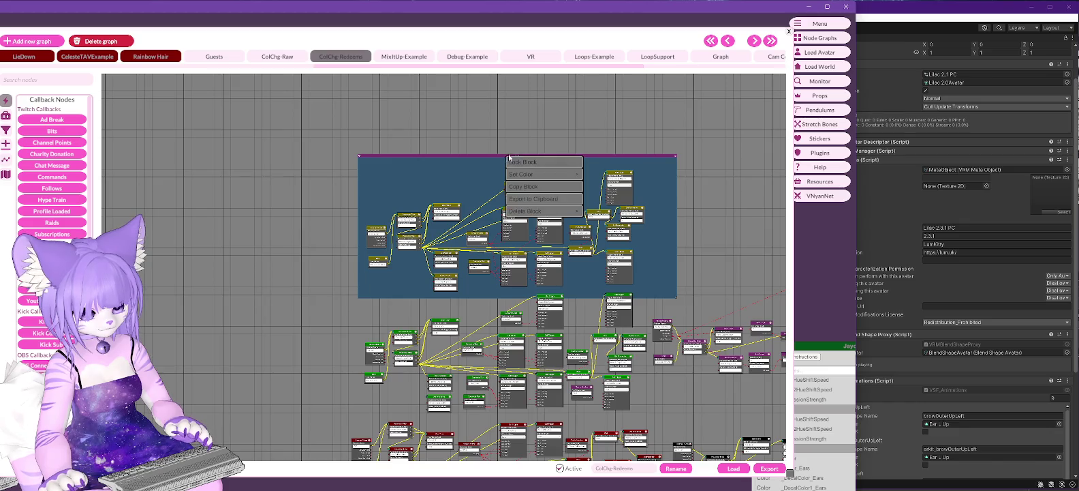
mouse_move(532, 174)
left_click(613, 224)
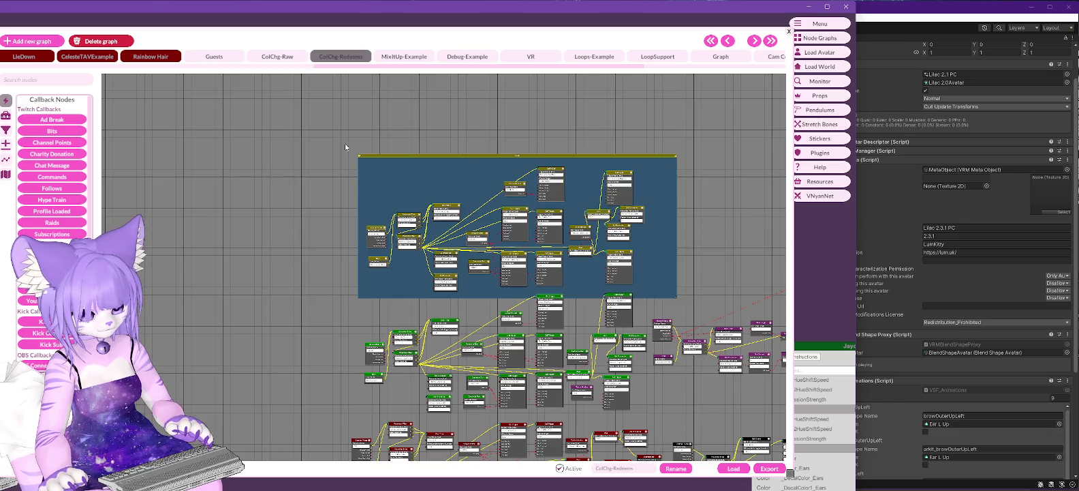
scroll(380, 164, "up", 3)
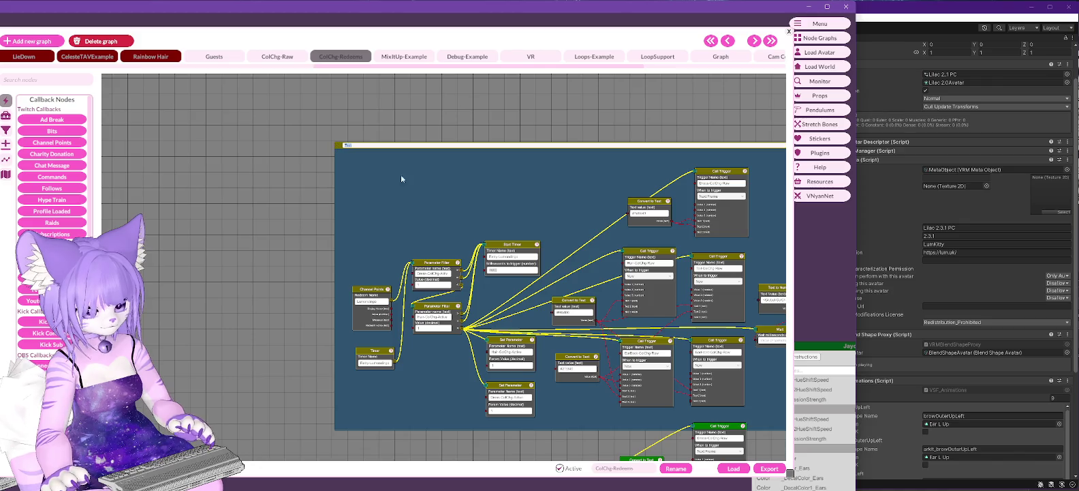
Lock the olive block and bring it to the top of the view
right_click(439, 192)
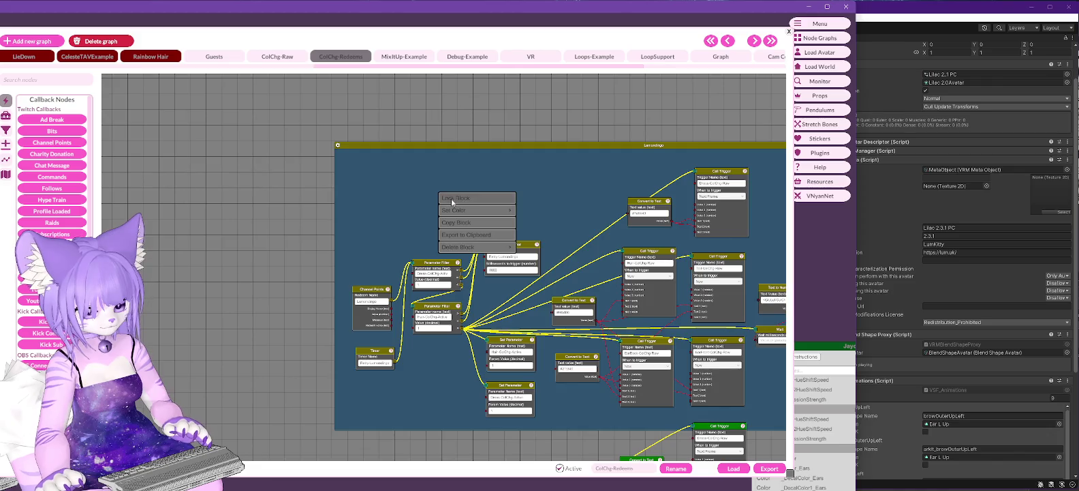
left_click(452, 199)
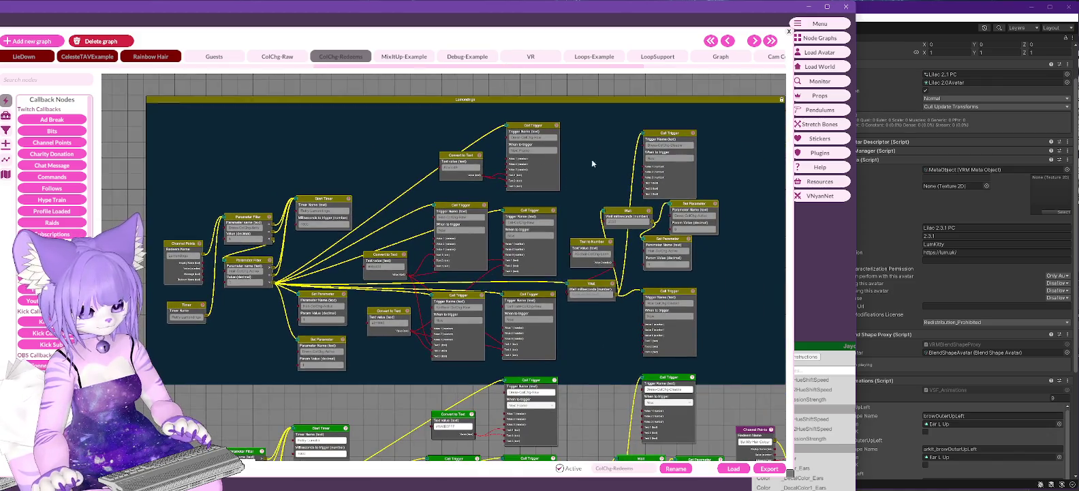
scroll(588, 197, "down", 5)
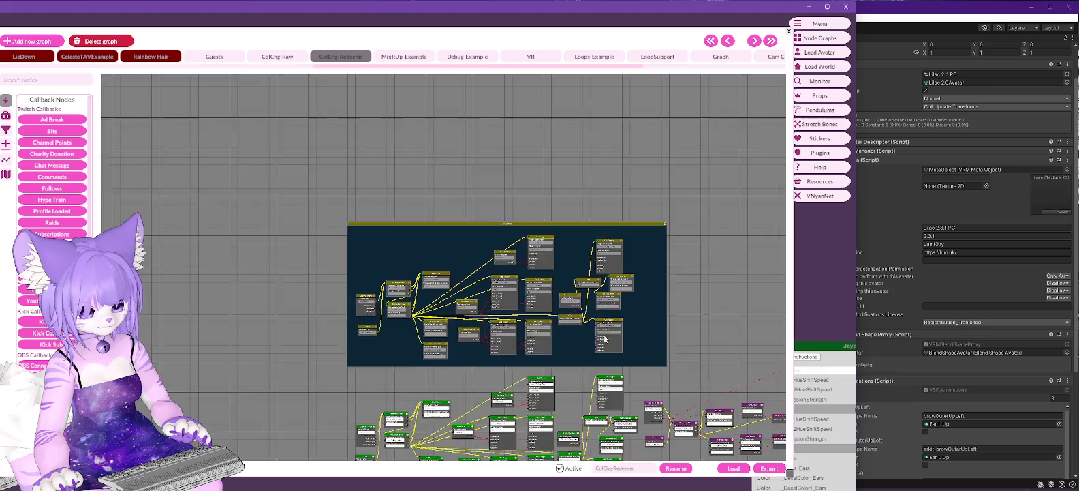
mouse_move(604, 339)
left_mouse_down()
mouse_move(566, 153)
mouse_move(579, 157)
left_mouse_up()
scroll(562, 151, "up", 5)
Add another block, rename it, and stretch it around the large middle node cluster
key("b")
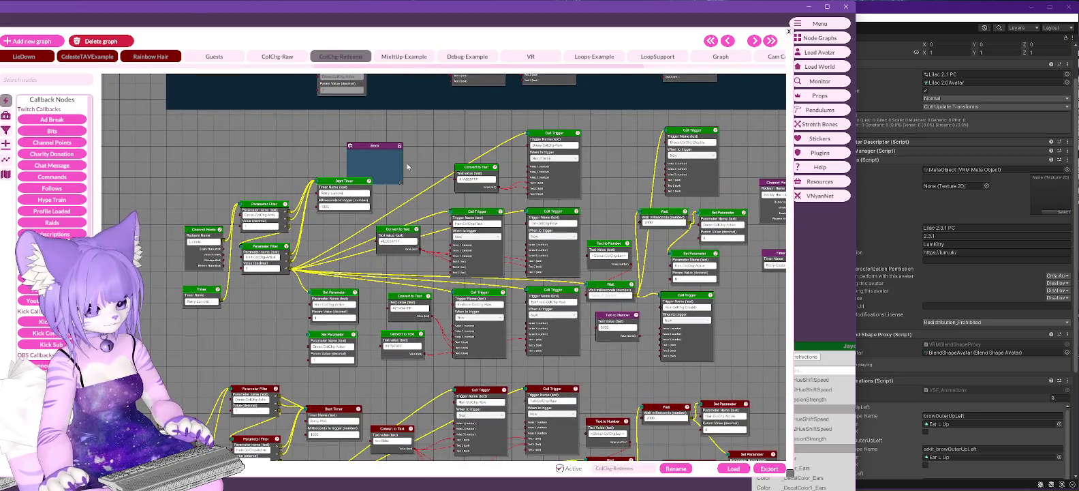
left_click_drag(383, 146, 201, 116)
left_click(169, 118)
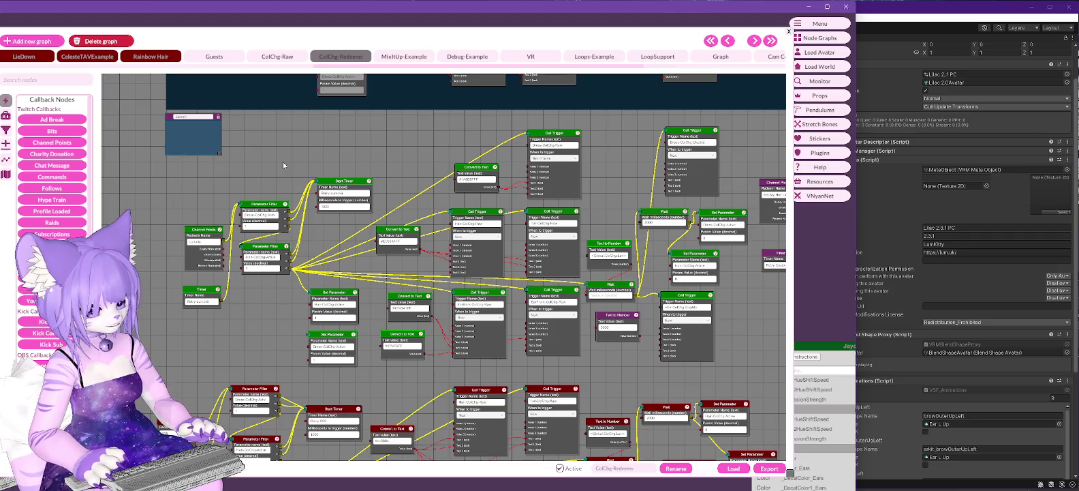
key("Return")
mouse_move(221, 158)
left_mouse_down()
mouse_move(727, 350)
mouse_move(752, 379)
left_mouse_up()
mouse_move(751, 341)
left_mouse_down()
mouse_move(574, 320)
mouse_move(733, 300)
mouse_move(796, 323)
left_mouse_up()
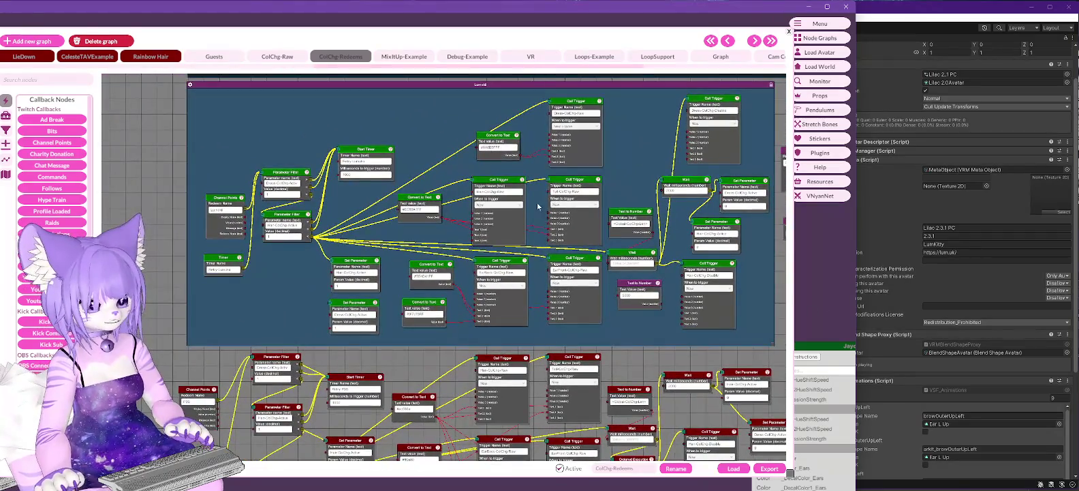
Give the middle block a green header and lock it
right_click(453, 85)
mouse_move(482, 104)
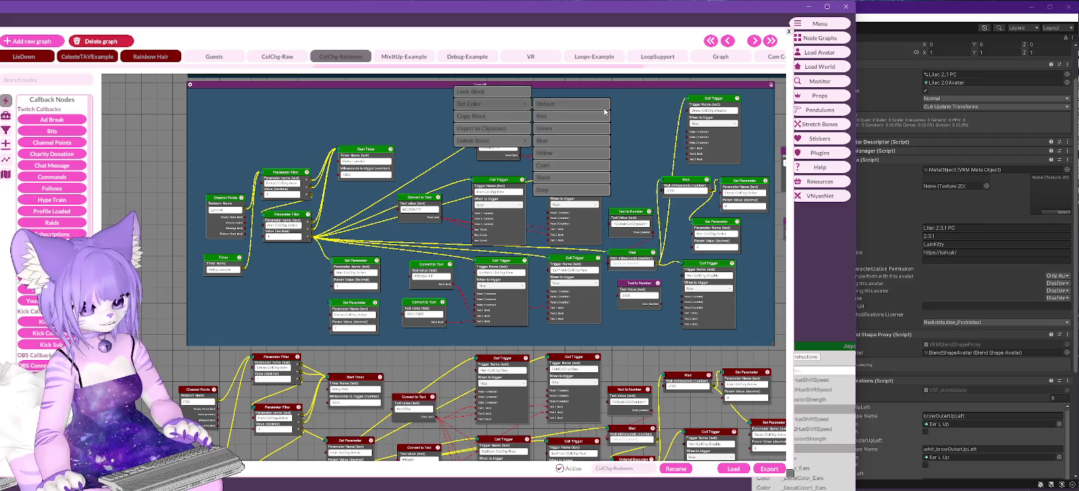
left_click(559, 133)
right_click(430, 85)
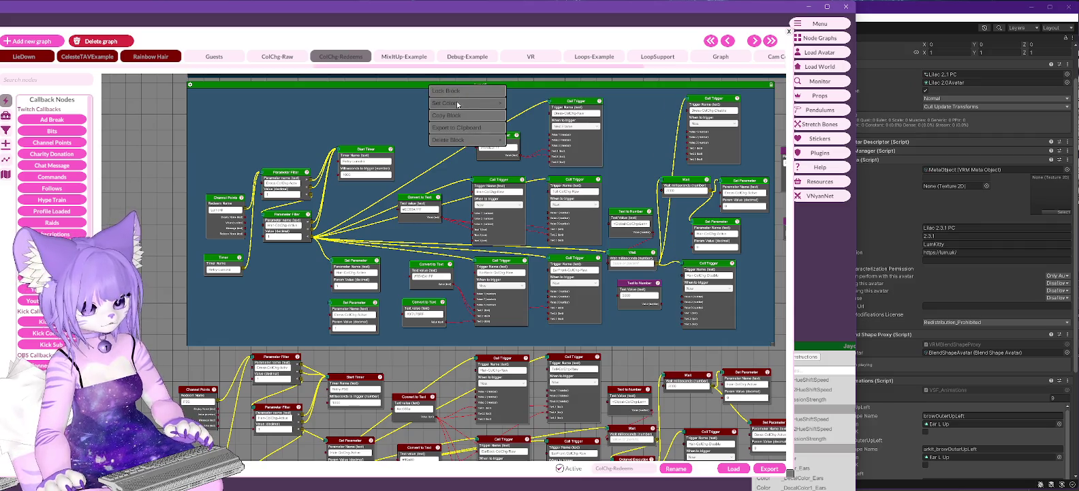
left_click(545, 171)
Draw a new block around the red-node cluster
scroll(543, 347, "down", 3)
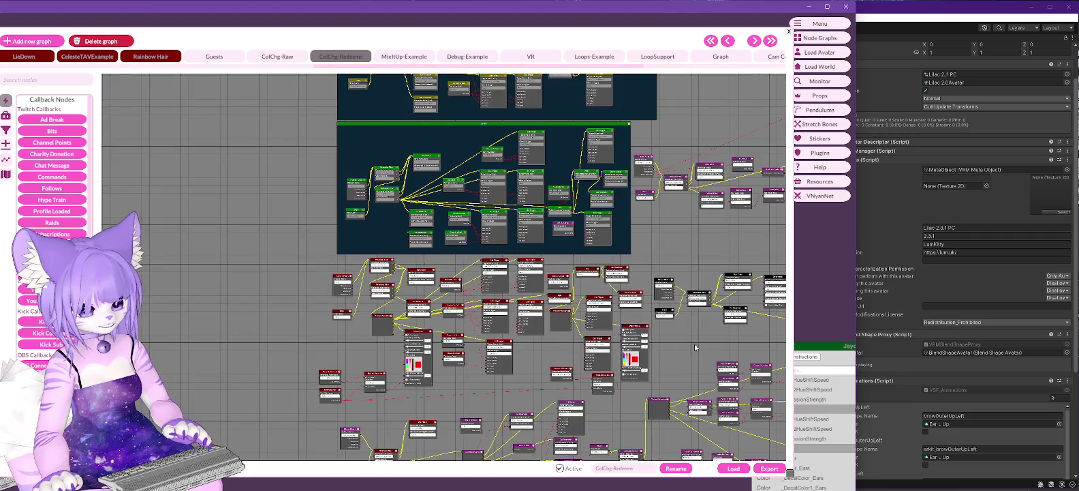
left_click_drag(695, 347, 671, 292)
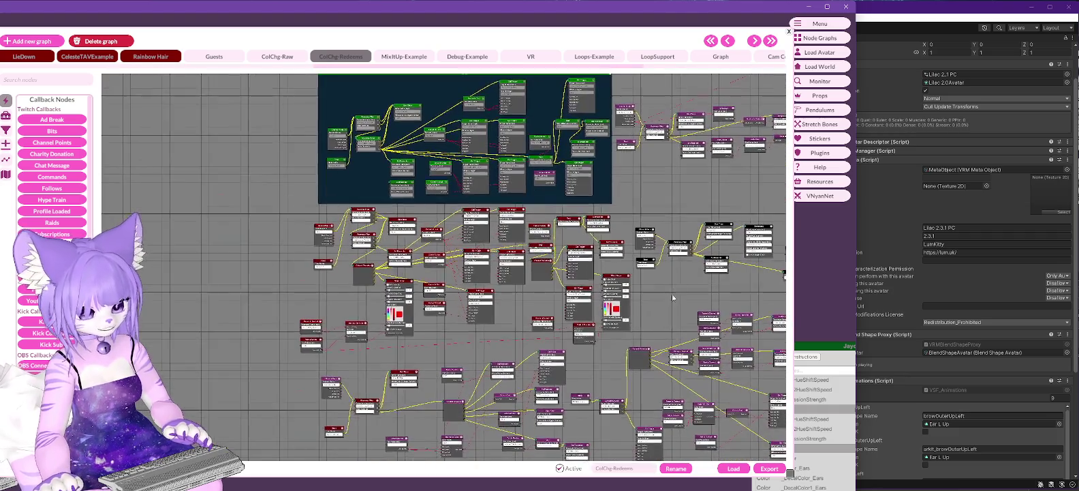
scroll(661, 315, "up", 3)
scroll(575, 354, "down", 2)
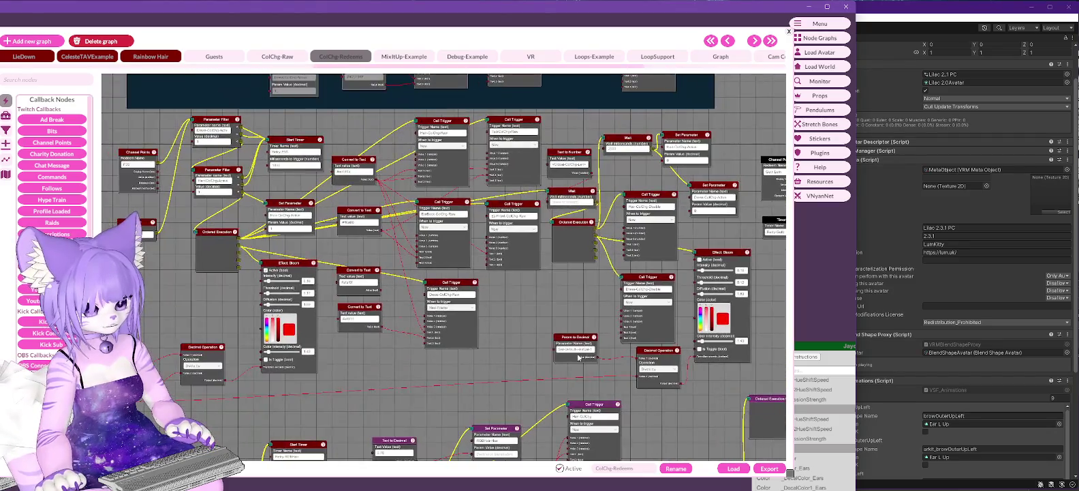
mouse_move(343, 260)
left_mouse_down()
mouse_move(354, 261)
mouse_move(334, 258)
mouse_move(335, 233)
mouse_move(565, 312)
mouse_move(682, 378)
mouse_move(677, 386)
left_mouse_up()
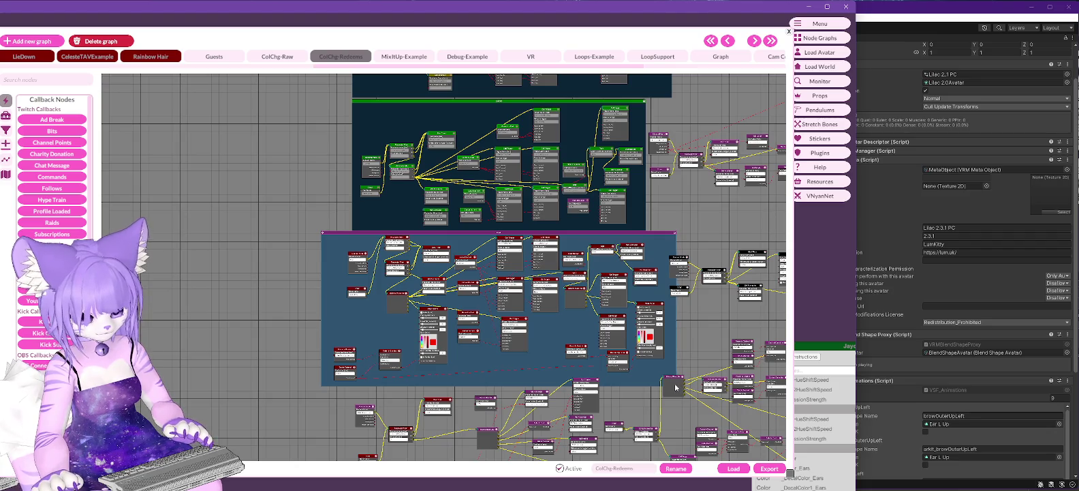
Give the new block a dark red header and lock it
right_click(445, 235)
mouse_move(484, 253)
left_click(556, 259)
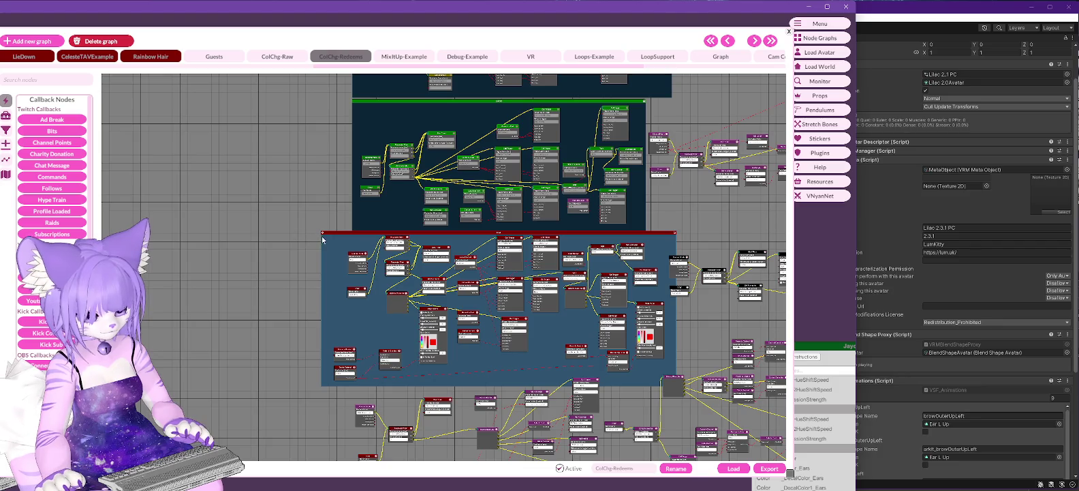
left_click(324, 233)
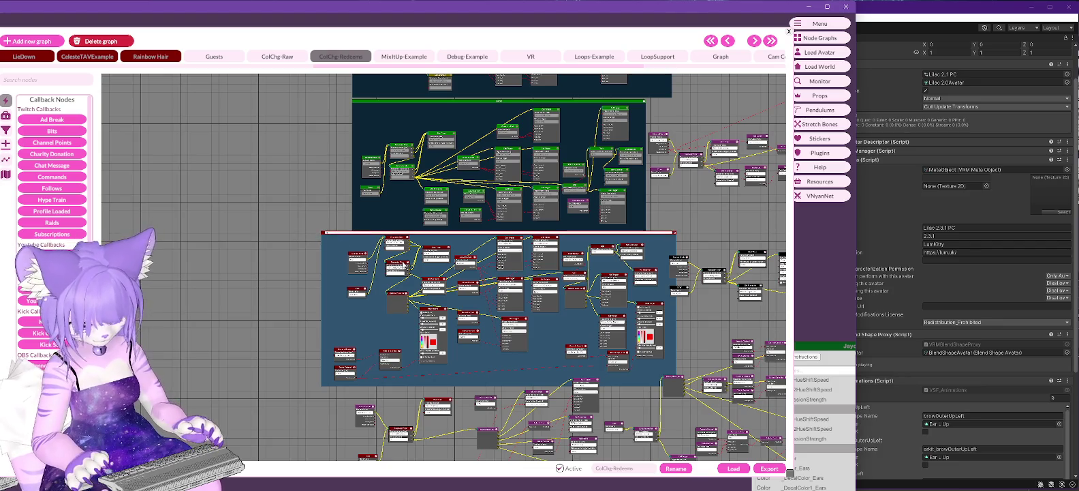
right_click(335, 239)
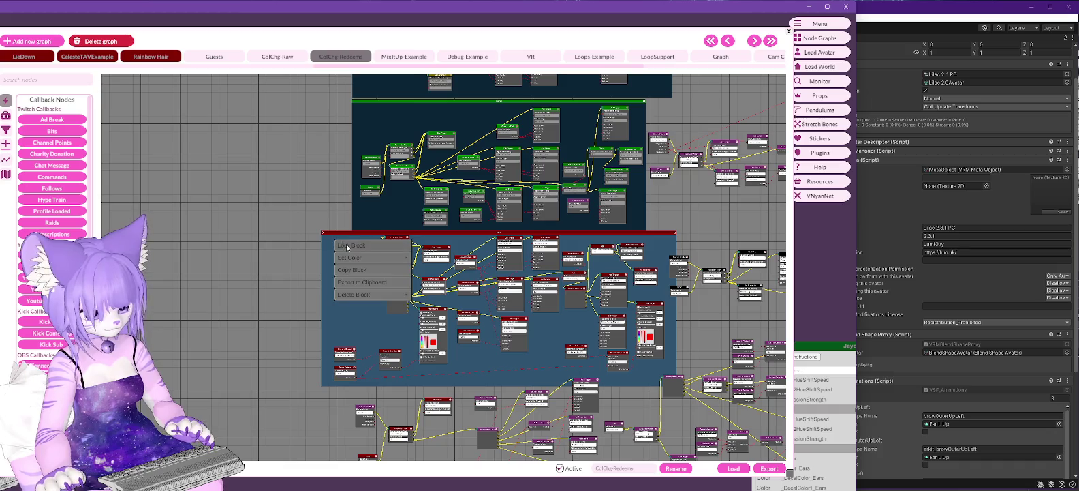
left_click(346, 246)
Move the red-headed group up and to the left to clear space below
left_click_drag(705, 342, 687, 308)
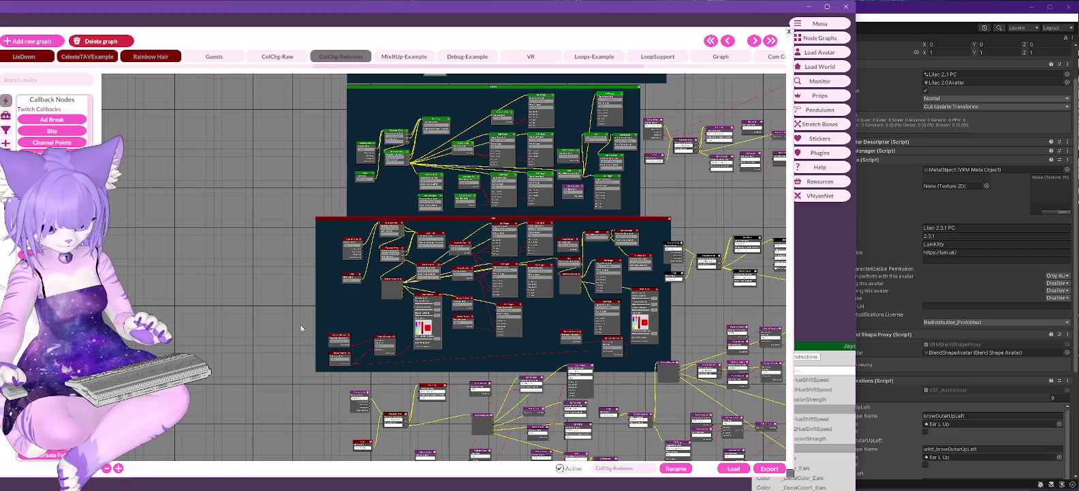
left_click_drag(301, 324, 311, 311)
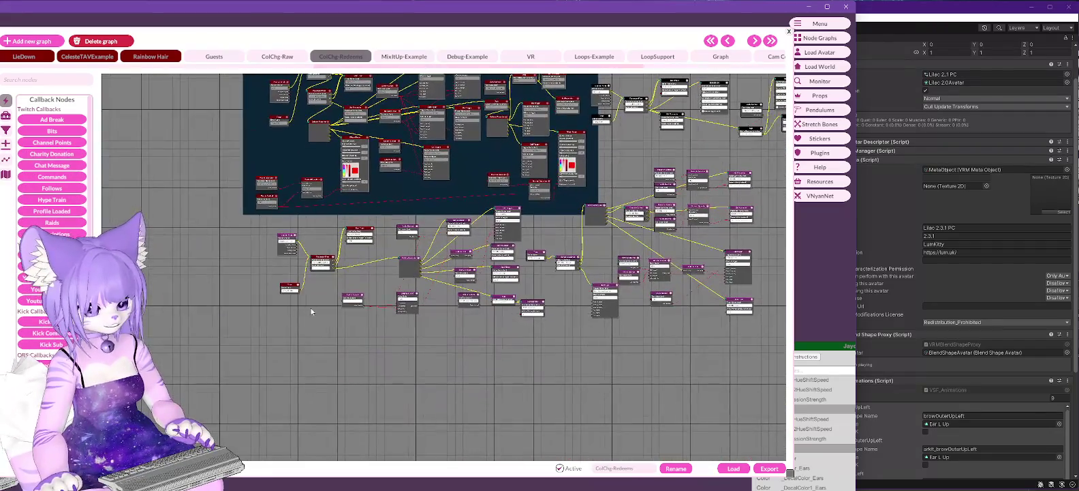
scroll(346, 286, "up", 3)
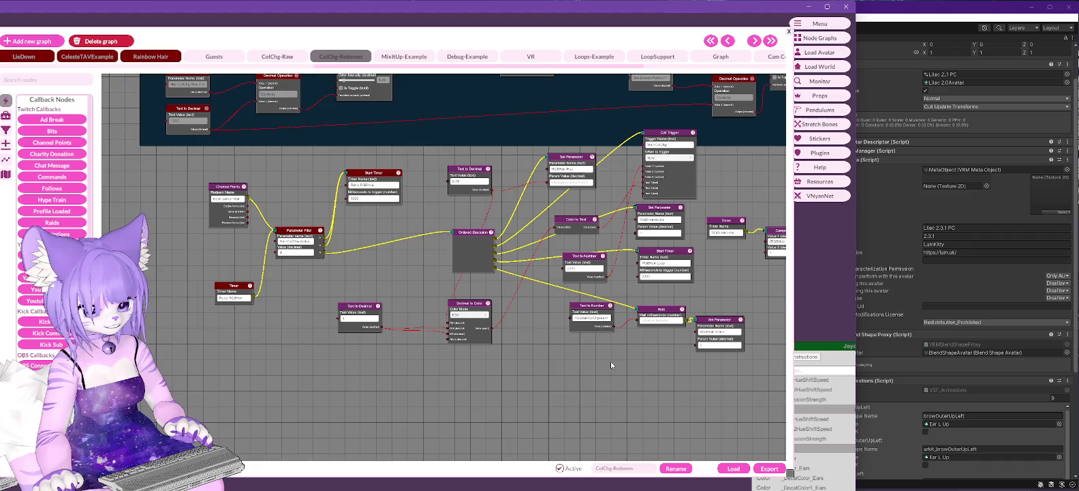
scroll(633, 374, "down", 3)
mouse_move(648, 374)
left_mouse_down()
mouse_move(453, 351)
mouse_move(549, 368)
mouse_move(624, 342)
left_mouse_up()
mouse_move(484, 127)
left_mouse_down()
mouse_move(284, 77)
mouse_move(280, 54)
left_mouse_up()
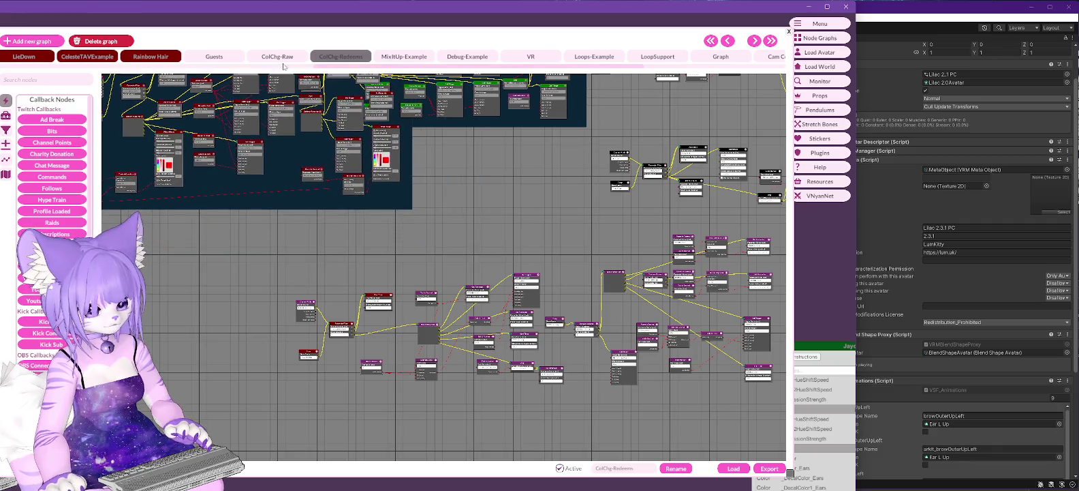
Add a new group block and move it toward the loose nodes
left_click(400, 255)
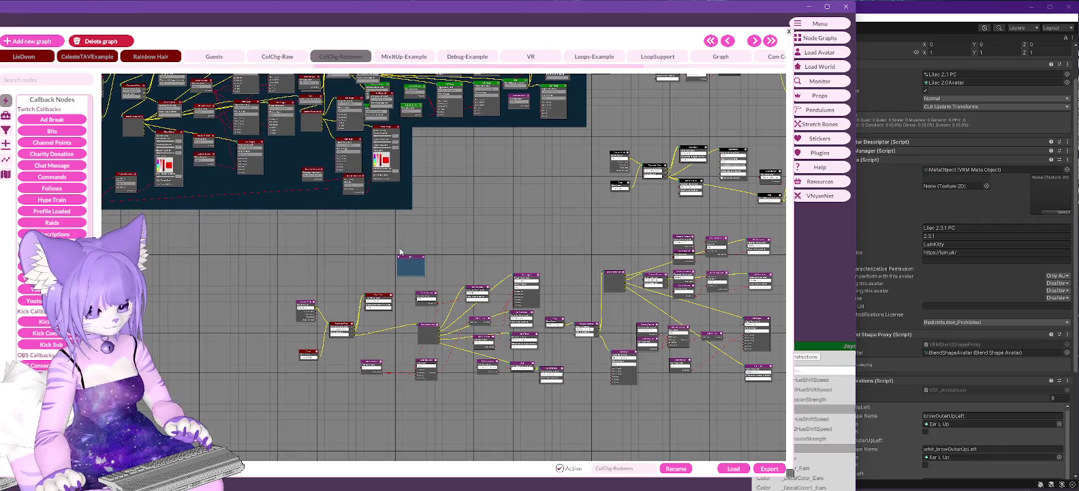
mouse_move(410, 260)
left_mouse_down()
mouse_move(302, 227)
mouse_move(655, 378)
mouse_move(656, 396)
left_mouse_up()
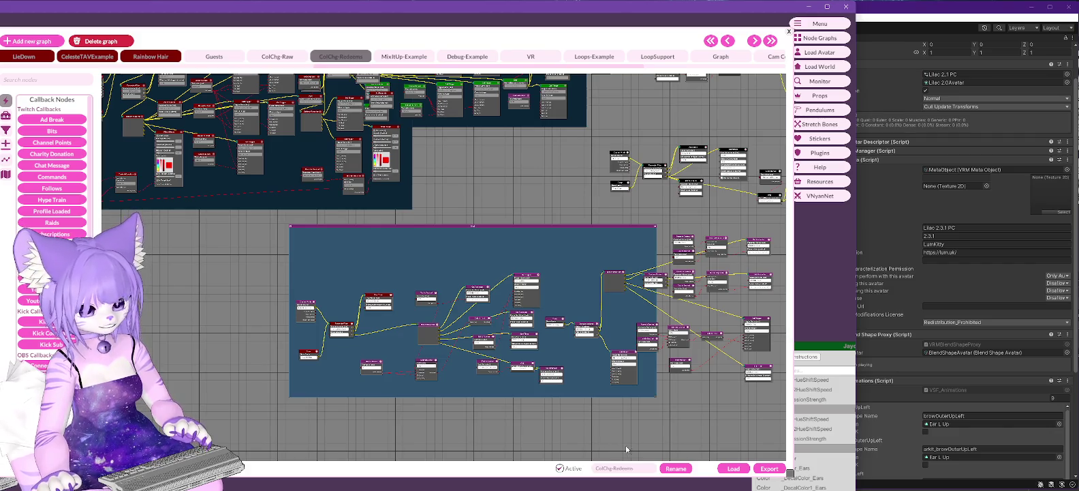
scroll(633, 370, "up", 3)
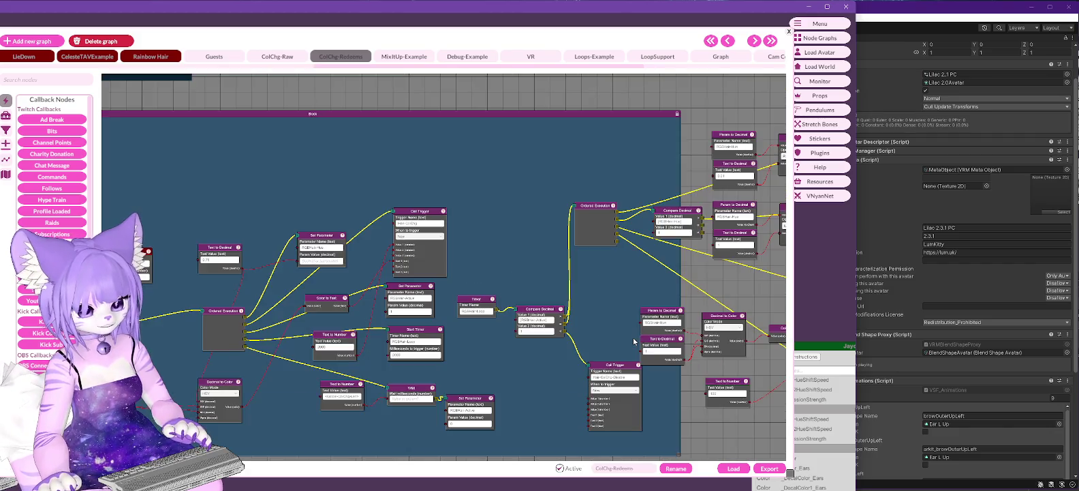
scroll(622, 301, "down", 3)
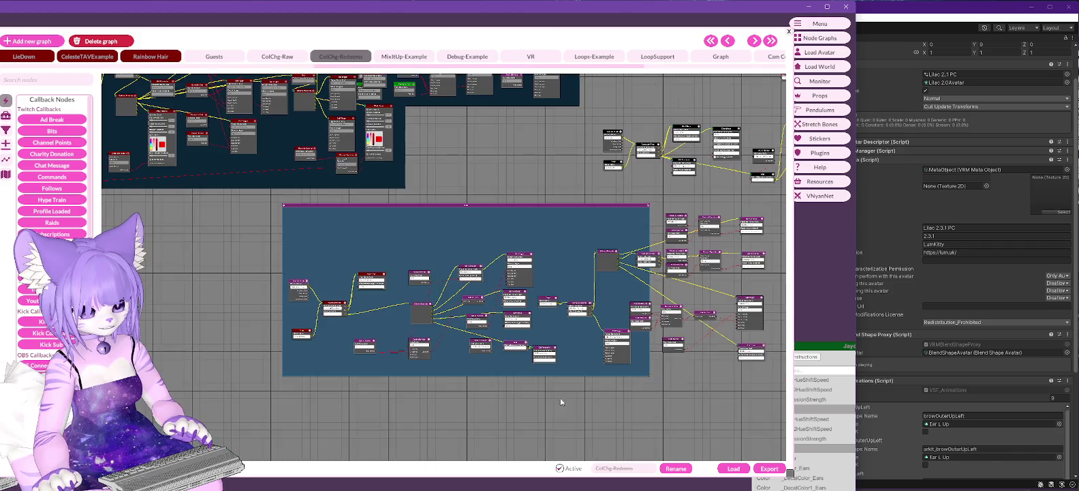
scroll(482, 412, "up", 3)
scroll(616, 407, "up", 1)
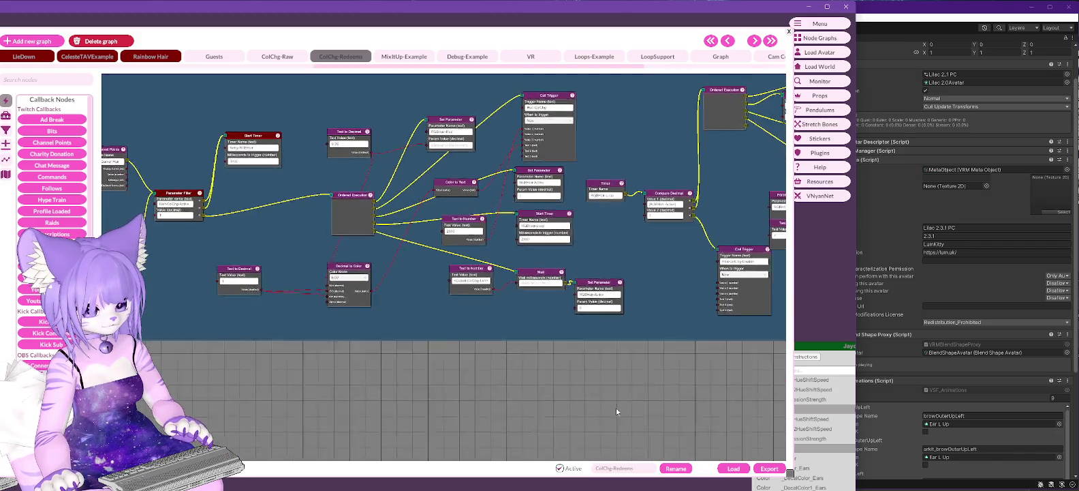
scroll(576, 406, "down", 3)
scroll(589, 395, "up", 3)
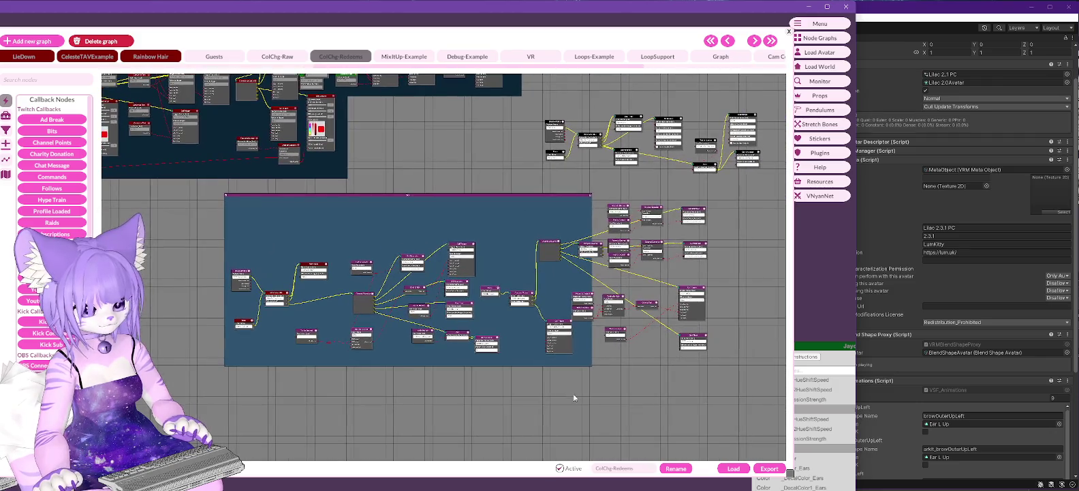
scroll(576, 399, "down", 3)
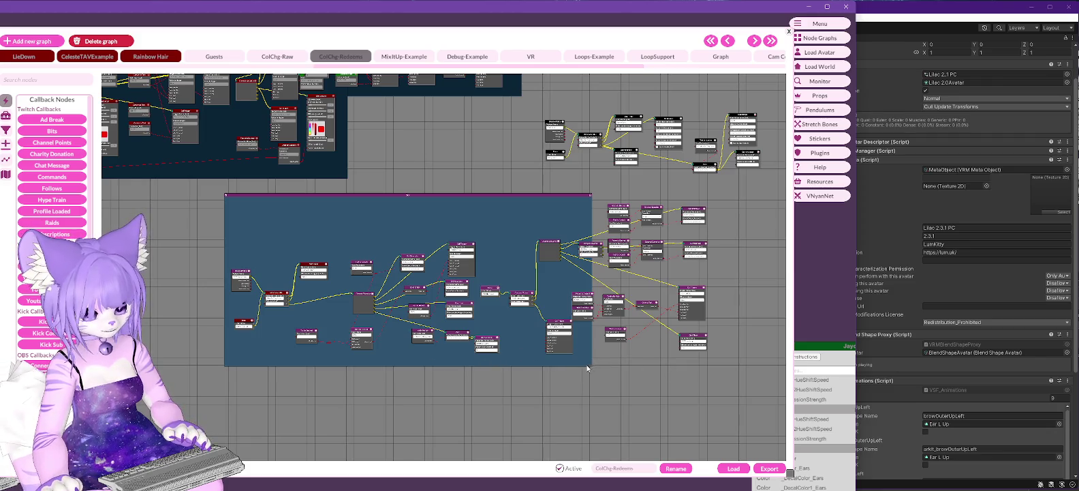
Resize the group block to fit the nodes, pull in a stray node, and lock it
mouse_move(592, 365)
left_mouse_down()
mouse_move(493, 373)
mouse_move(504, 374)
left_mouse_up()
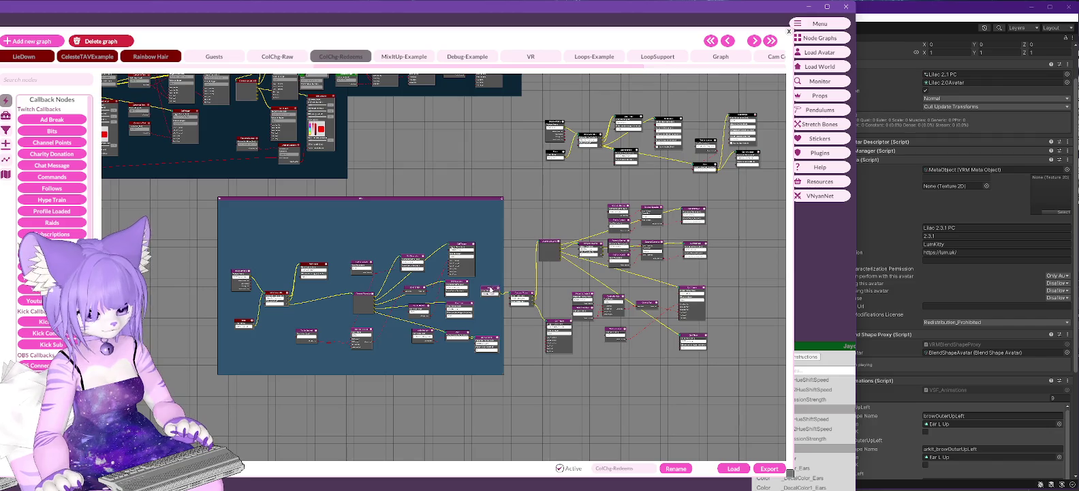
left_click_drag(491, 288, 516, 271)
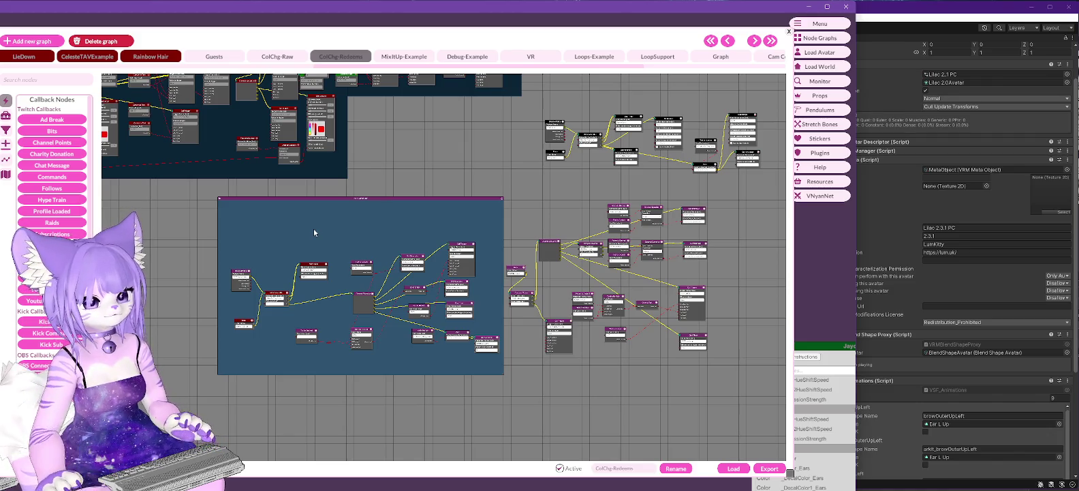
right_click(315, 199)
left_click(347, 207)
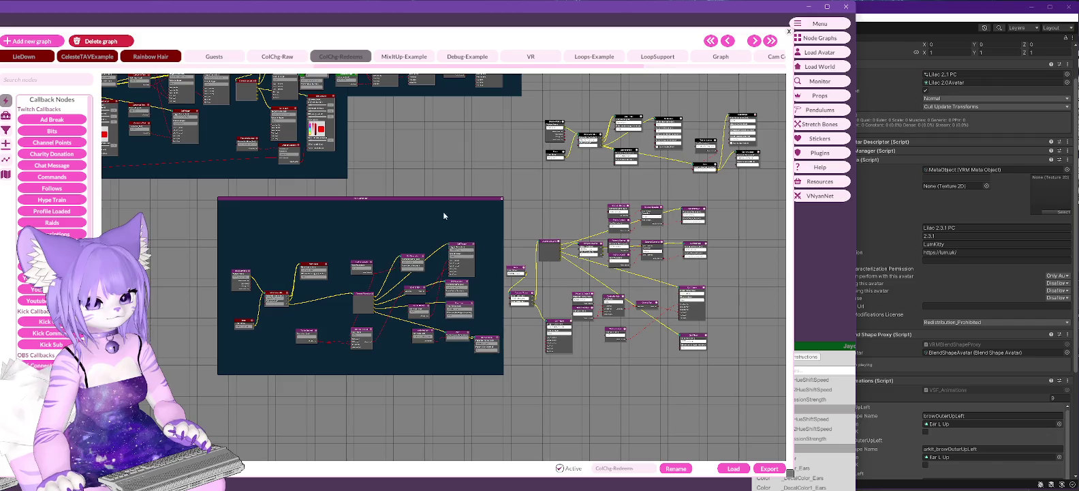
left_click_drag(433, 198, 402, 198)
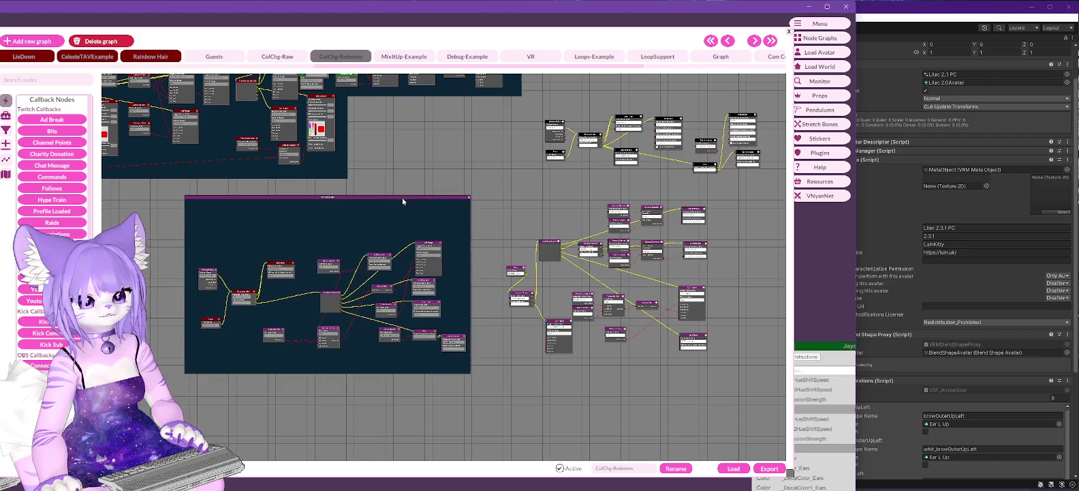
left_click_drag(505, 270, 486, 268)
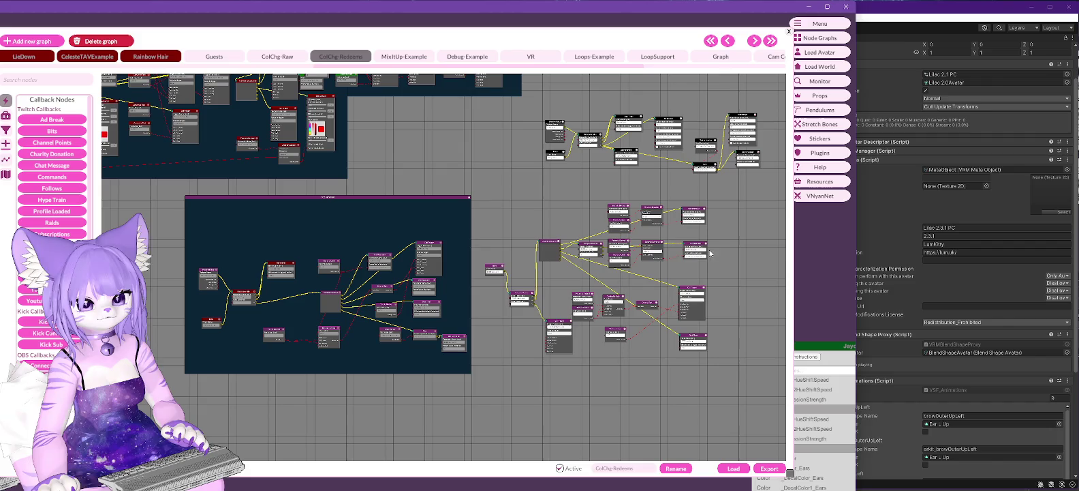
Add a second group block beside the first one and lock it
right_click(748, 252)
left_click(758, 259)
mouse_move(760, 255)
left_mouse_down()
mouse_move(488, 196)
mouse_move(734, 369)
left_mouse_up()
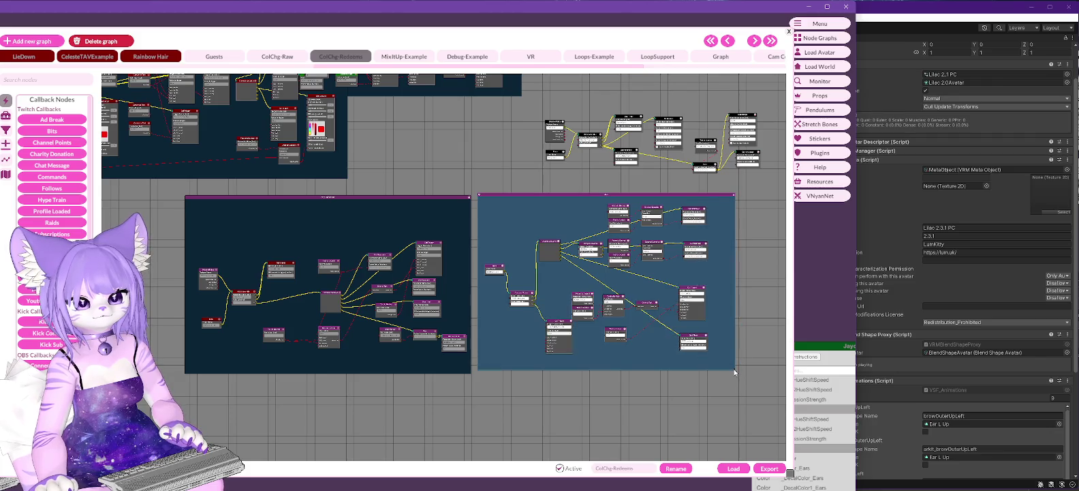
right_click(559, 194)
left_click(586, 202)
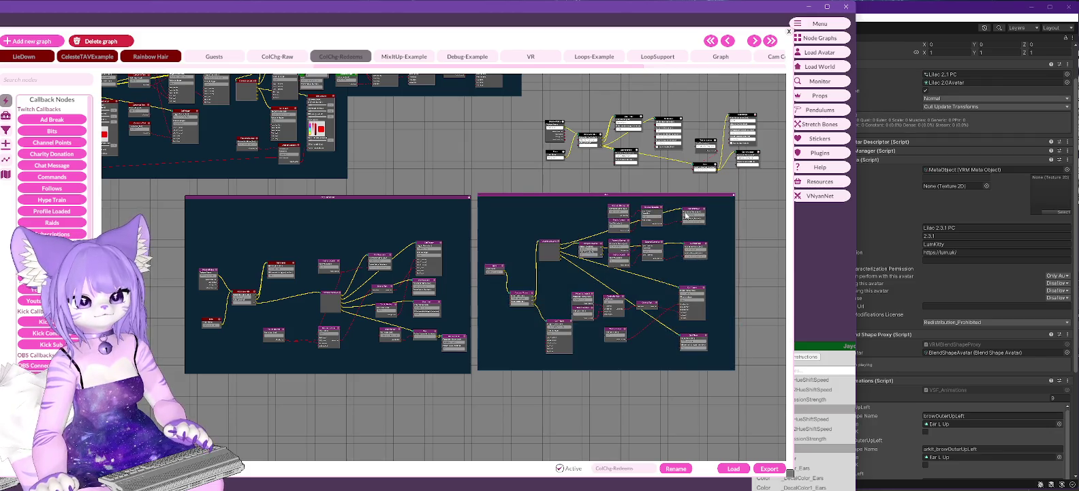
Retitle the right block 'RGB Control Hair Loop' and lock it again
right_click(546, 194)
left_click(586, 198)
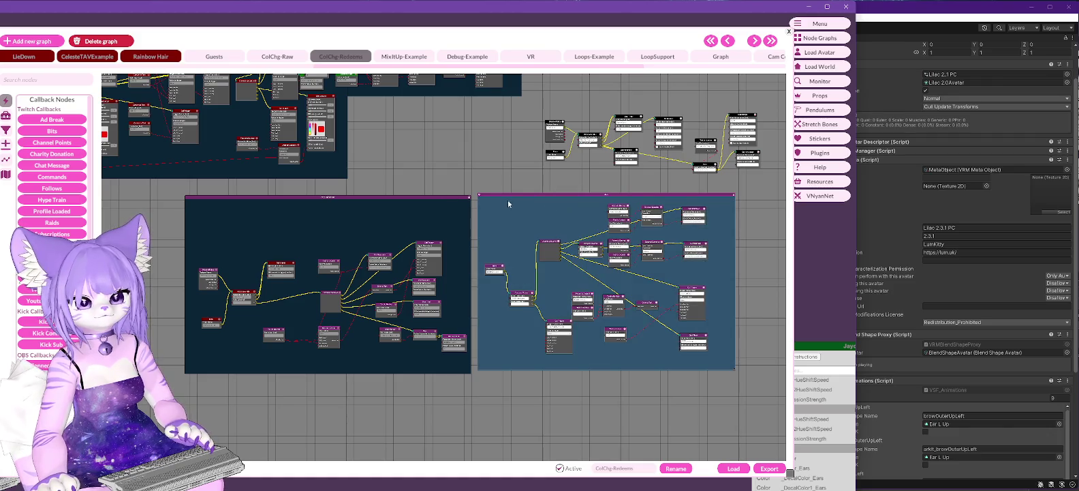
left_click(495, 203)
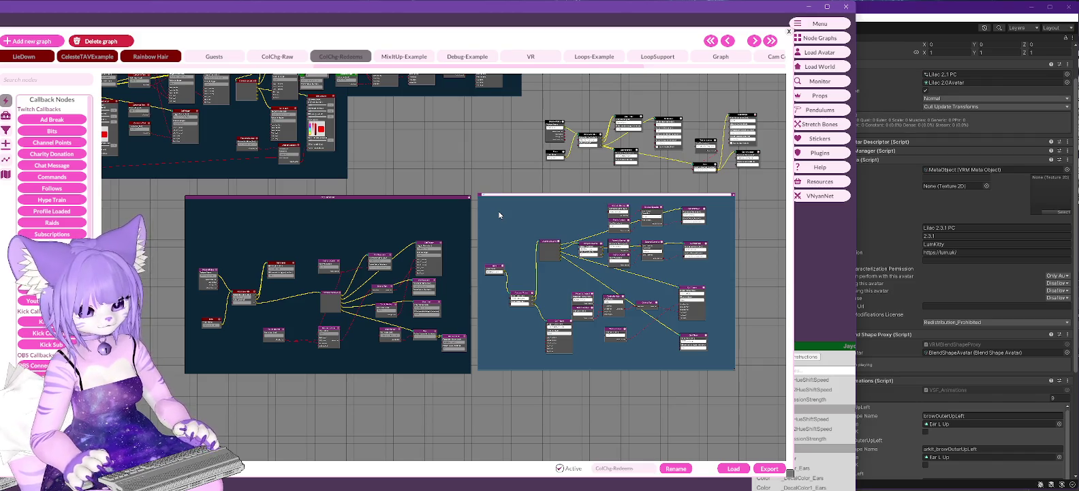
scroll(499, 216, "up", 3)
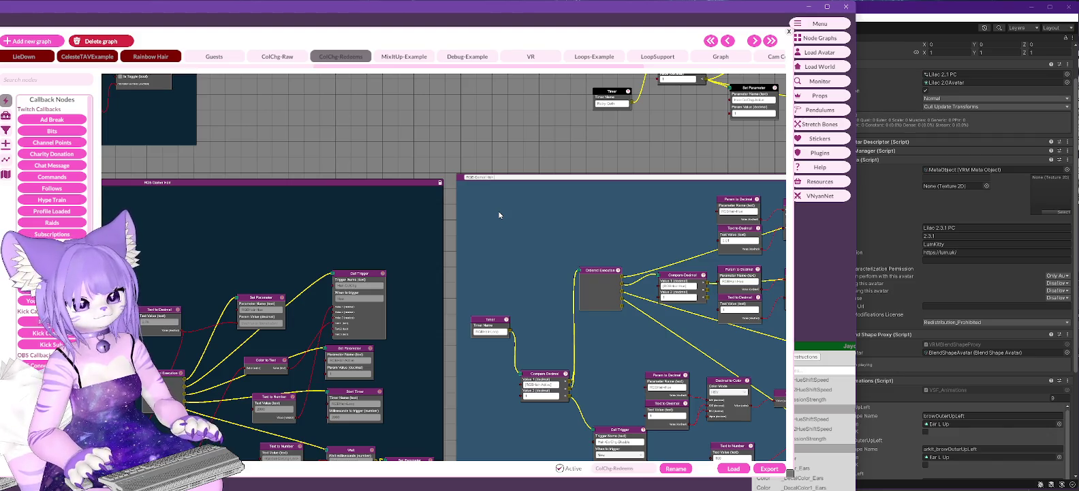
left_click(499, 215)
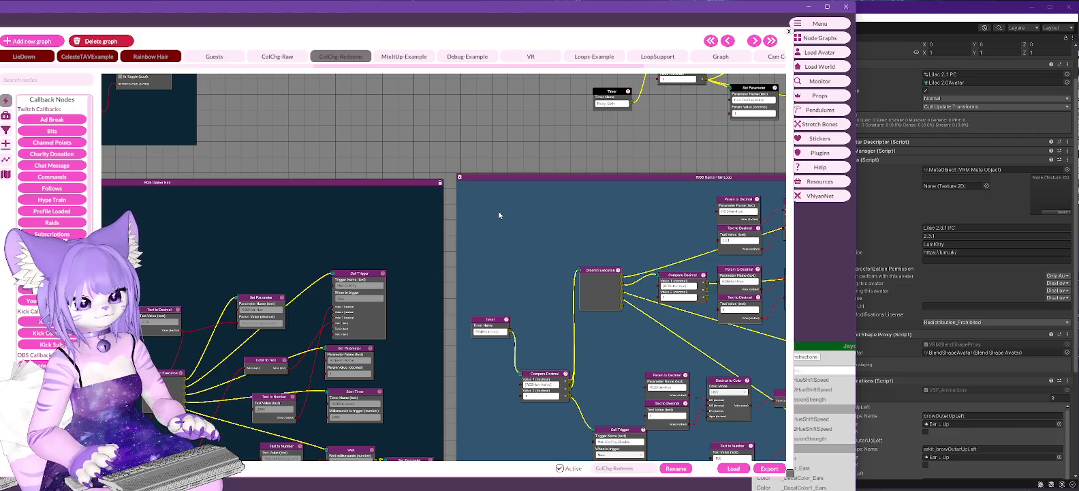
right_click(560, 185)
left_click(589, 171)
scroll(589, 171, "down", 3)
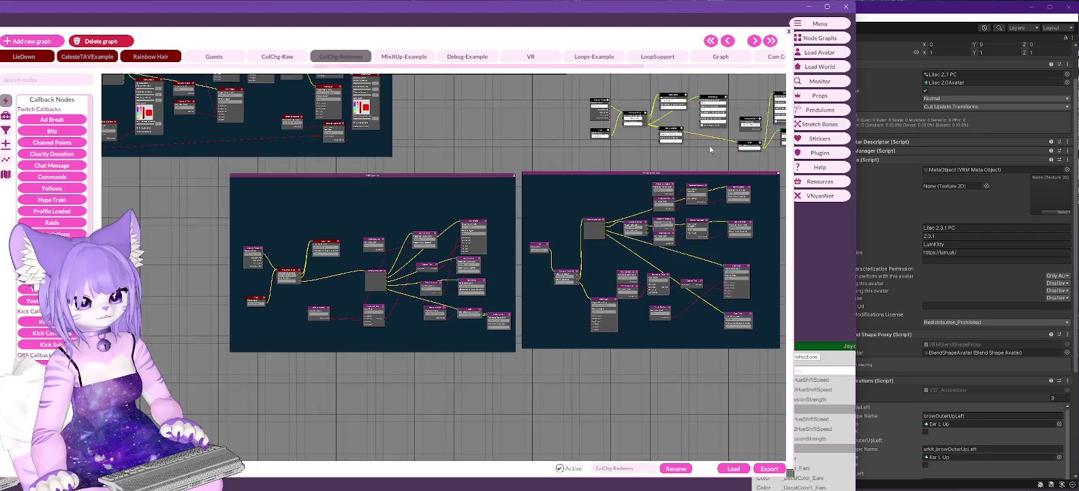
Create a block over the upper-right node cluster with Ctrl+V and lock it
left_click_drag(709, 150, 490, 193)
scroll(571, 298, "up", 3)
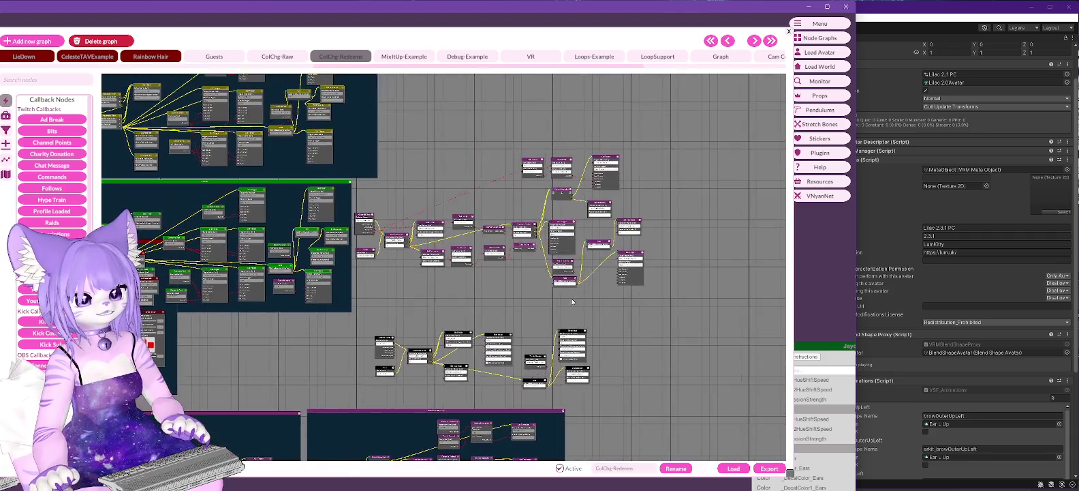
scroll(571, 298, "up", 3)
scroll(551, 285, "down", 3)
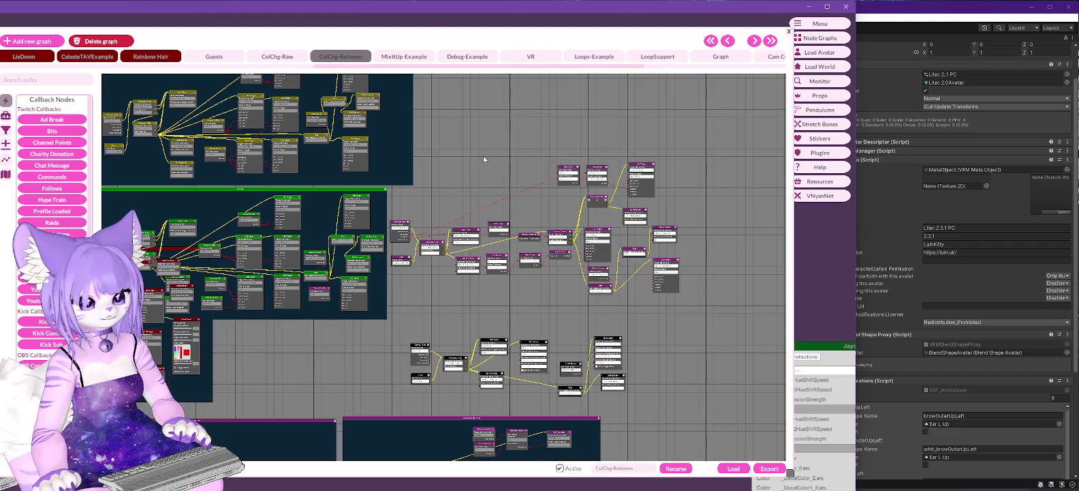
key("ctrl+v")
mouse_move(497, 162)
left_mouse_down()
mouse_move(400, 156)
mouse_move(419, 182)
mouse_move(410, 171)
mouse_move(694, 301)
left_mouse_up()
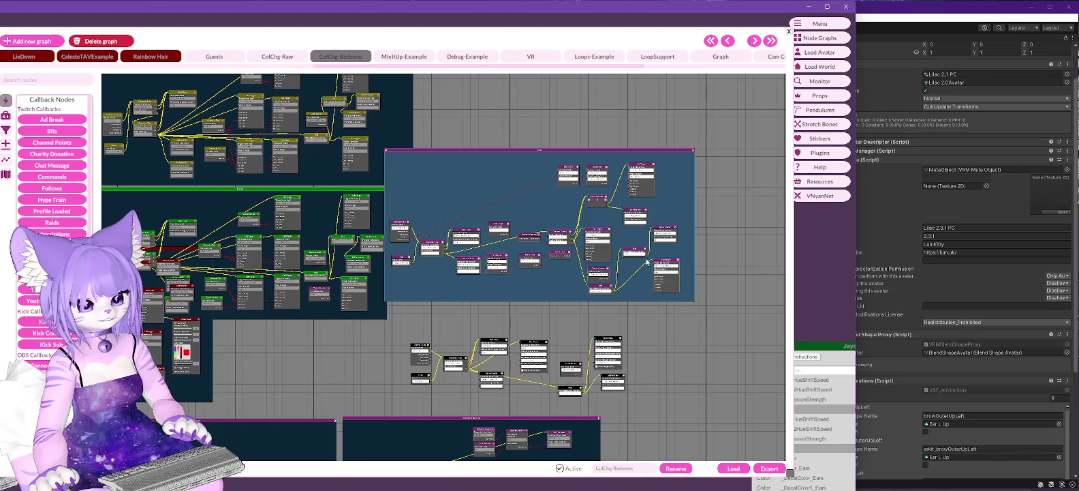
left_click(387, 152)
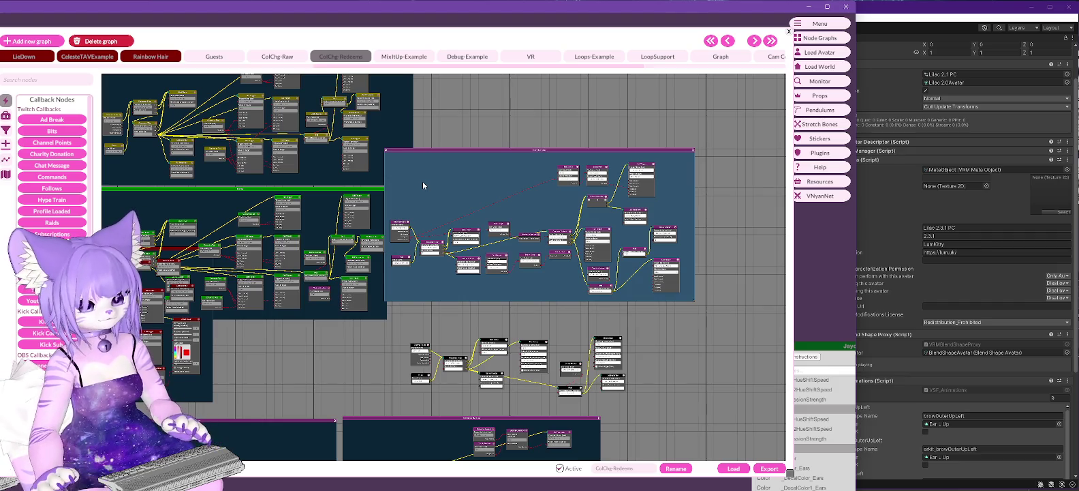
right_click(422, 182)
left_click(452, 189)
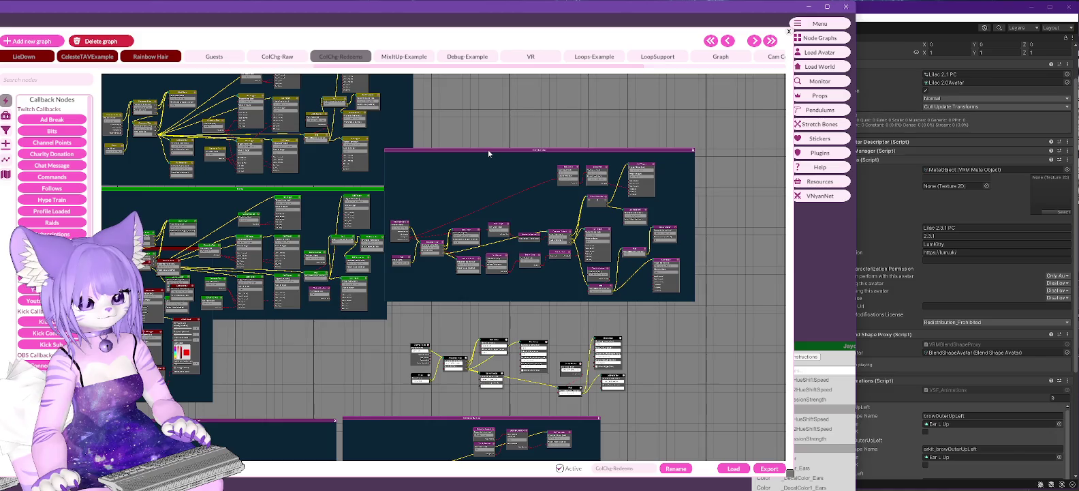
left_click_drag(488, 149, 521, 132)
scroll(477, 309, "up", 5)
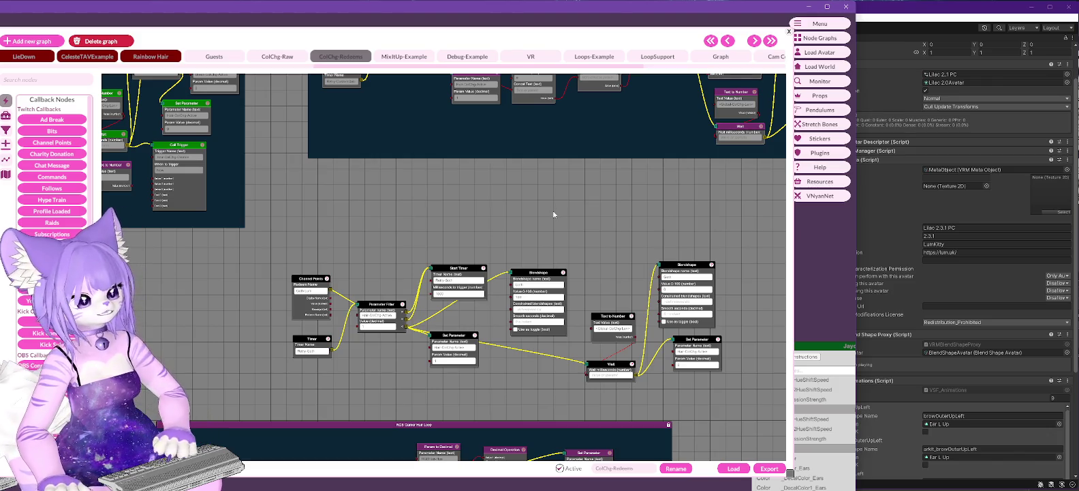
Add a new block fitted around the Channel Points redeem nodes
left_click(310, 290)
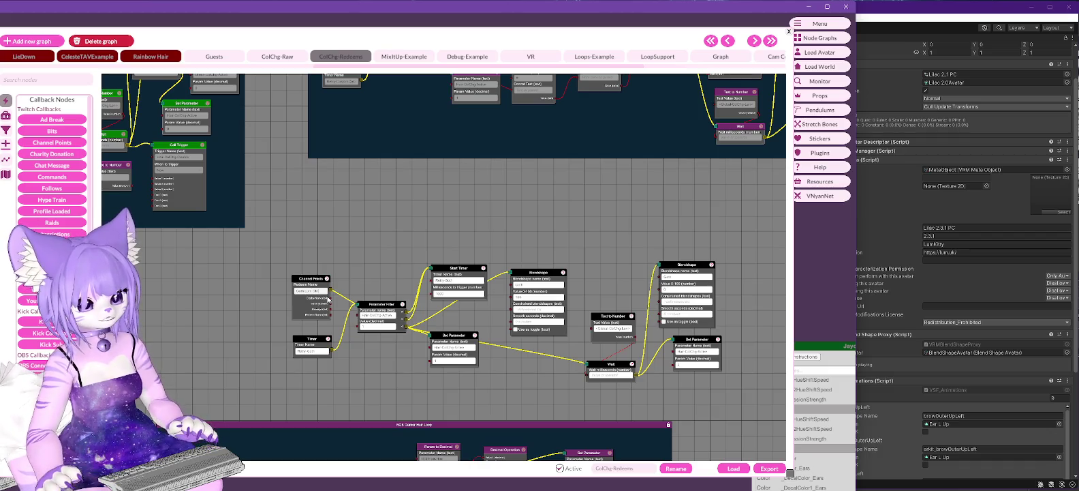
left_click_drag(552, 228, 484, 212)
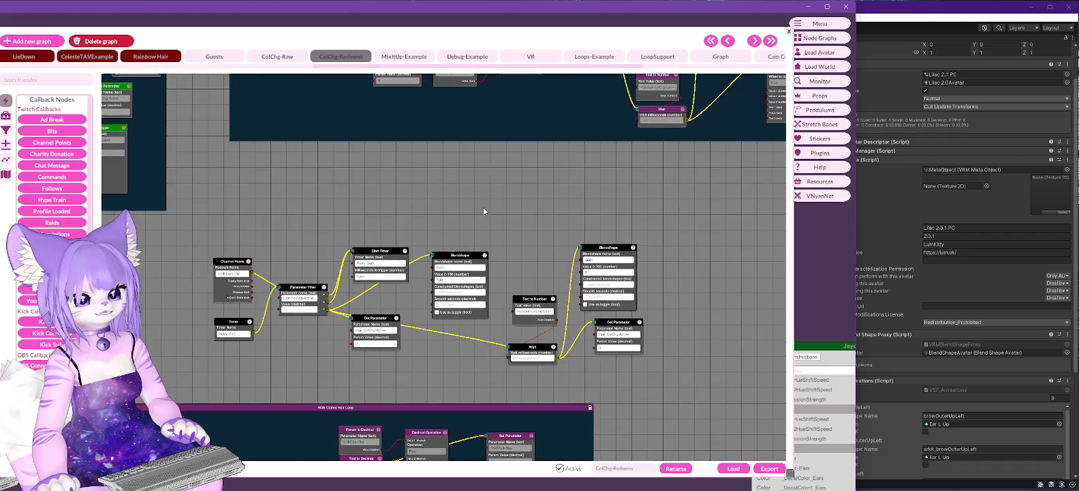
left_click_drag(422, 203, 499, 176)
right_click(369, 209)
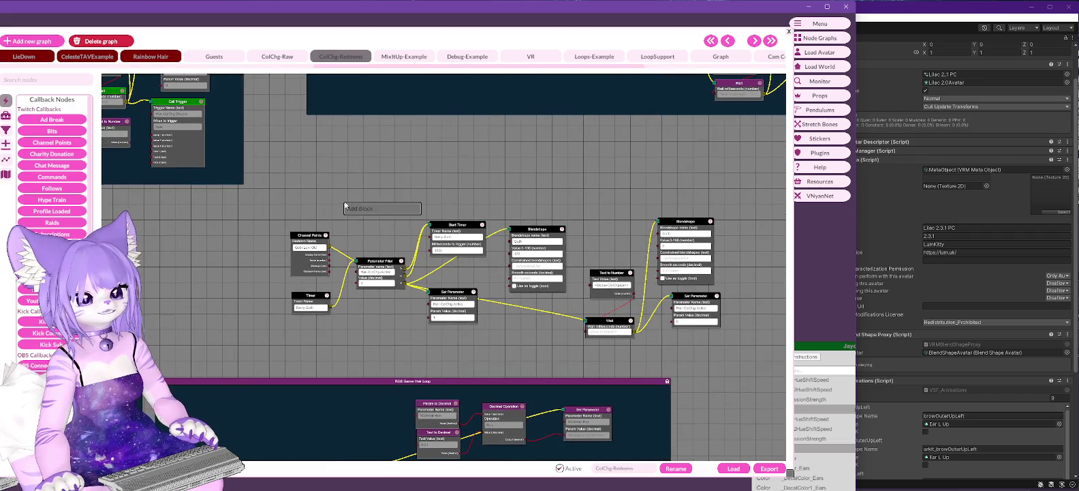
left_click(370, 209)
mouse_move(396, 241)
left_mouse_down()
mouse_move(332, 236)
mouse_move(762, 350)
left_mouse_up()
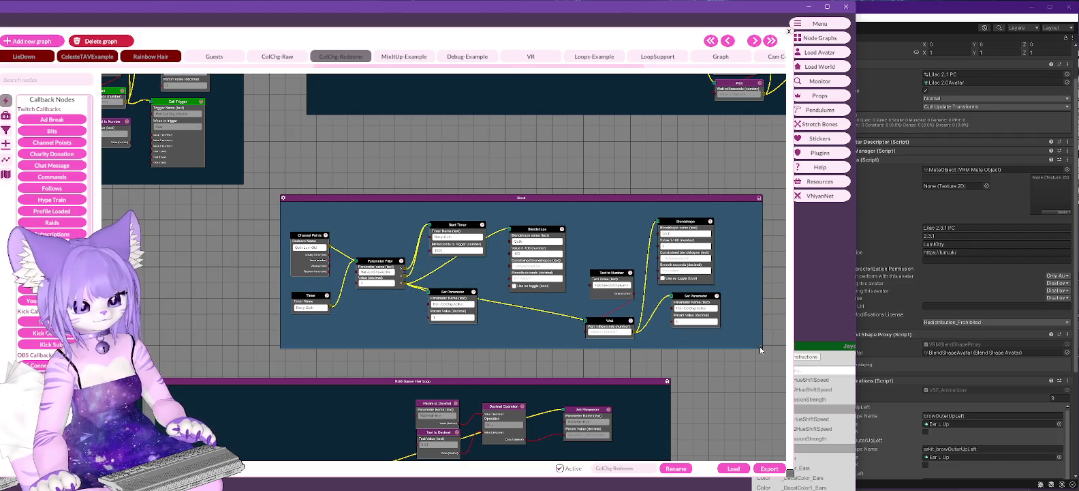
Colour the block grey, title it 'Goth Lum Old', and lock it
right_click(510, 199)
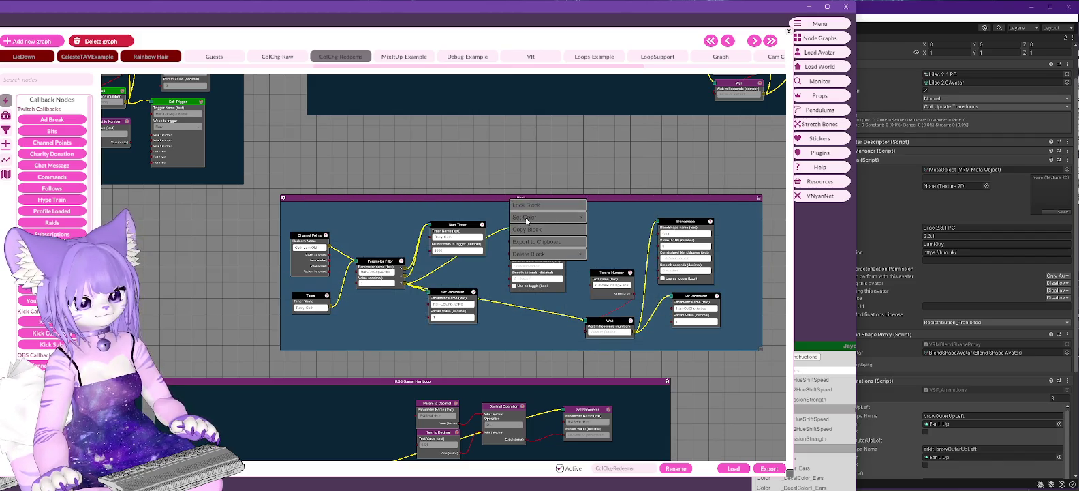
mouse_move(572, 217)
left_click(611, 305)
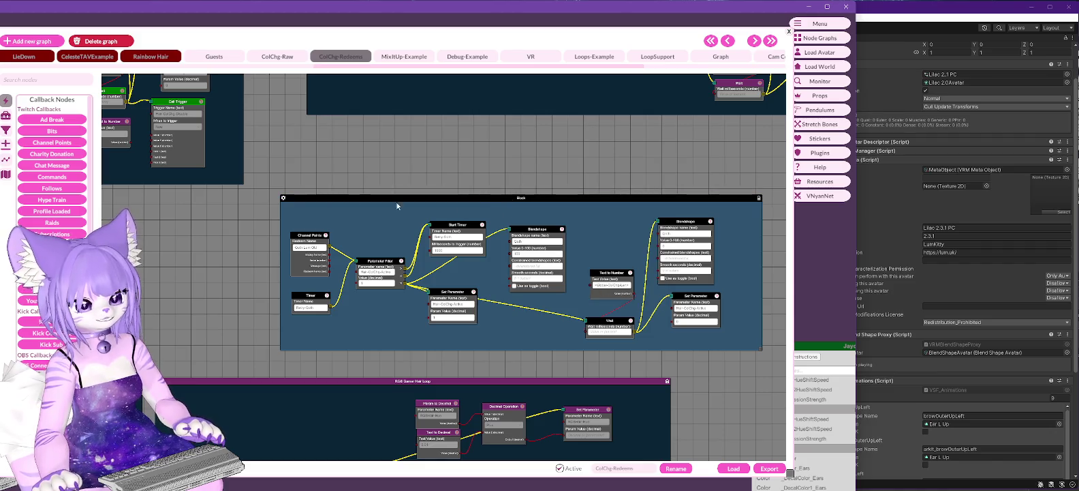
double_click(284, 198)
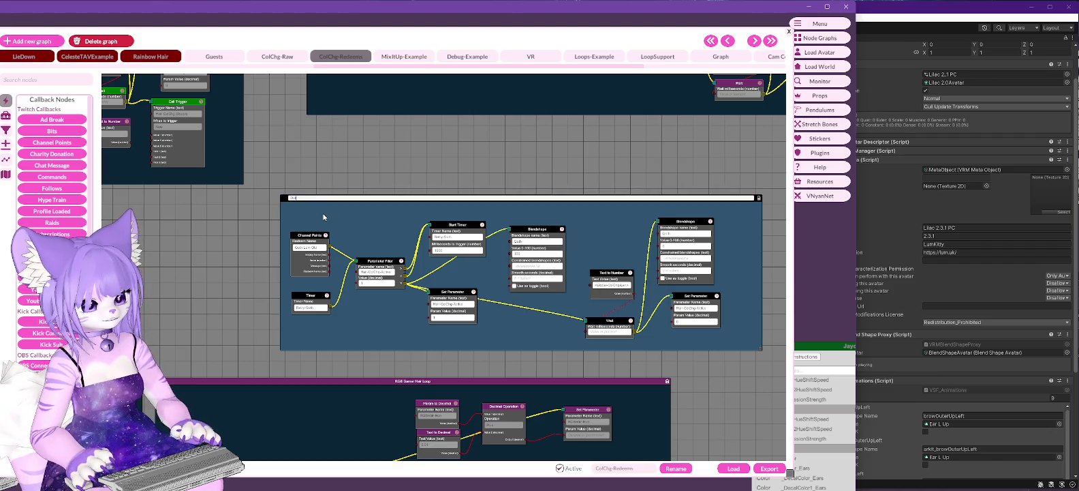
key("Return")
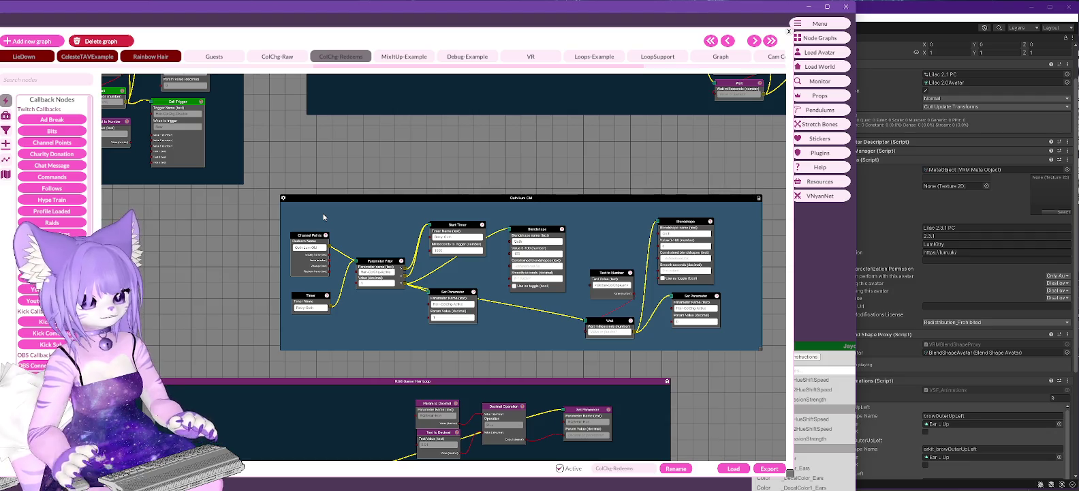
right_click(372, 202)
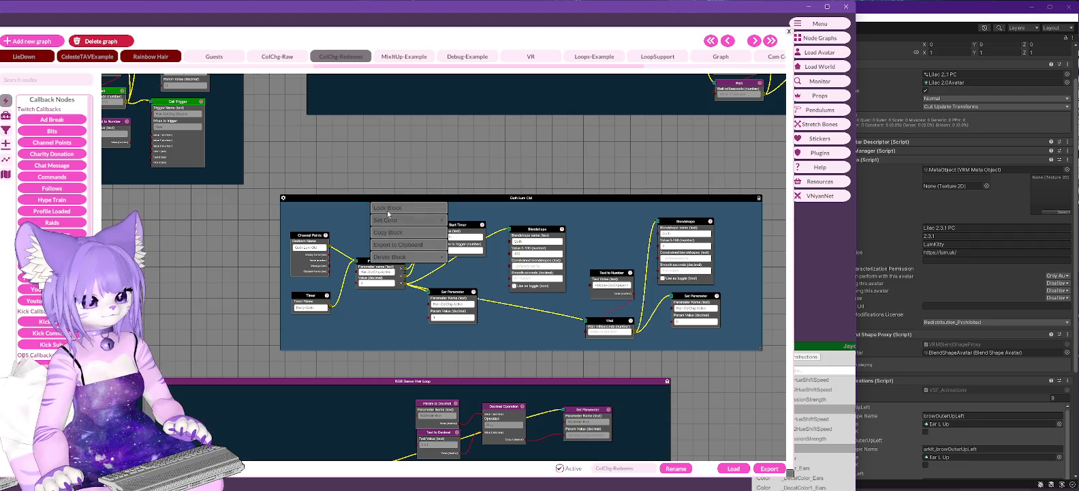
left_click(387, 208)
scroll(381, 191, "down", 2)
scroll(540, 255, "up", 3)
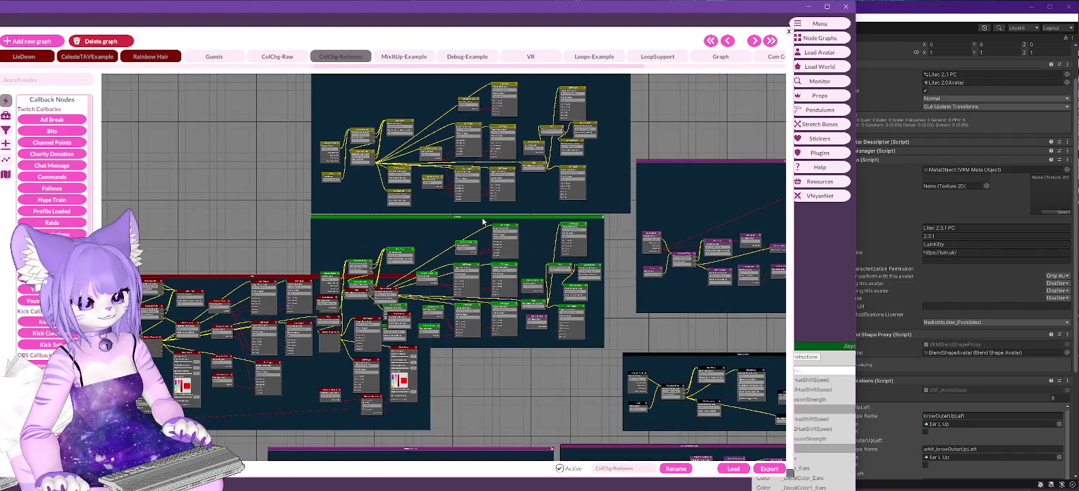
Reposition the red group and the lower-middle group on the graph
left_click_drag(264, 279, 264, 298)
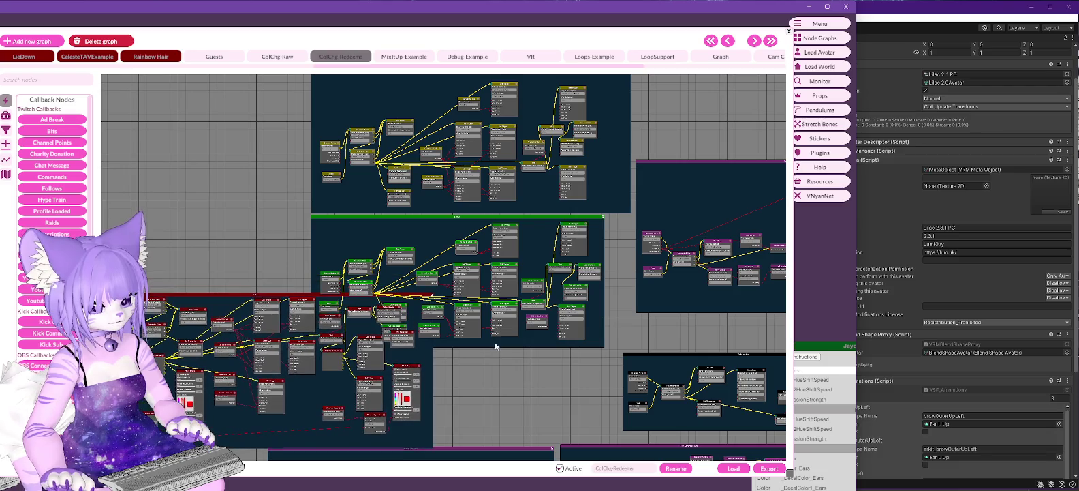
scroll(580, 310, "down", 2)
left_click_drag(581, 313, 607, 211)
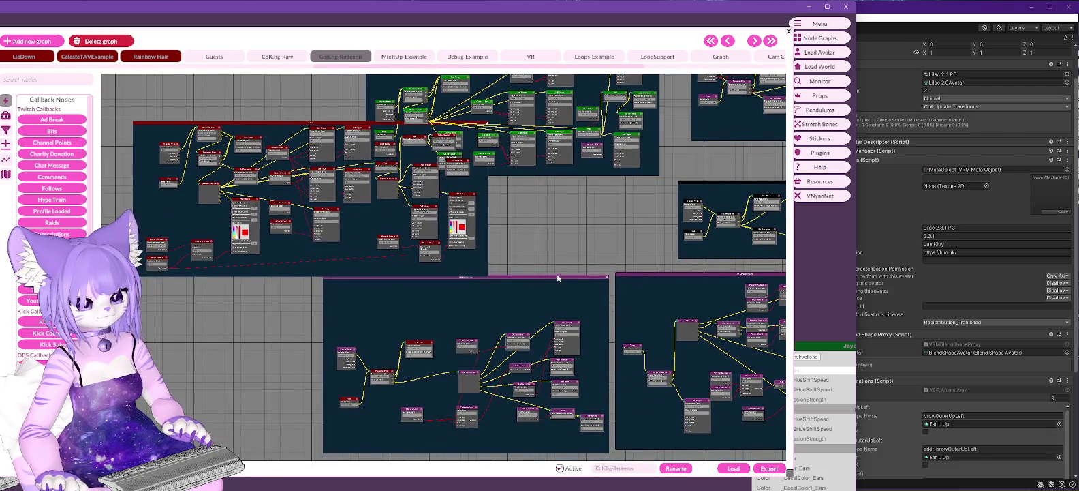
left_click_drag(556, 277, 554, 337)
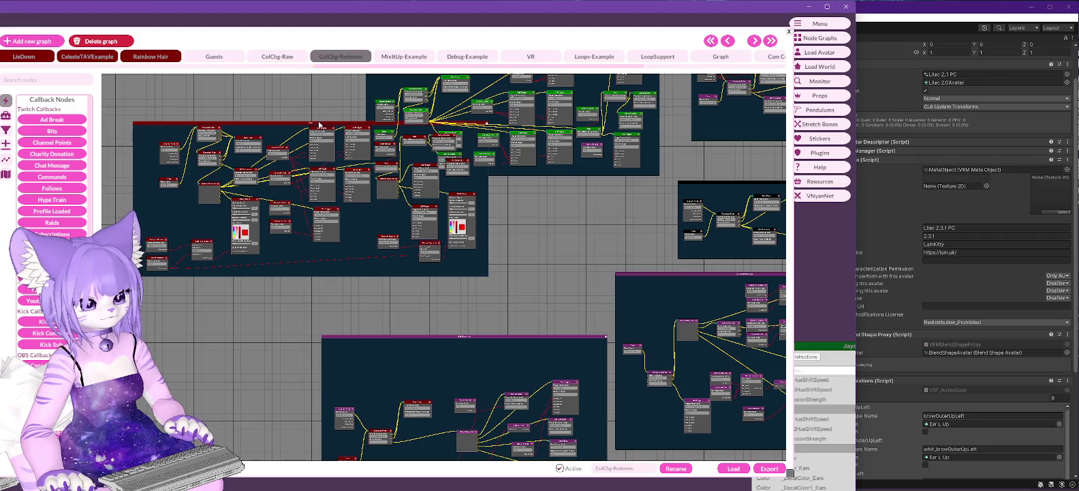
mouse_move(319, 125)
left_mouse_down()
mouse_move(354, 186)
mouse_move(438, 184)
left_mouse_up()
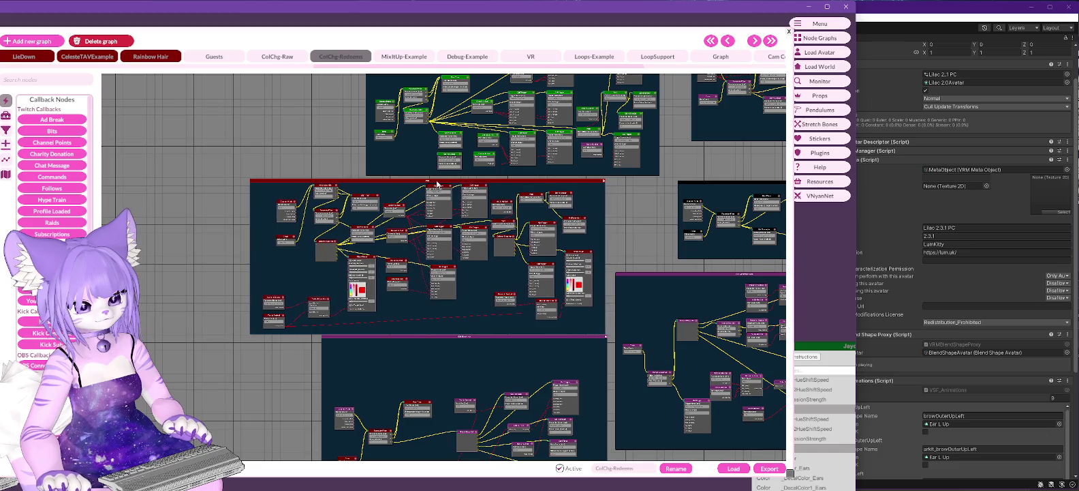
mouse_move(337, 131)
left_mouse_down()
mouse_move(303, 251)
mouse_move(298, 361)
mouse_move(299, 318)
left_mouse_up()
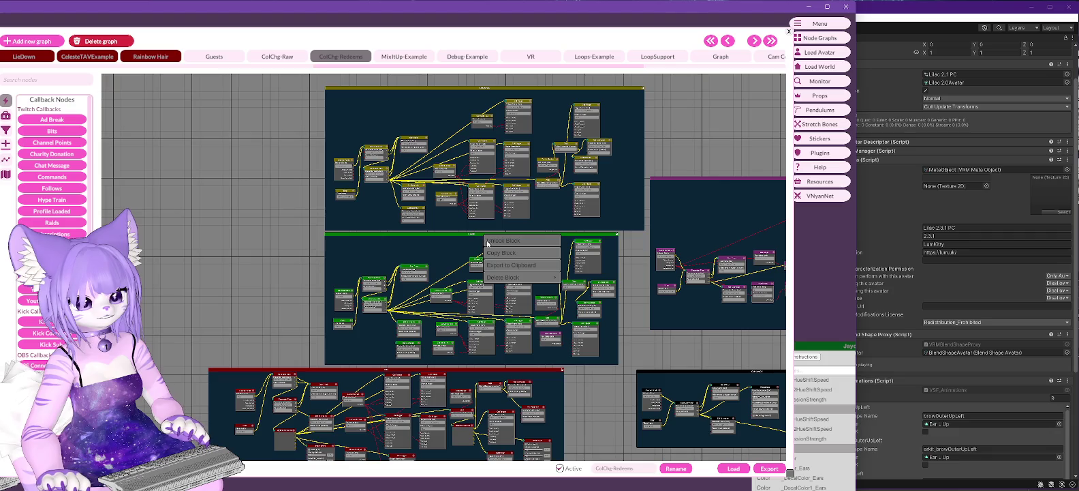
left_click_drag(693, 118, 423, 265)
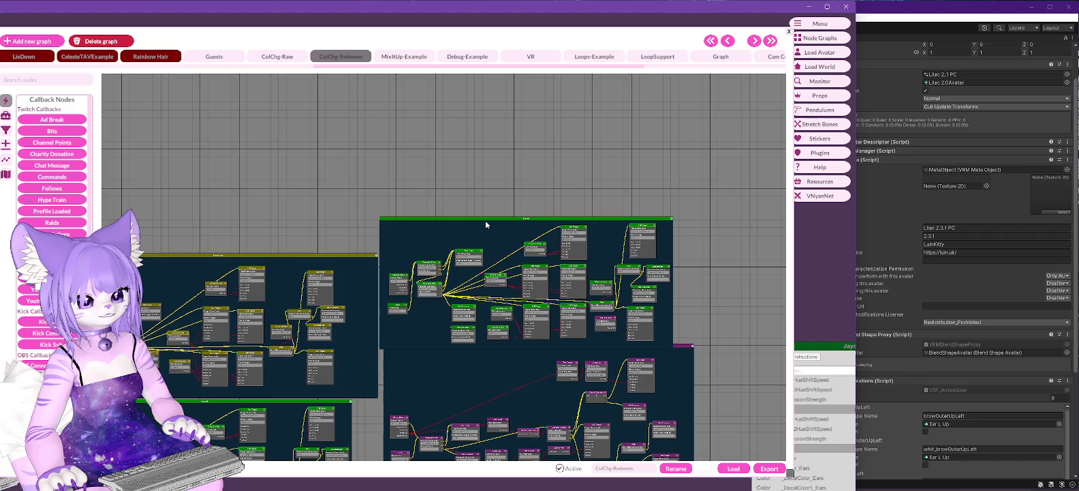
Unlock the green-headed block and change its header colour to blue
mouse_move(488, 221)
left_mouse_down()
mouse_move(494, 198)
mouse_move(489, 208)
left_mouse_up()
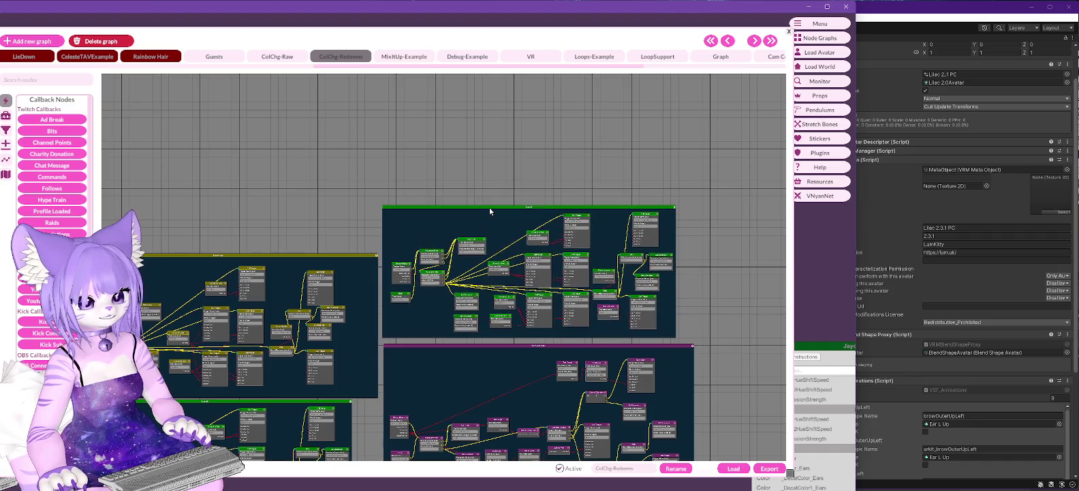
right_click(489, 207)
left_click(512, 215)
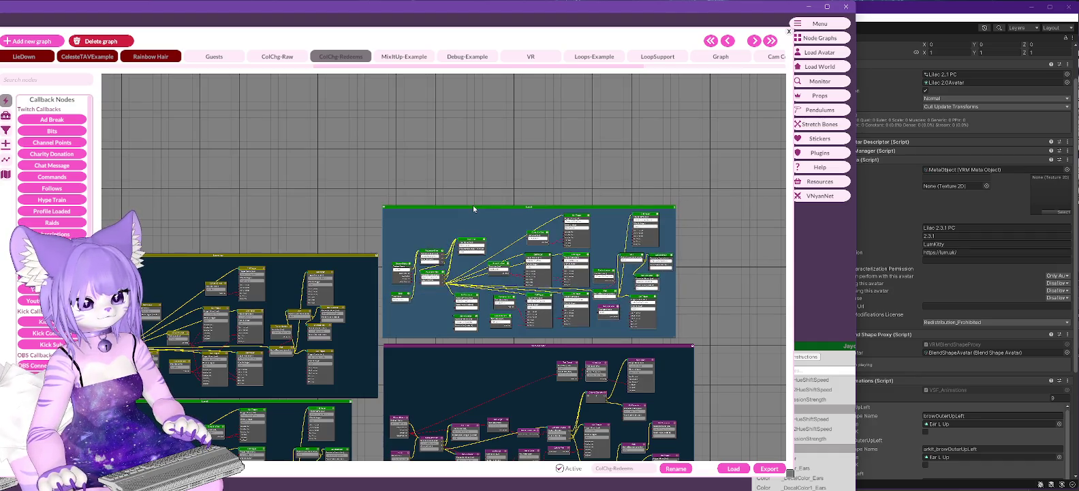
right_click(473, 205)
mouse_move(505, 225)
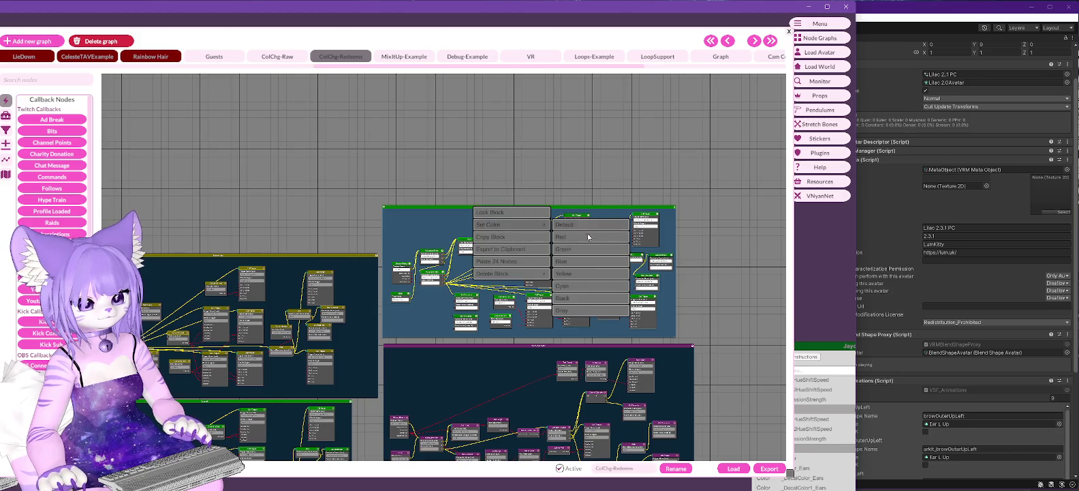
left_click(571, 298)
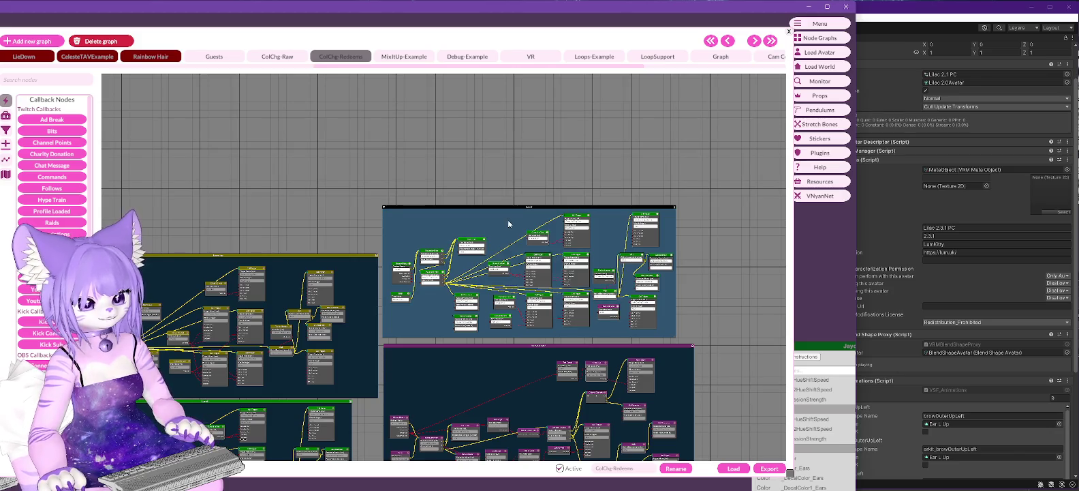
scroll(508, 220, "up", 4)
left_click(300, 234)
Set the Channel Points redeem name to 'test', then check the Timer and Convert to Text nodes
type("test")
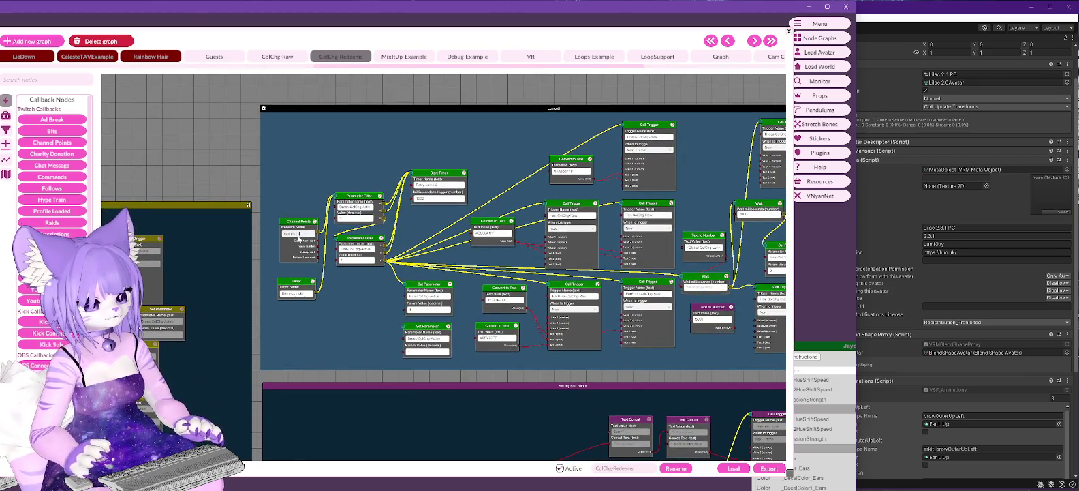
left_click(450, 186)
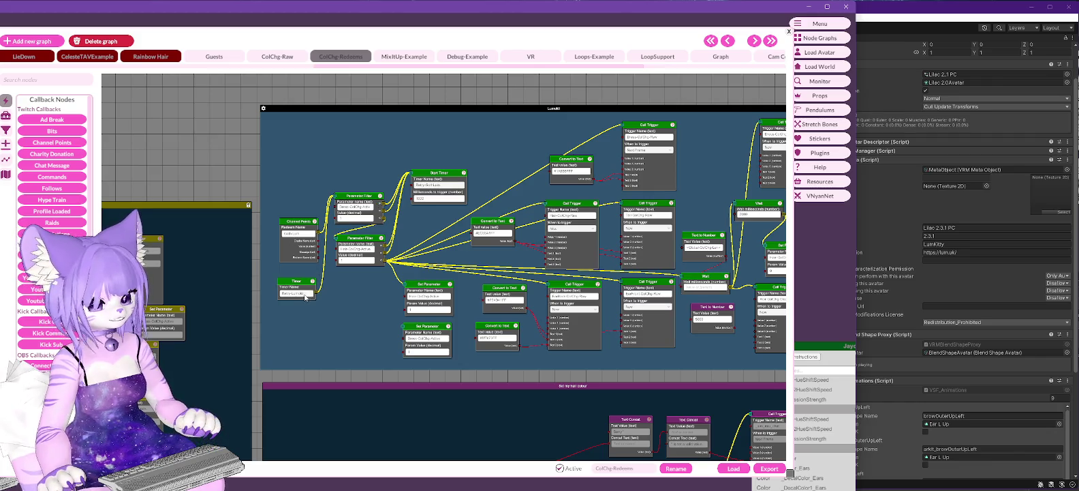
left_click(307, 294)
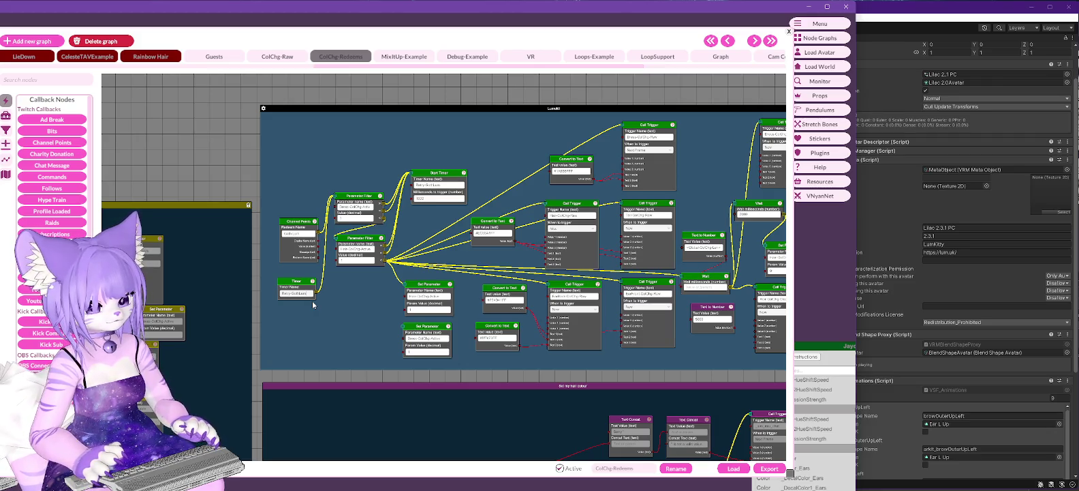
left_click_drag(698, 175, 656, 163)
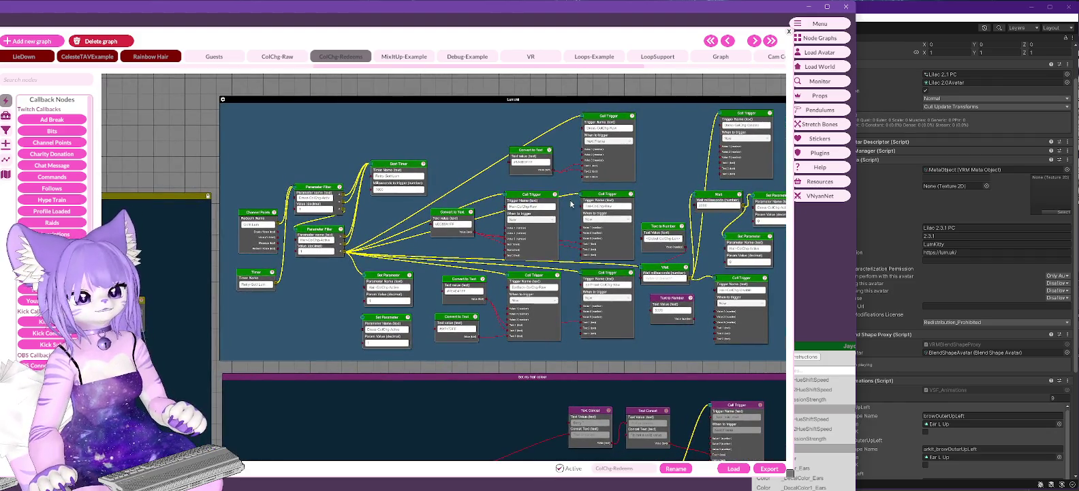
left_click(464, 225)
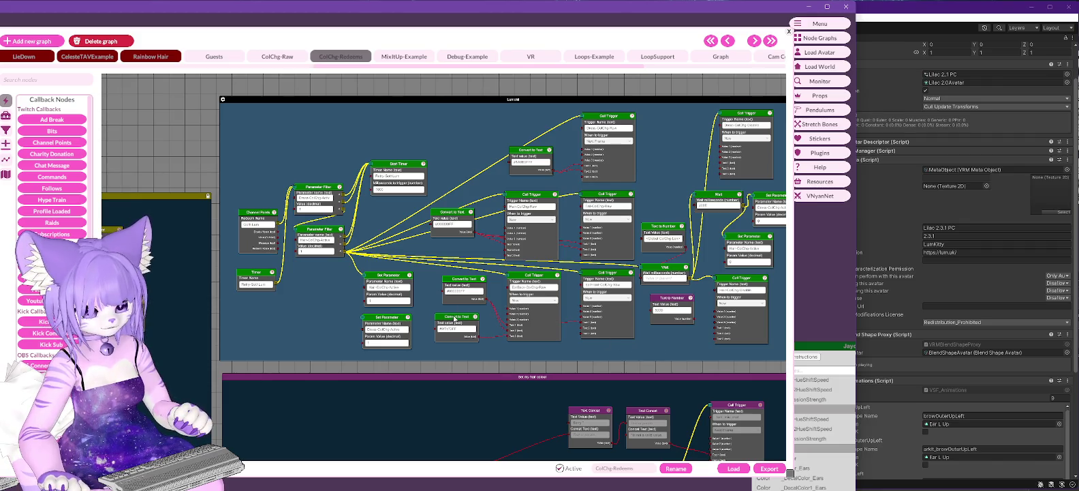
left_click_drag(454, 318, 457, 322)
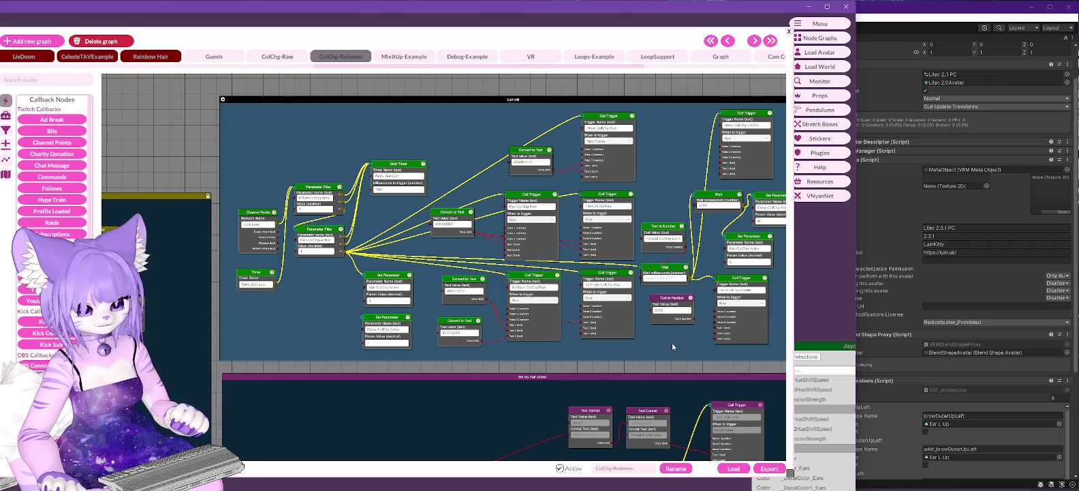
Inspect the Convert to Text node's value and clear the Text to Number node's value
left_click_drag(672, 342, 652, 356)
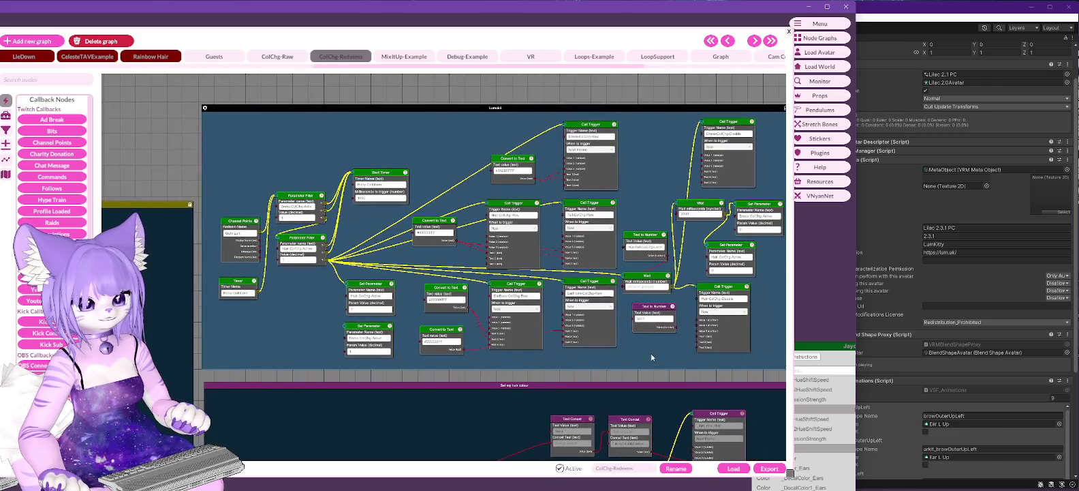
double_click(509, 172)
left_click(542, 183)
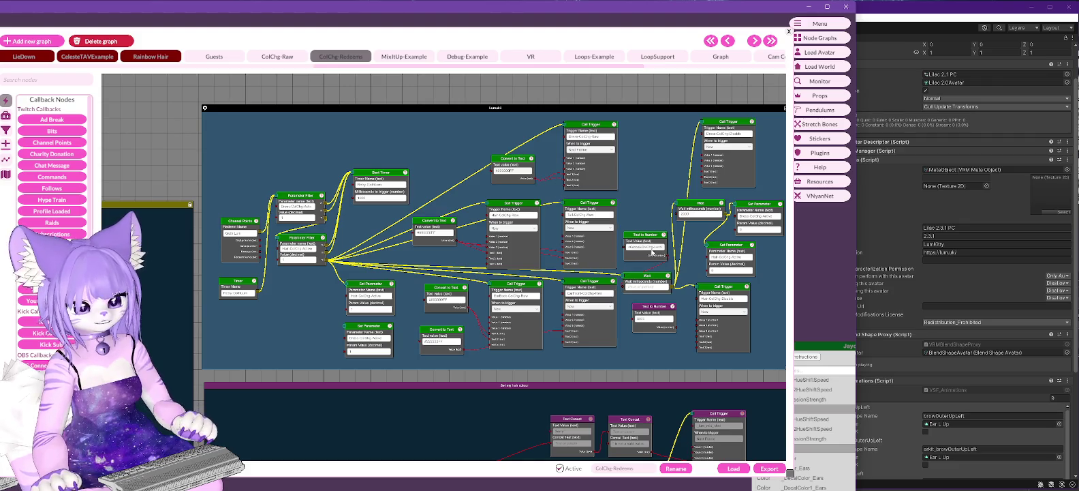
double_click(647, 247)
key("BackSpace")
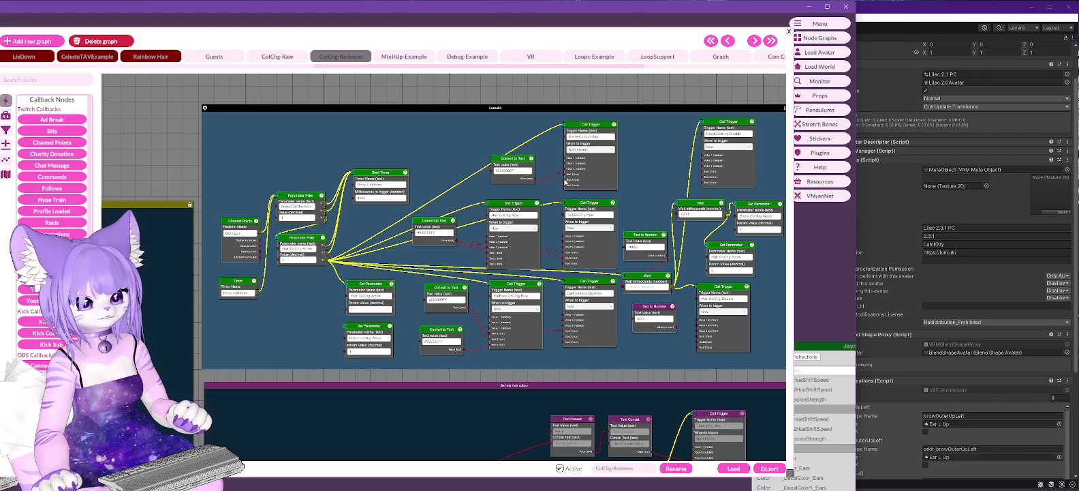
Move and duplicate the Convert to Text node, then edit the copy's text value
right_click(564, 180)
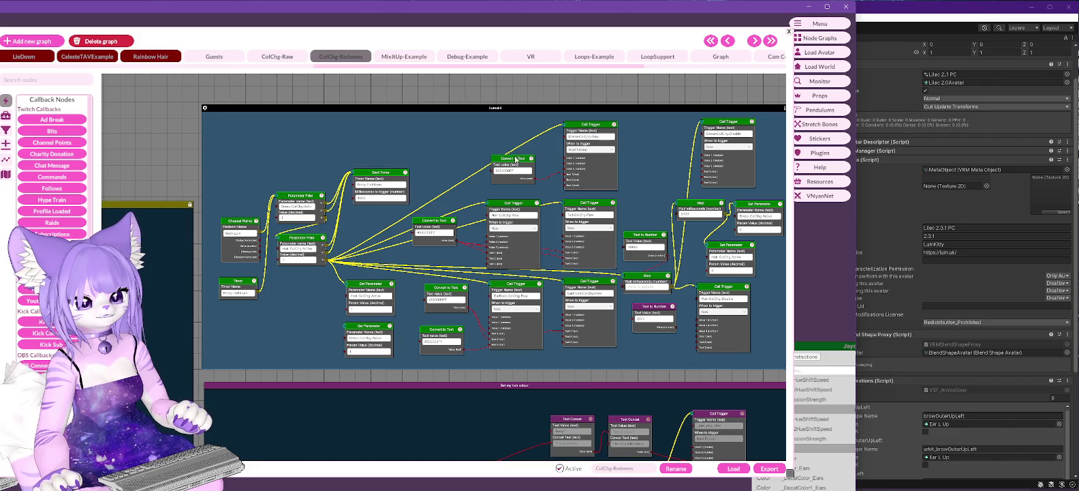
mouse_move(515, 159)
left_mouse_down()
mouse_move(513, 129)
mouse_move(515, 166)
left_mouse_up()
right_click(513, 130)
left_click(530, 151)
left_click(498, 175)
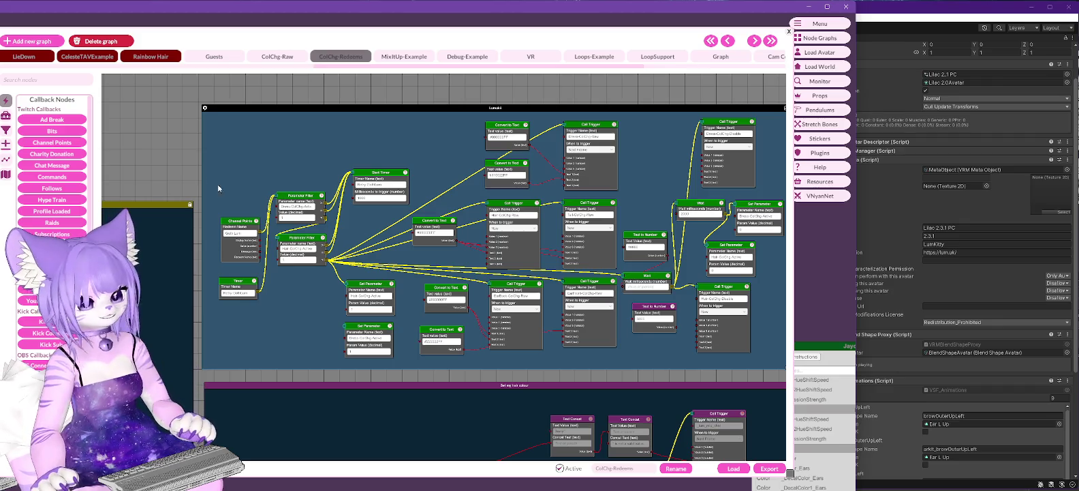
Check the Text to Number value 10000 and the redeem name, then bring Unity forward
left_click(633, 249)
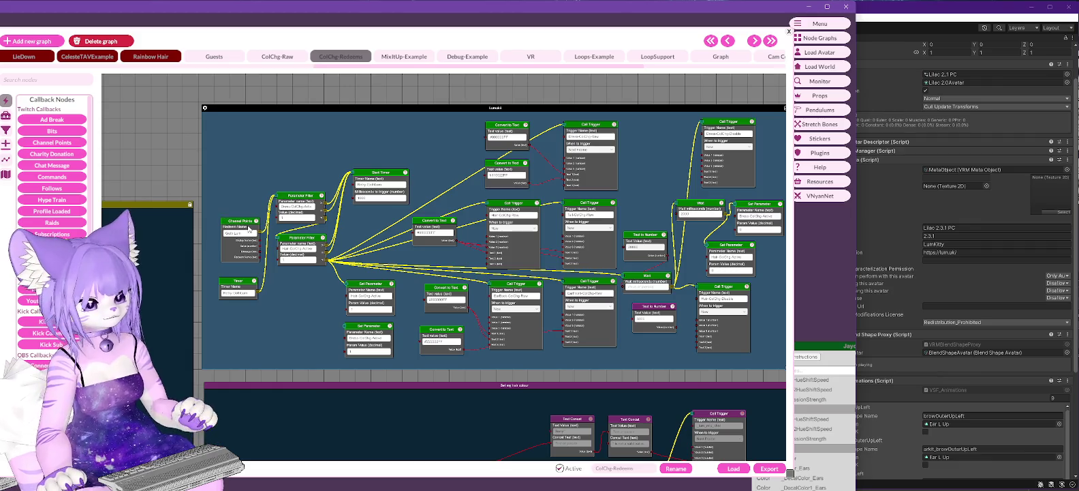
left_click(252, 229)
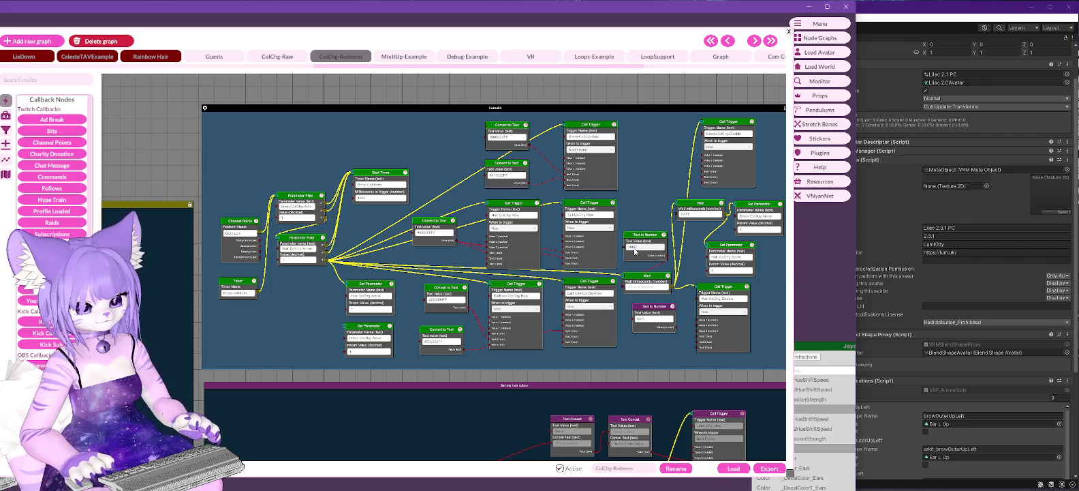
left_click(910, 13)
Zoom the Scene view onto the avatar's head and open the body mat materials folder
left_click_drag(533, 105, 535, 179)
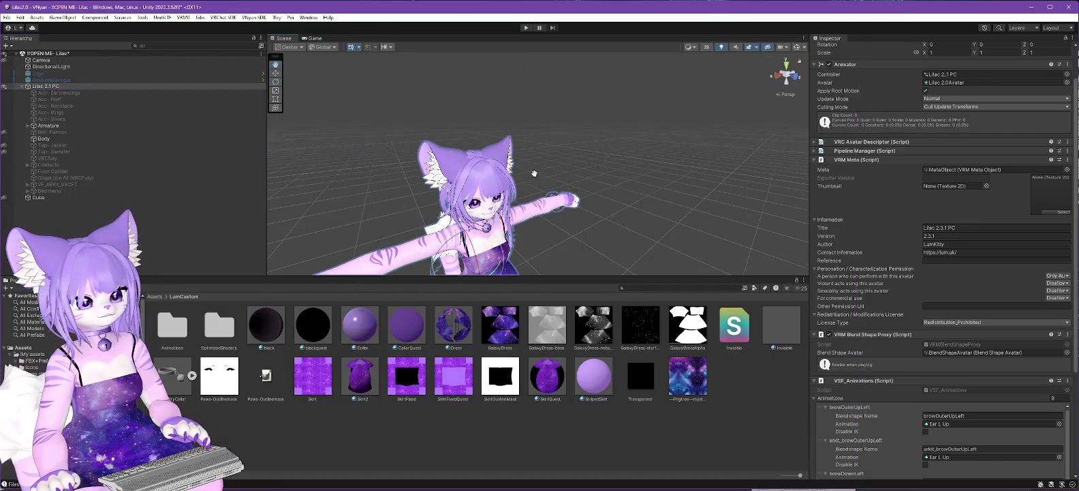
scroll(536, 174, "up", 5)
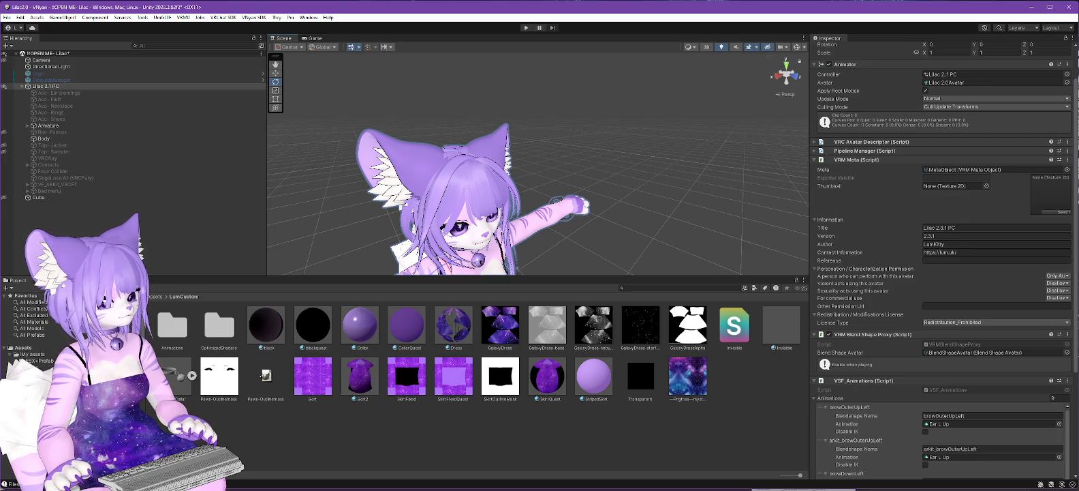
left_click(41, 373)
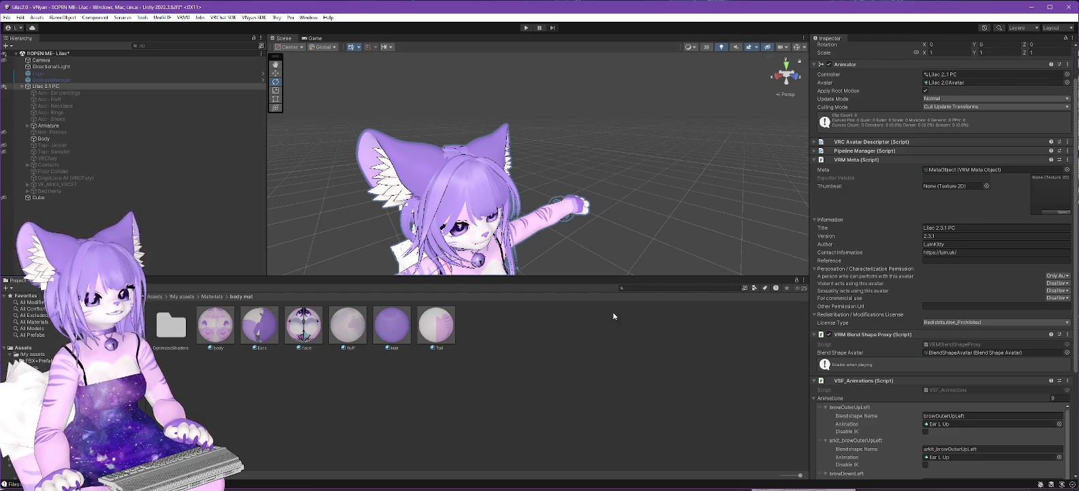
Unlock the Ears material's shader and switch it to .poiyomi > Poiyomi Pro Fur
left_click(260, 325)
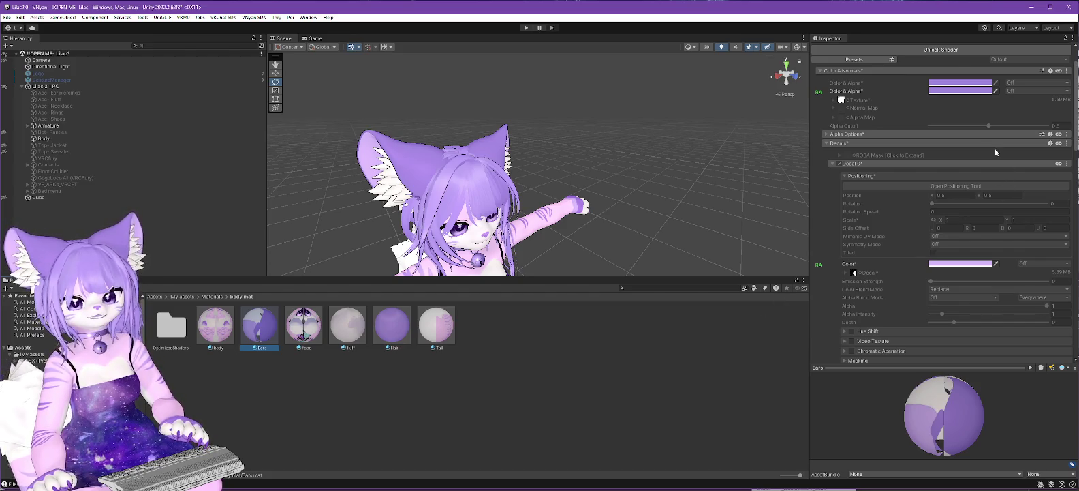
left_click(940, 50)
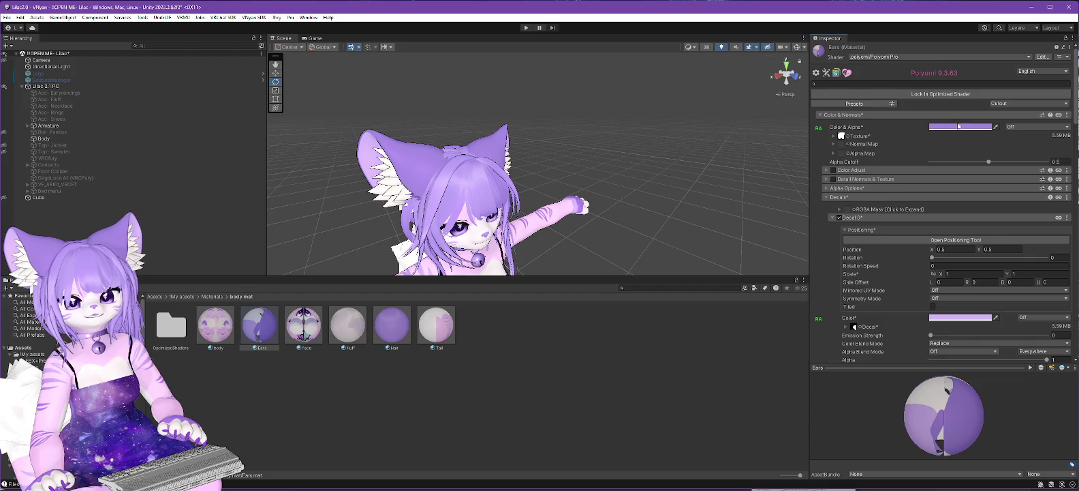
left_click(890, 58)
left_click(880, 84)
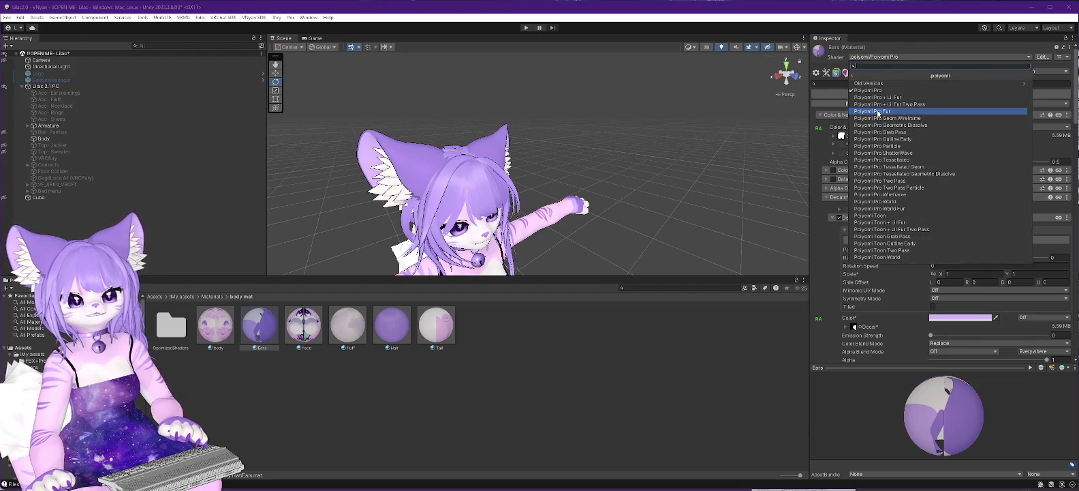
left_click(879, 111)
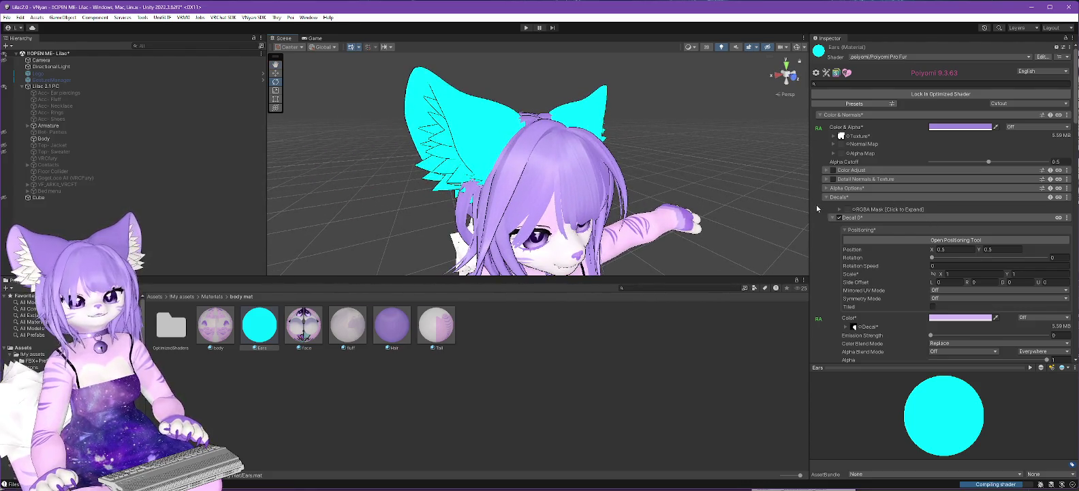
Collapse the Decals section and expand the Fur settings
left_click(892, 196)
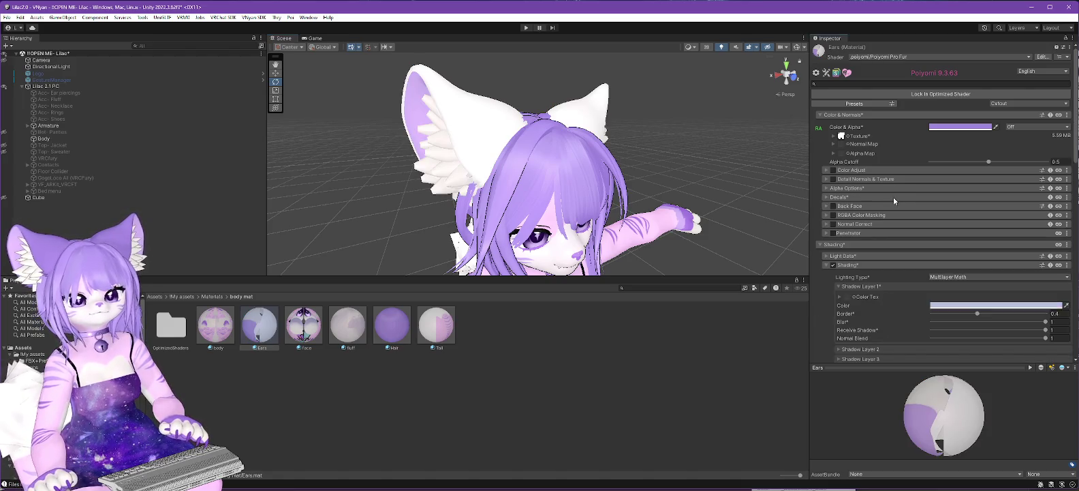
scroll(876, 191, "down", 10)
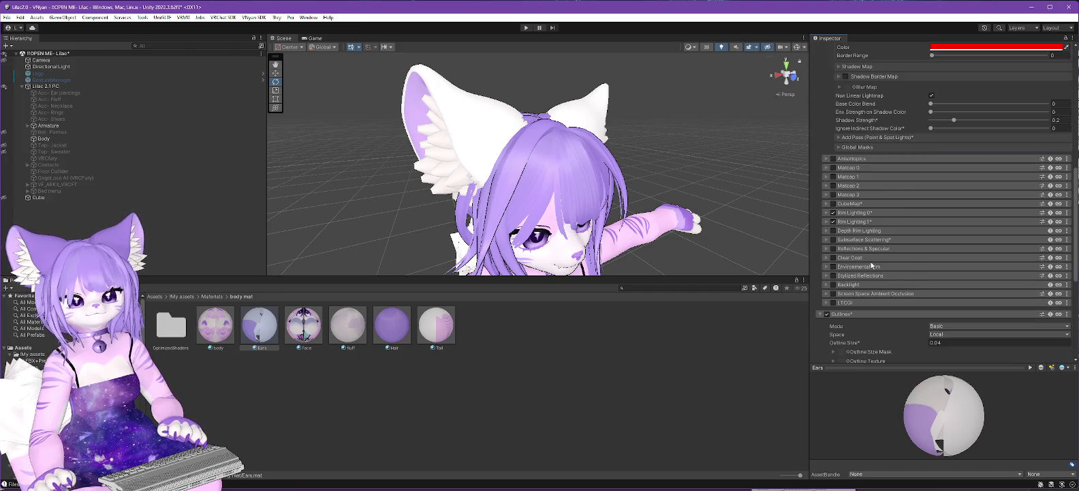
scroll(871, 264, "down", 5)
left_click(821, 284)
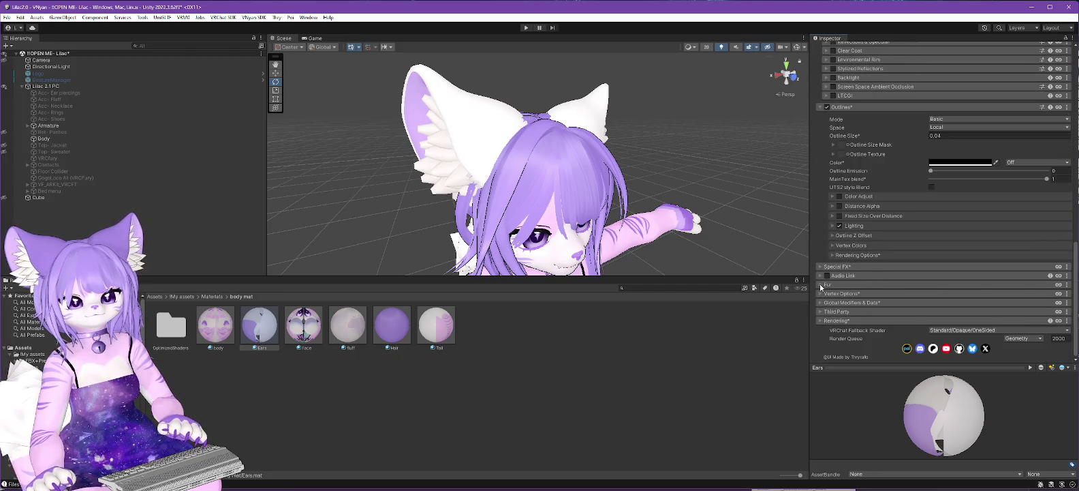
scroll(902, 219, "down", 2)
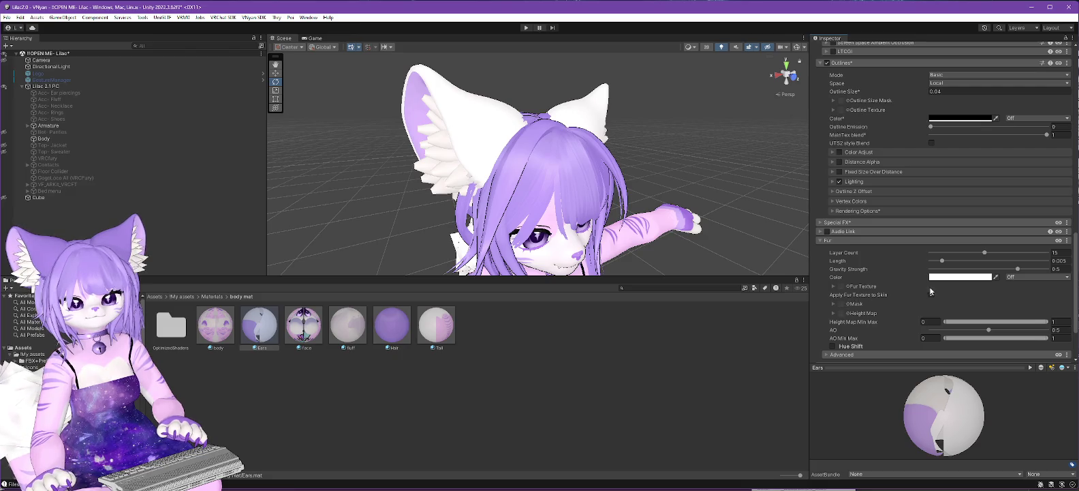
Browse the fur mask texture picker and close it without choosing a texture
left_click(852, 306)
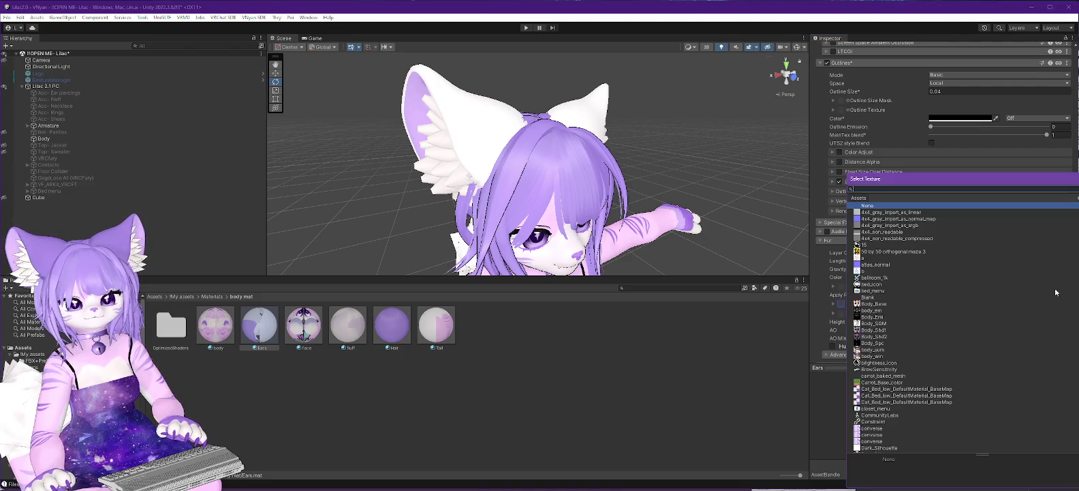
scroll(899, 327, "down", 10)
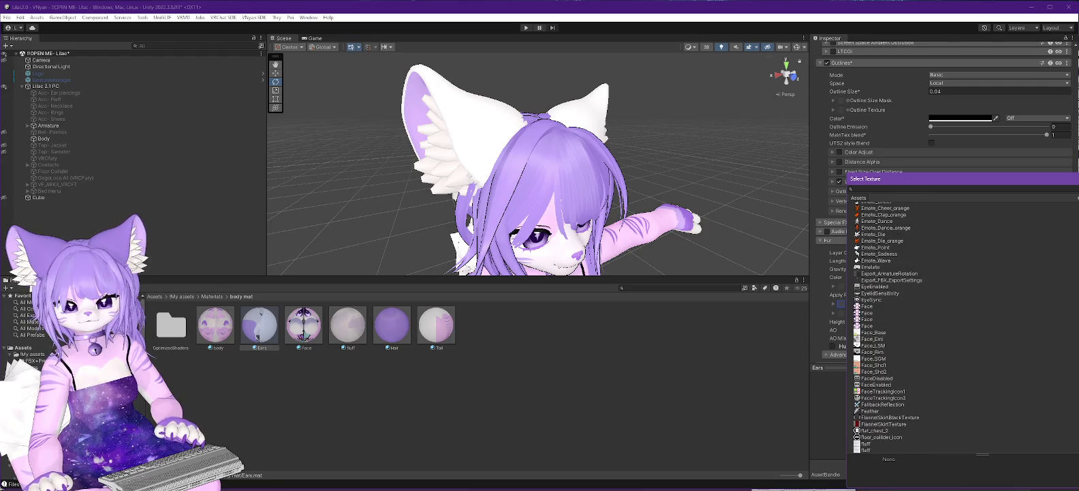
scroll(886, 327, "down", 10)
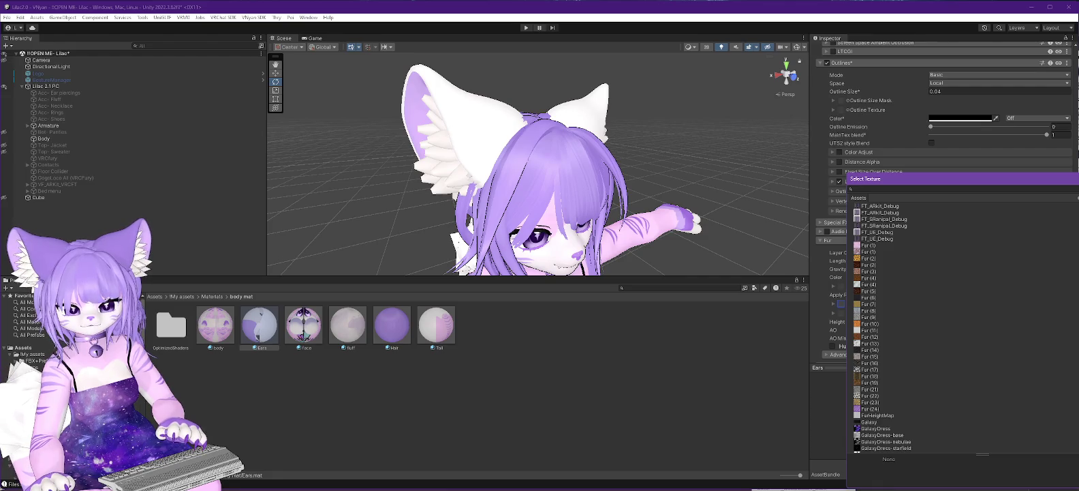
scroll(886, 327, "down", 6)
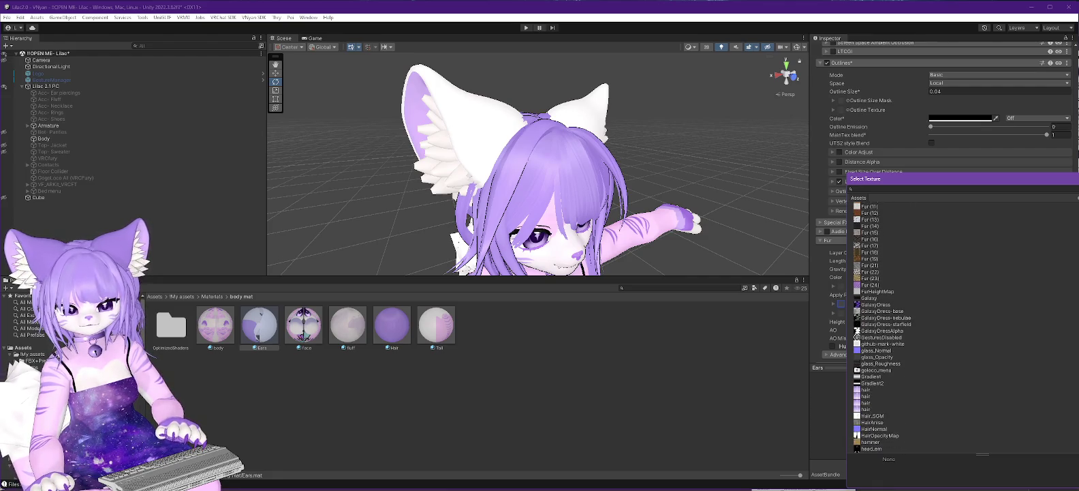
scroll(886, 327, "down", 8)
scroll(899, 327, "down", 15)
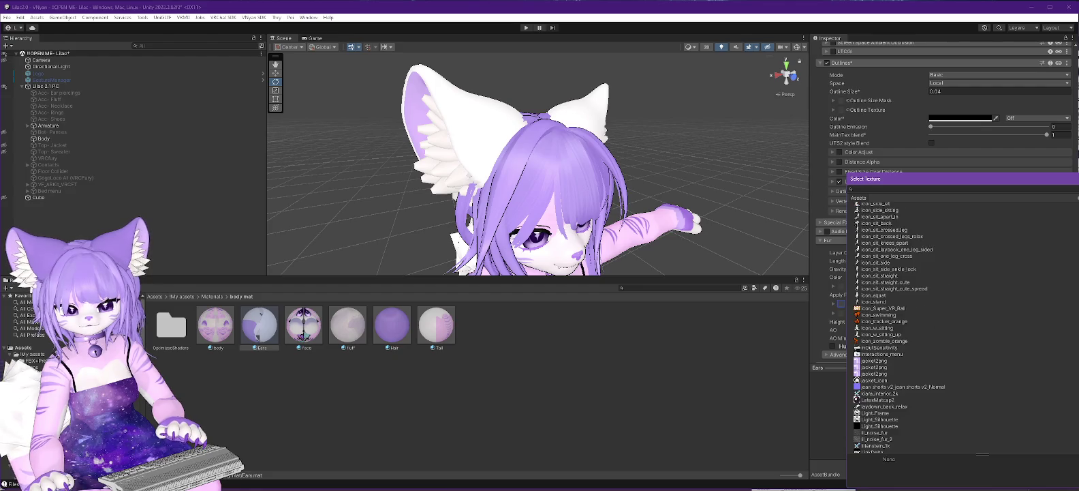
scroll(886, 327, "down", 10)
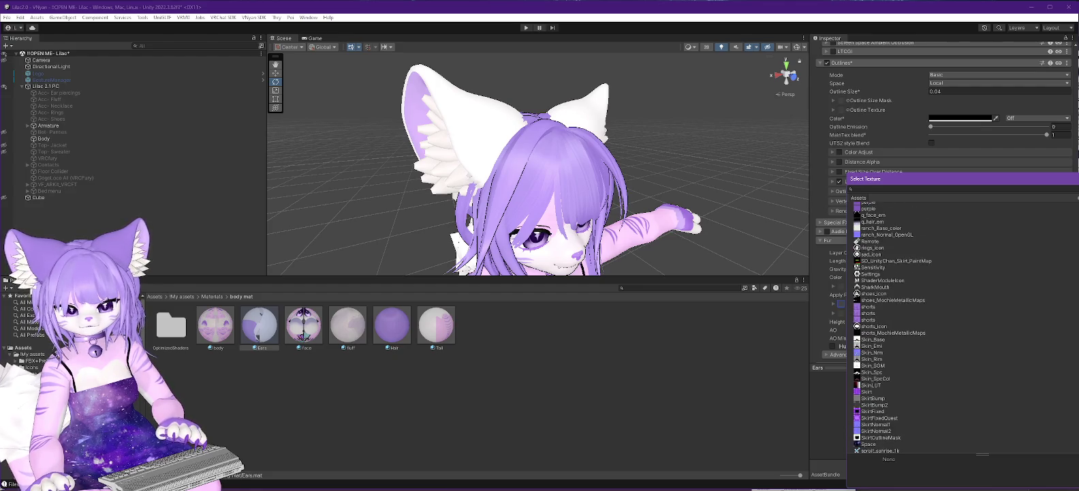
scroll(886, 327, "down", 12)
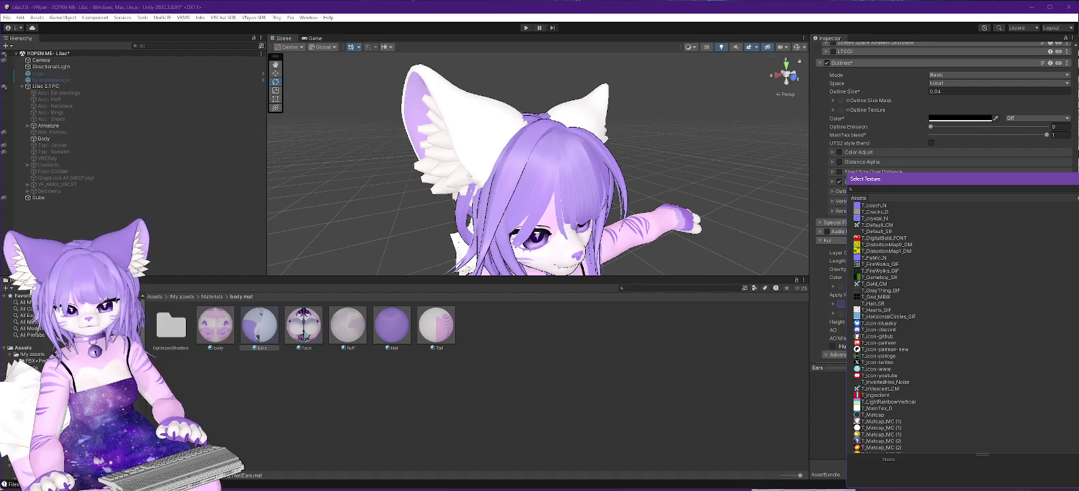
scroll(886, 327, "down", 12)
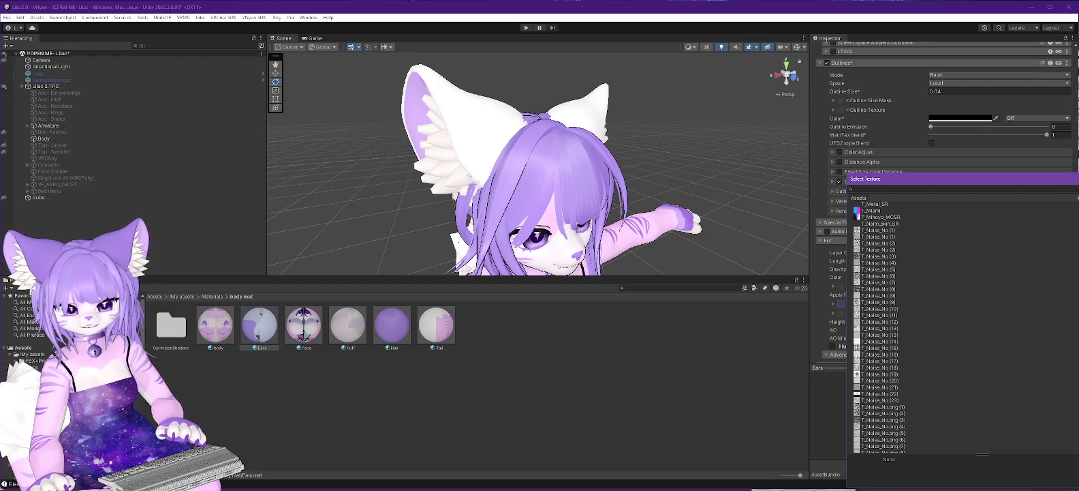
scroll(886, 327, "down", 6)
scroll(886, 327, "down", 8)
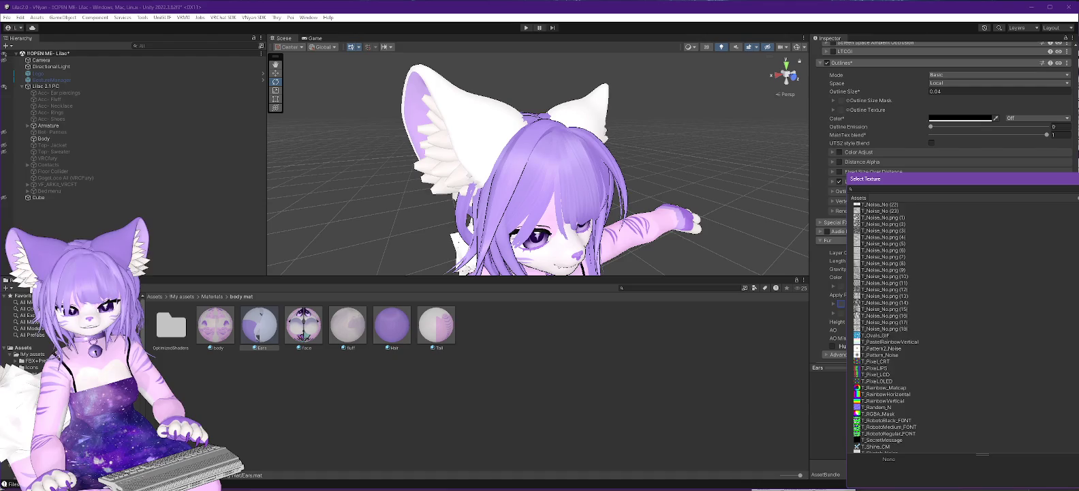
scroll(886, 327, "down", 3)
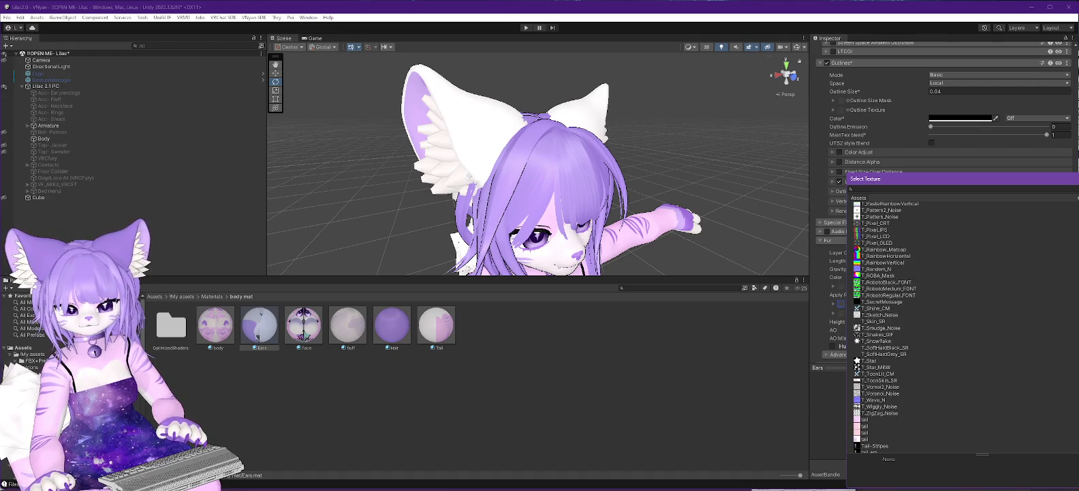
scroll(885, 327, "down", 7)
scroll(886, 327, "down", 12)
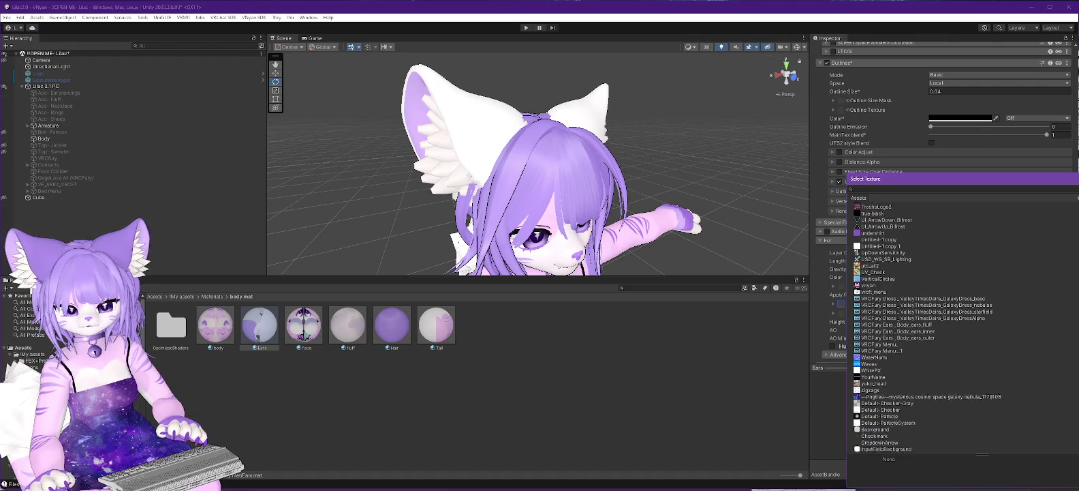
scroll(886, 327, "up", 20)
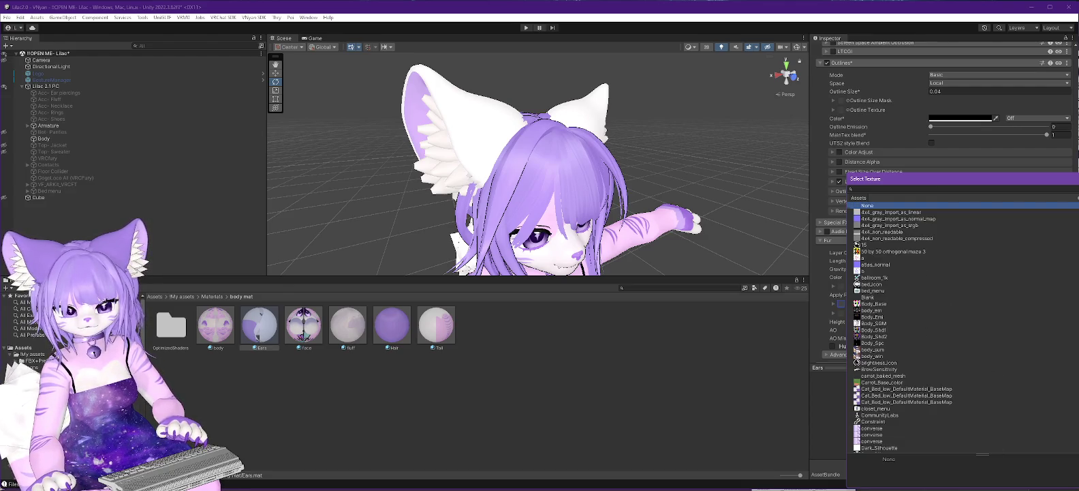
scroll(886, 327, "down", 13)
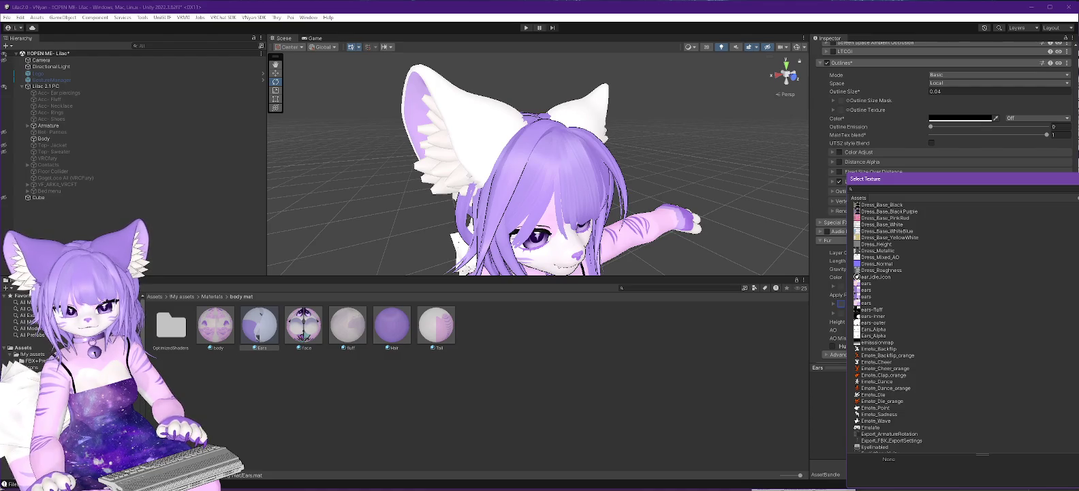
scroll(886, 327, "down", 20)
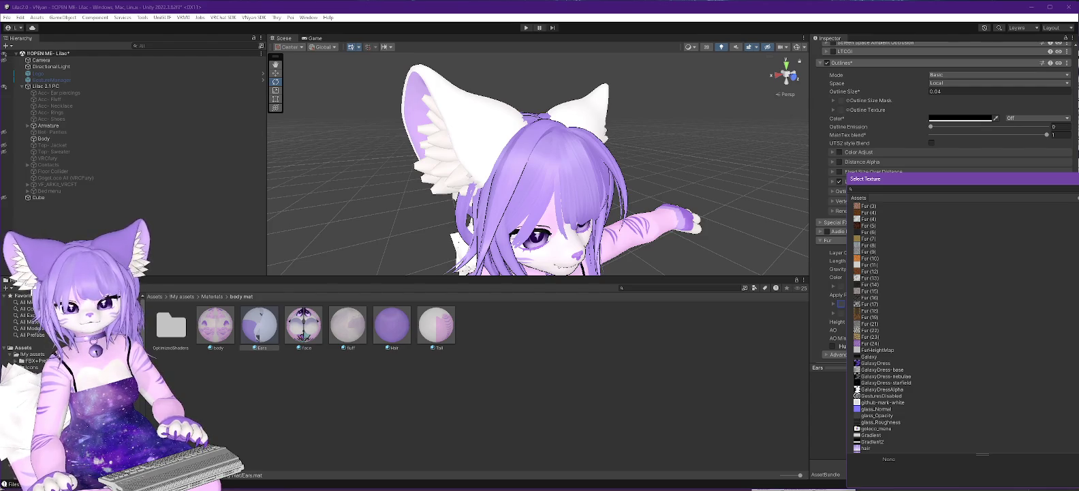
key("Escape")
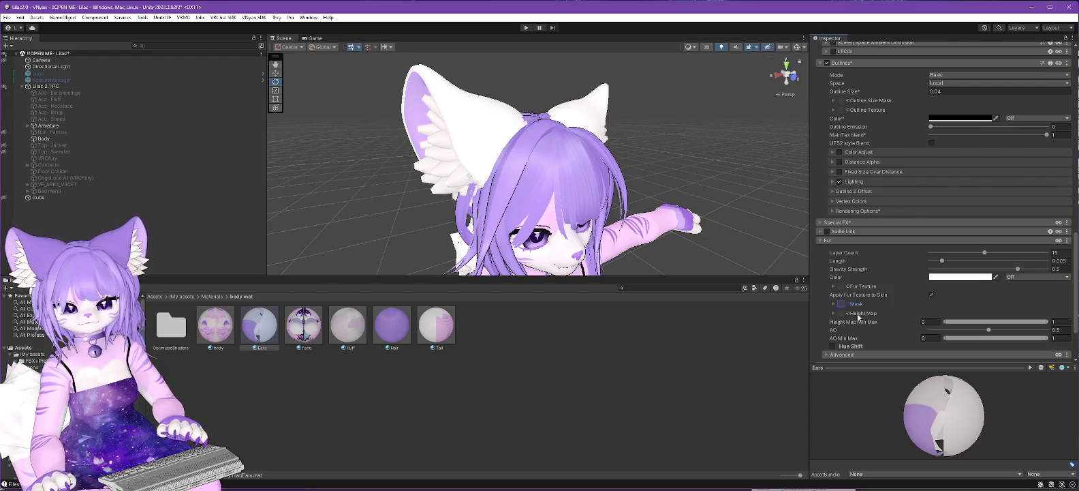
Assign the FurHeightMap texture to the Fur section's Height Map slot
left_click(849, 314)
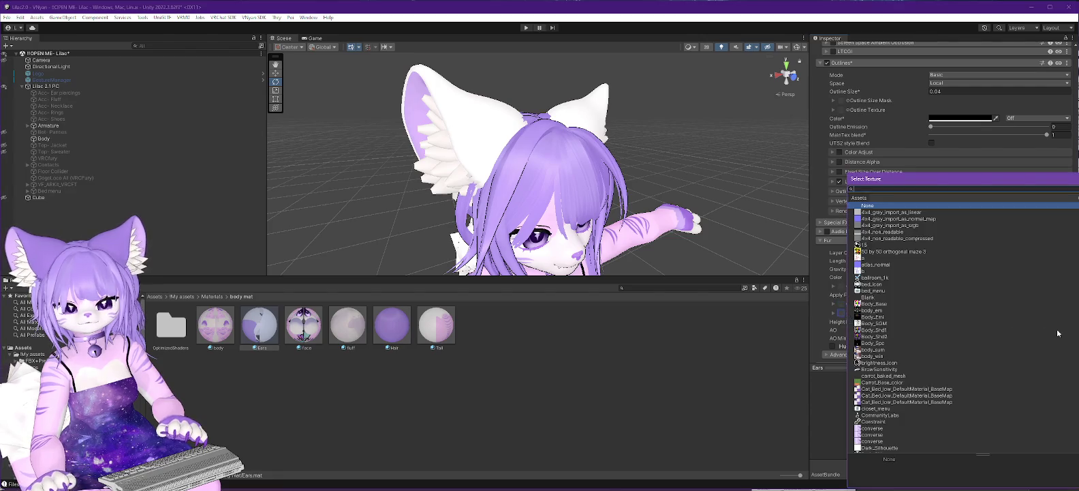
scroll(1051, 363, "down", 20)
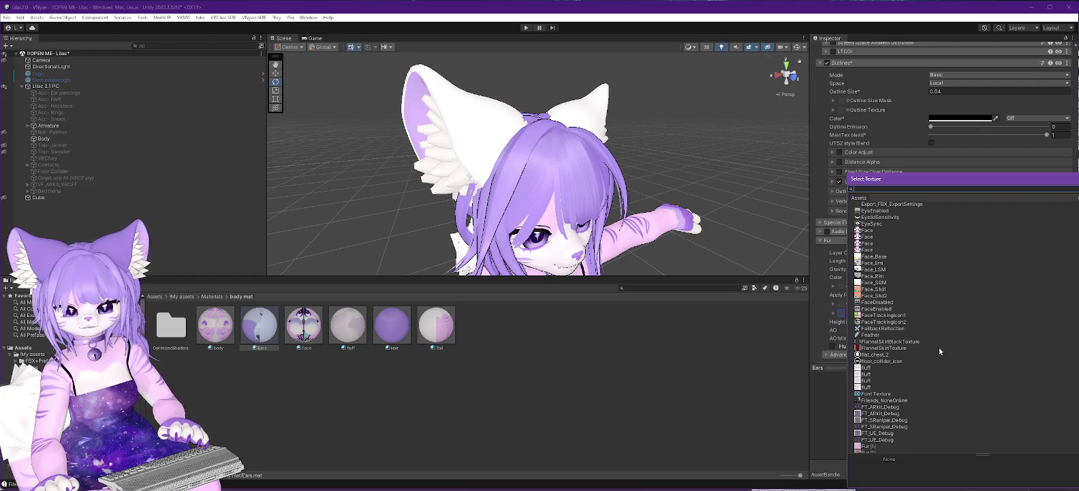
scroll(939, 346, "down", 10)
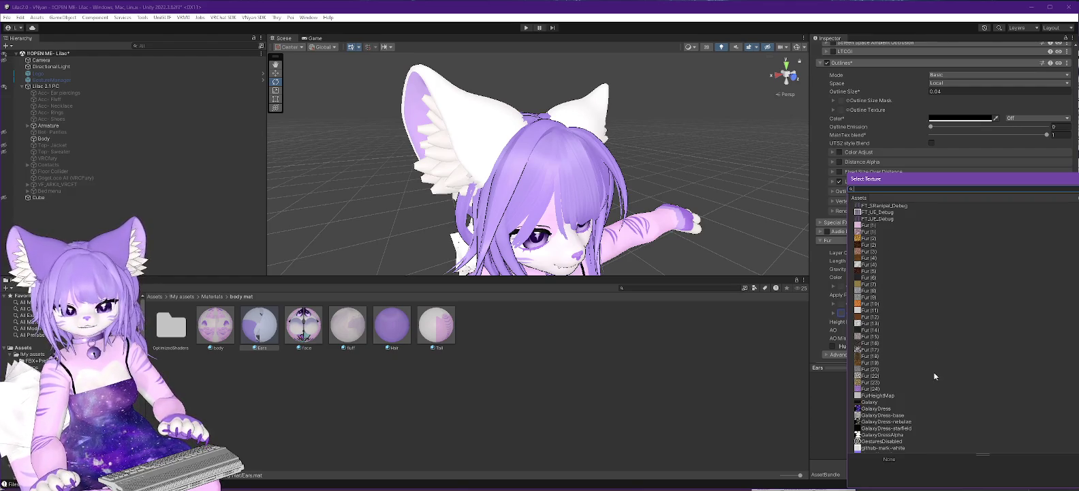
double_click(877, 396)
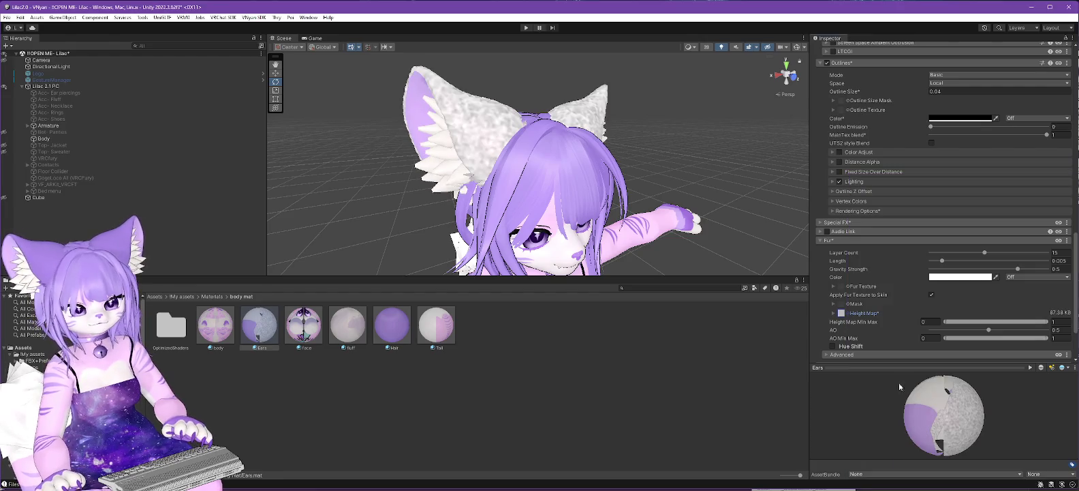
Inspect the ears from behind and drag the Height Map Min Max upper limit to about 0.16
mouse_move(592, 237)
left_mouse_down()
mouse_move(701, 265)
mouse_move(562, 271)
left_mouse_up()
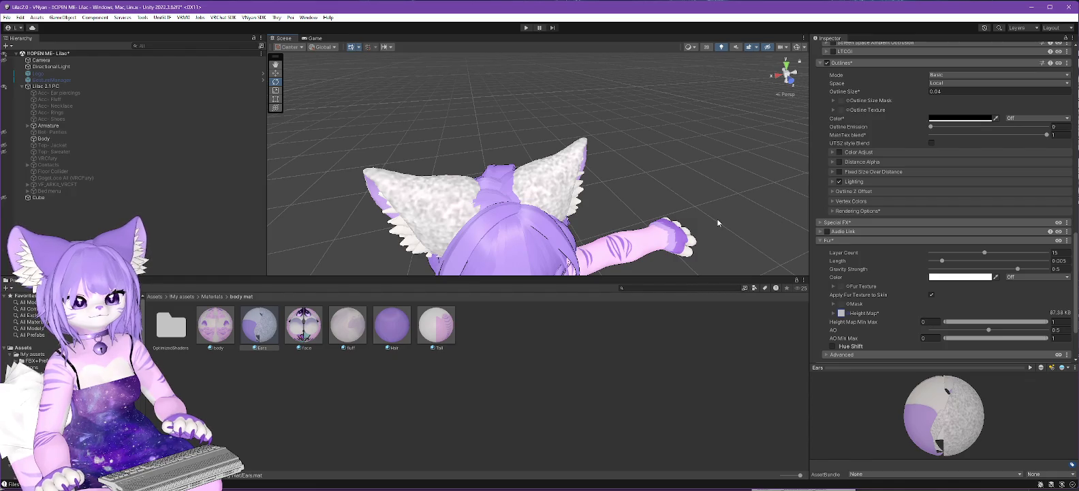
mouse_move(638, 216)
left_mouse_down()
mouse_move(743, 216)
mouse_move(776, 230)
mouse_move(783, 218)
mouse_move(772, 205)
mouse_move(677, 213)
left_mouse_up()
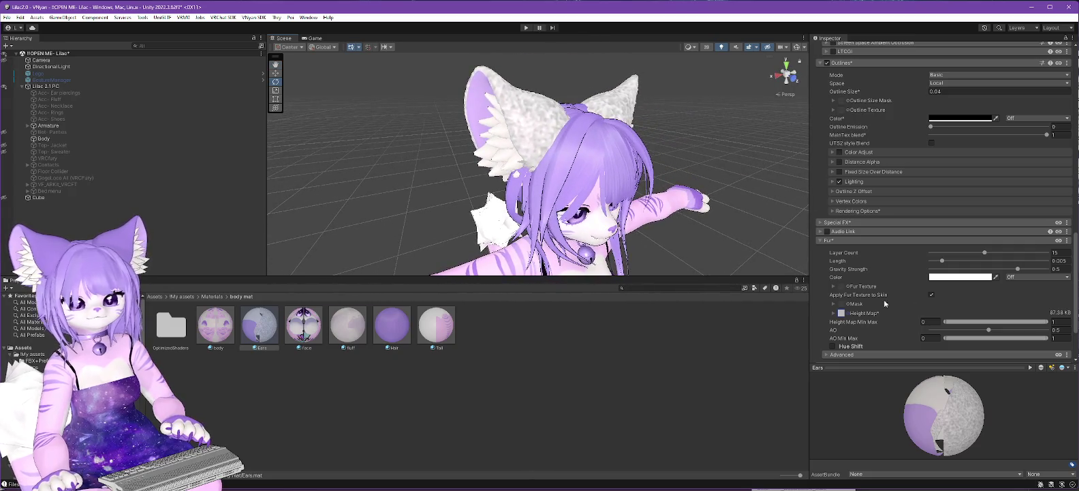
scroll(885, 299, "down", 3)
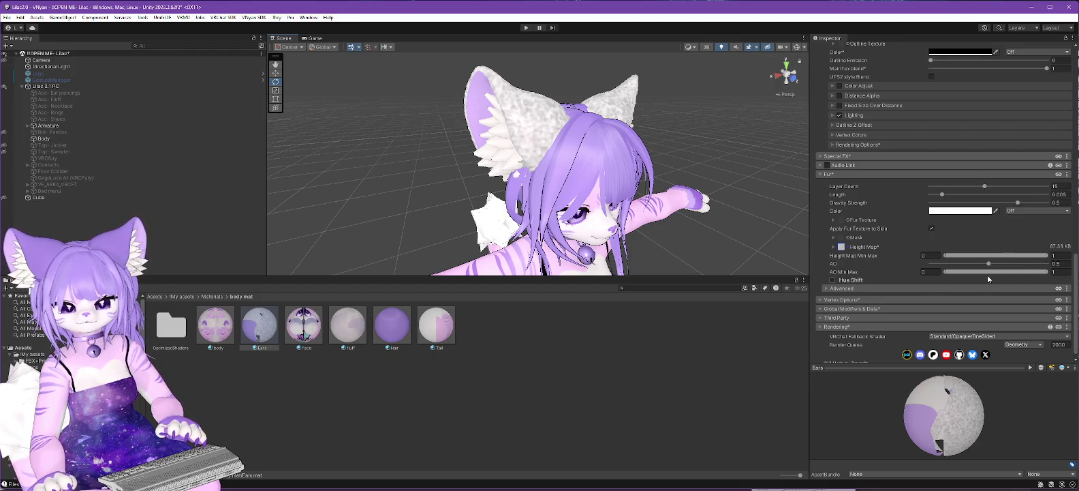
mouse_move(1046, 255)
left_mouse_down()
mouse_move(906, 259)
mouse_move(1047, 254)
left_mouse_up()
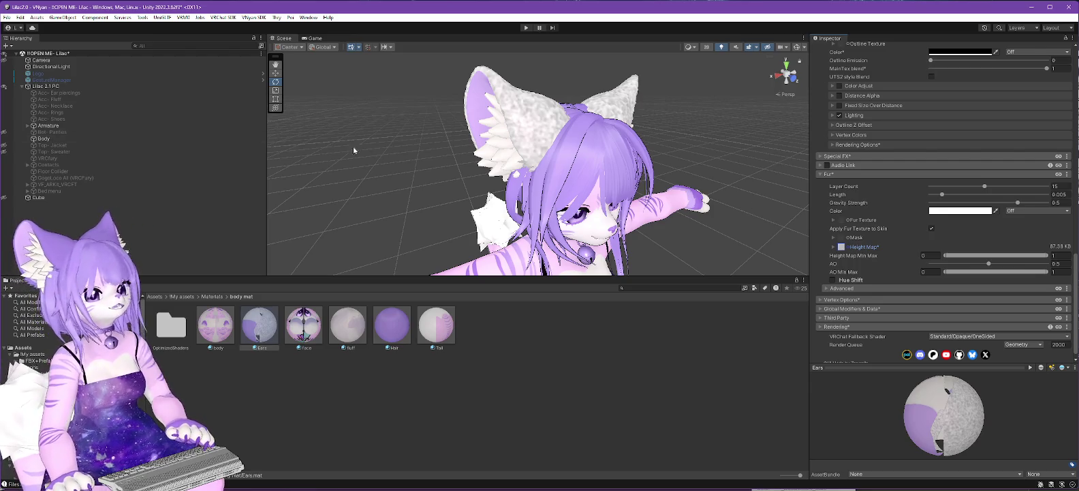
Search 'poiyomi fur shader' in a new Firefox tab and check the Poiyomi Fur docs
key("alt+Tab")
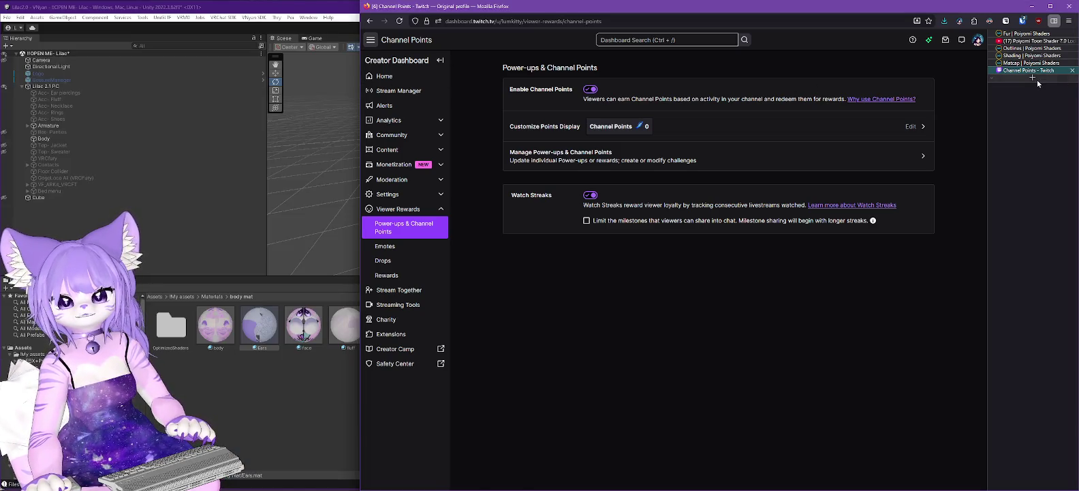
left_click(1034, 78)
type("poiyo")
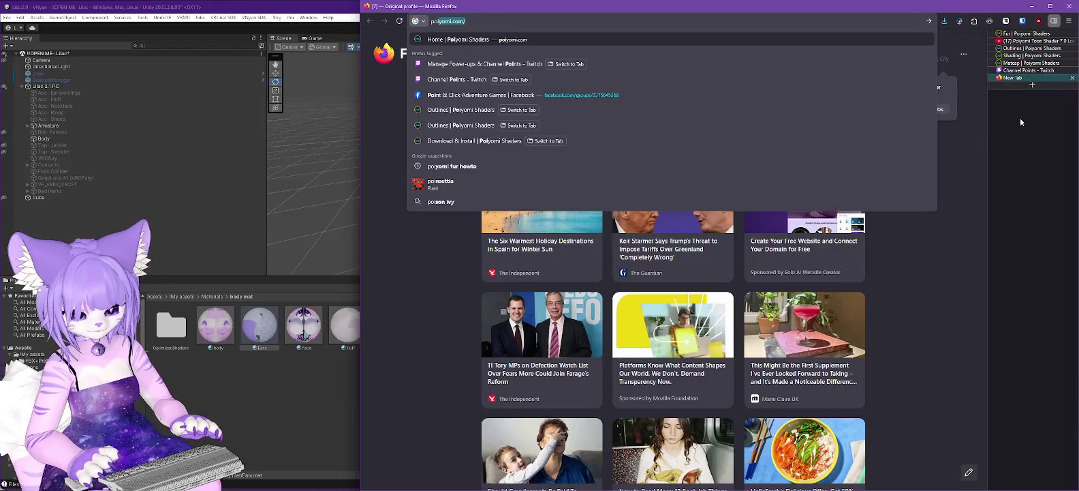
type("mi fur shader")
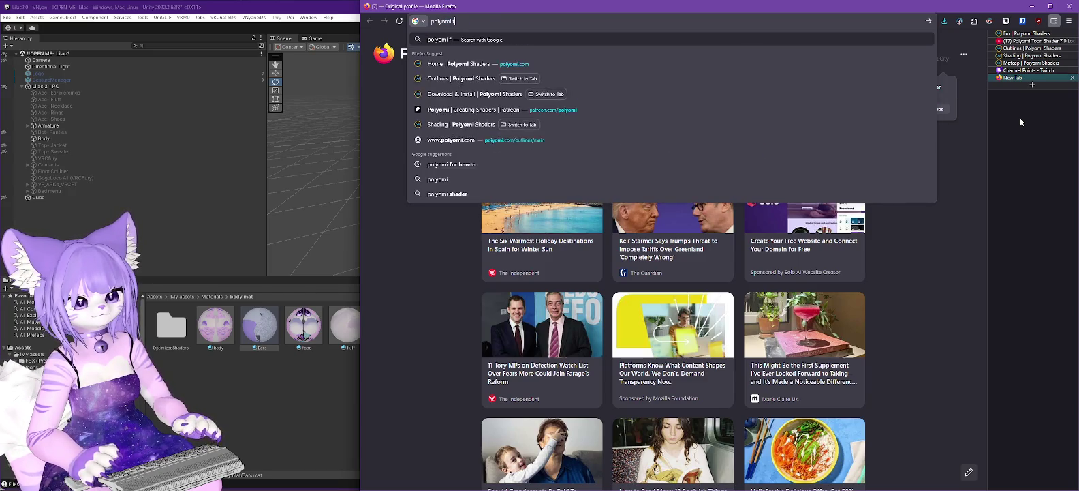
key("Return")
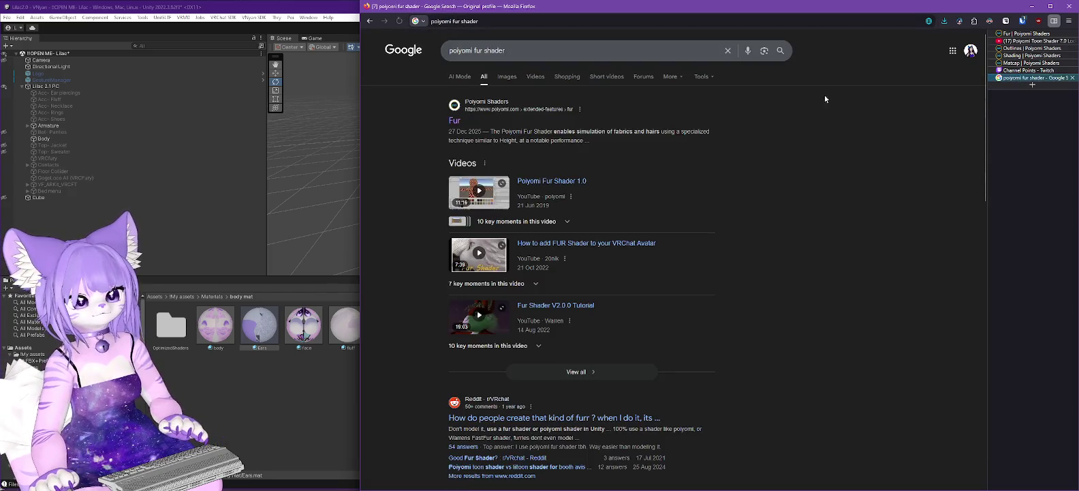
left_click(455, 119)
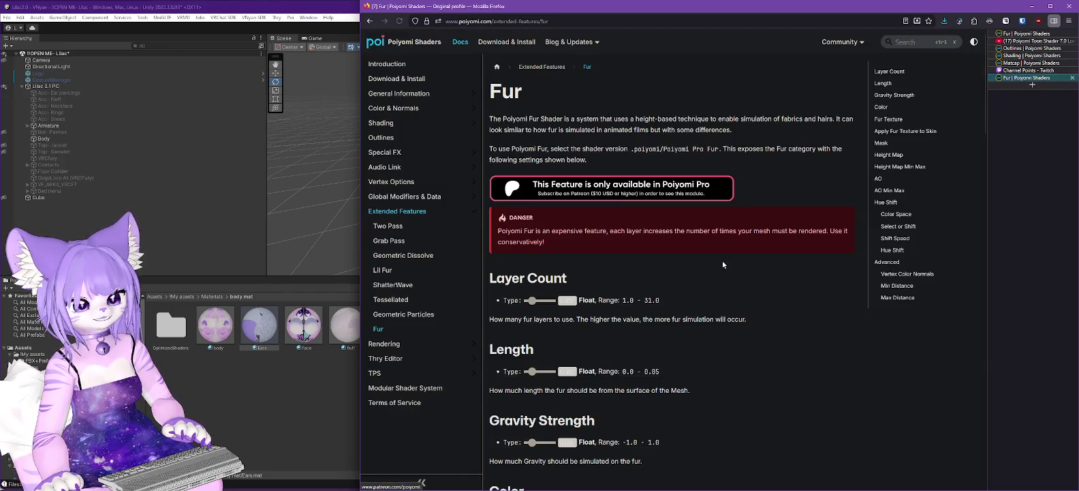
key("alt+Left")
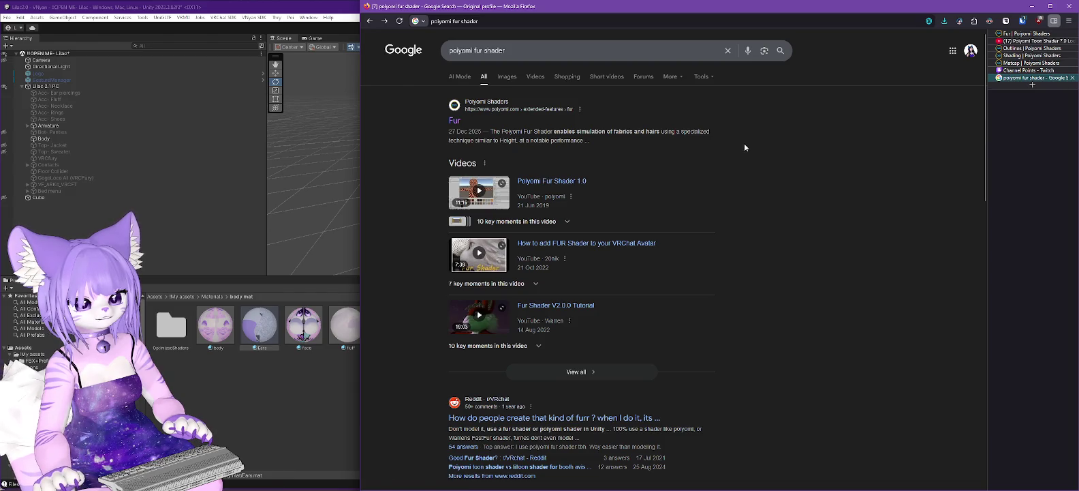
Open the 'How to add FUR Shader' video and copy its web address
left_click(604, 245)
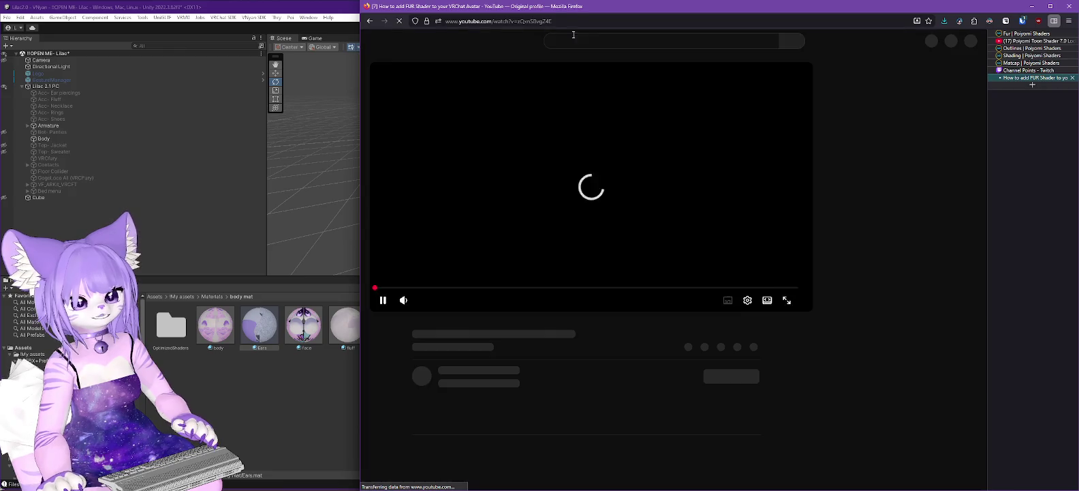
left_click(577, 19)
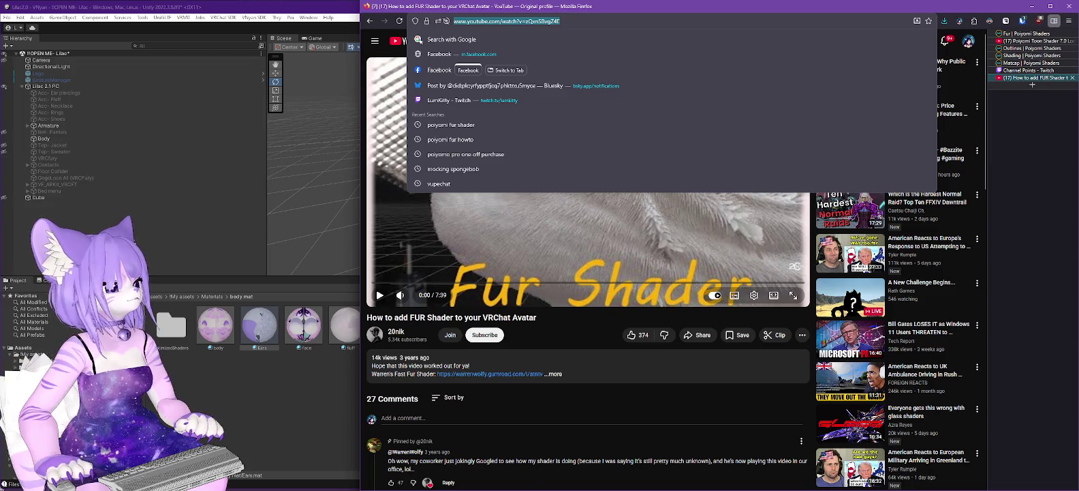
key("Escape")
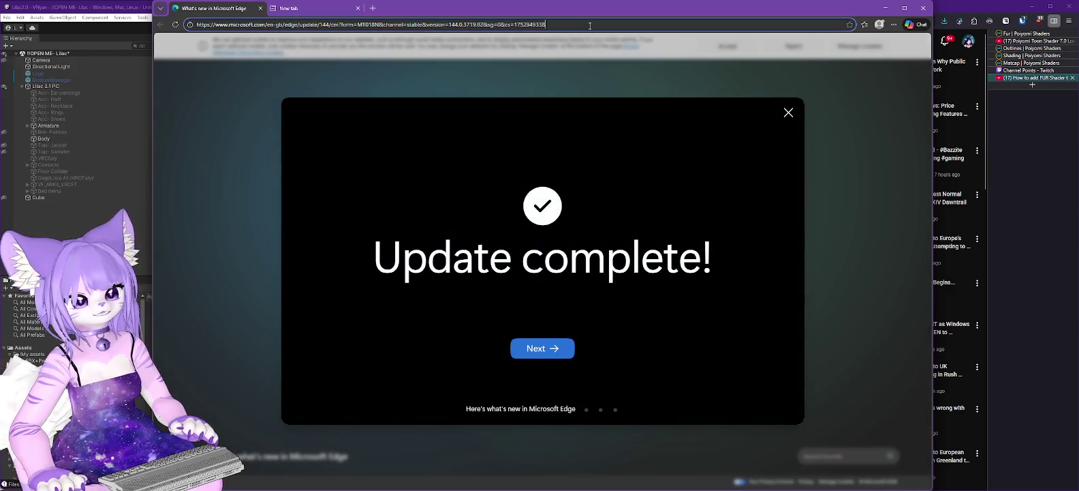
Paste the copied video address into Edge's address bar and load it
left_click(591, 28)
key("ctrl+v")
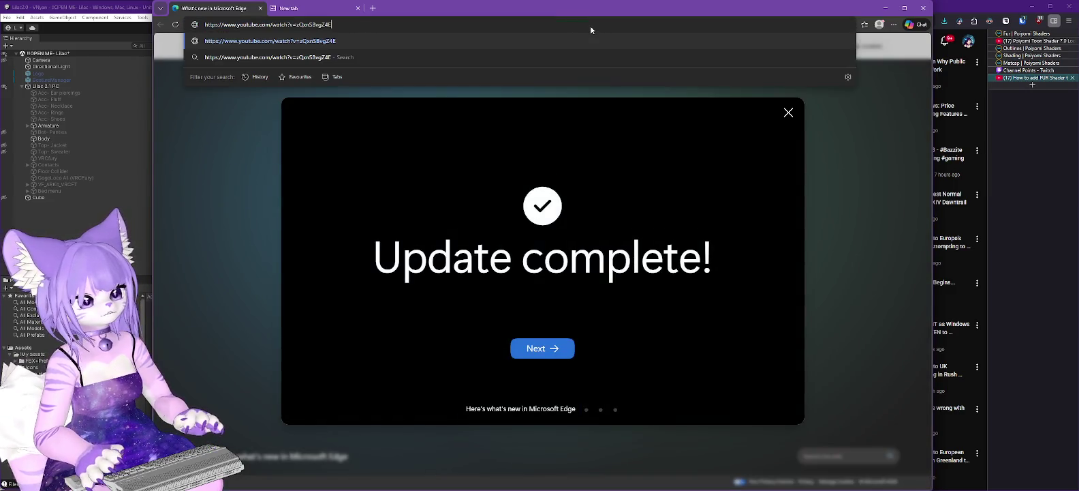
key("Return")
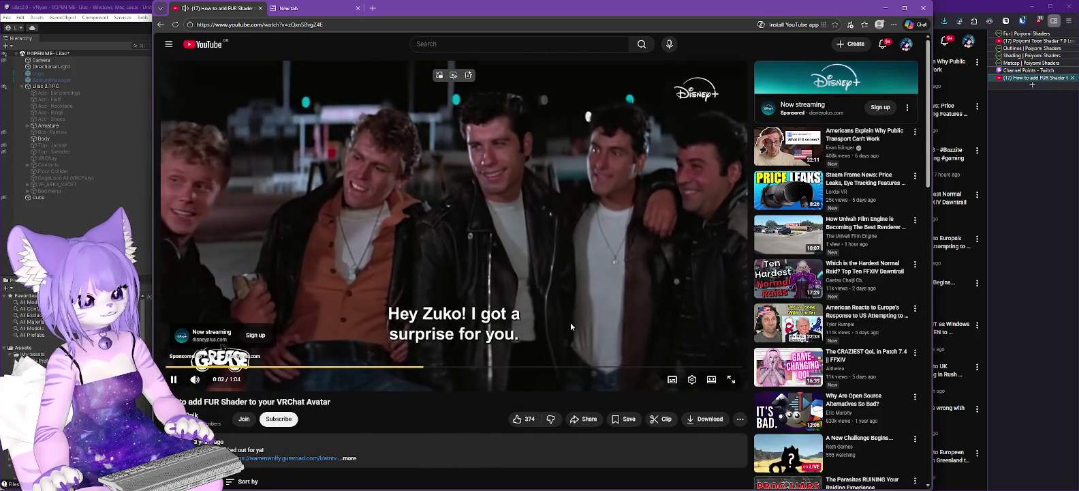
Mute the ad, skip it, and turn the tutorial's sound back on
left_click(194, 380)
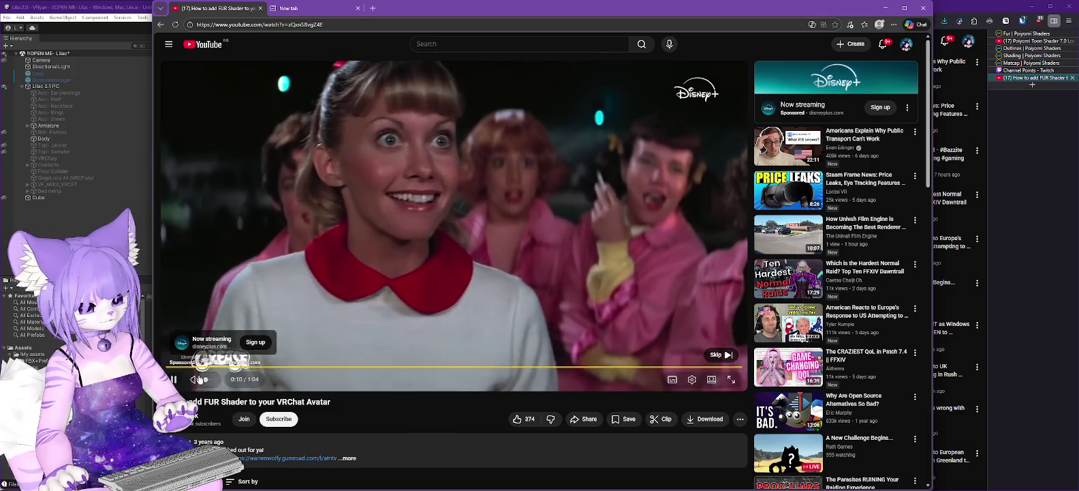
mouse_move(760, 331)
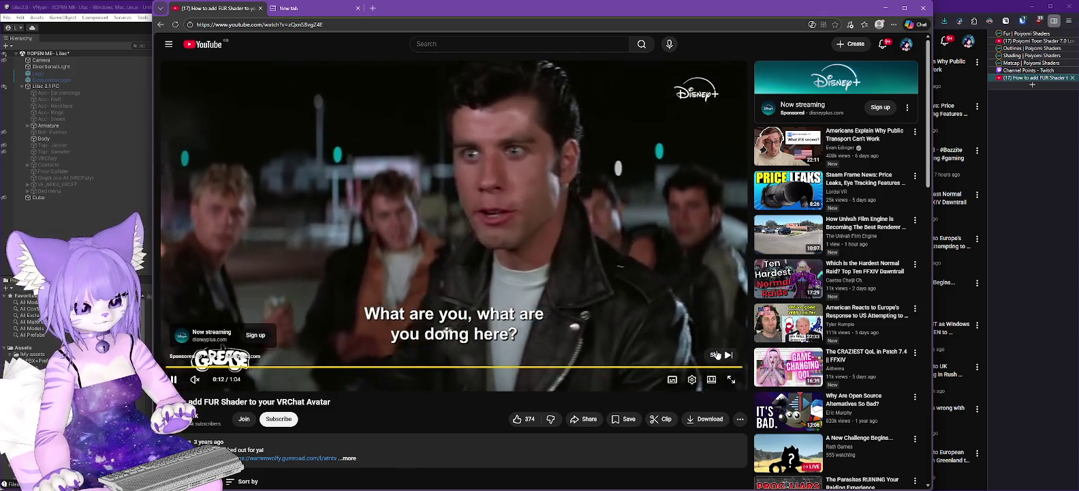
left_click(720, 354)
left_click(197, 381)
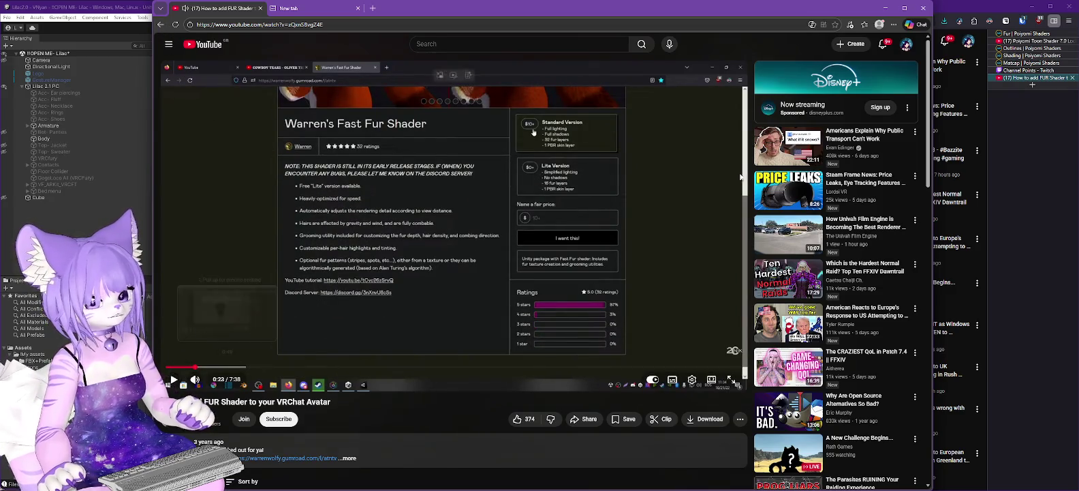
Return to Firefox's Google results for poiyomi fur shader and browse the Videos results
left_click(1021, 79)
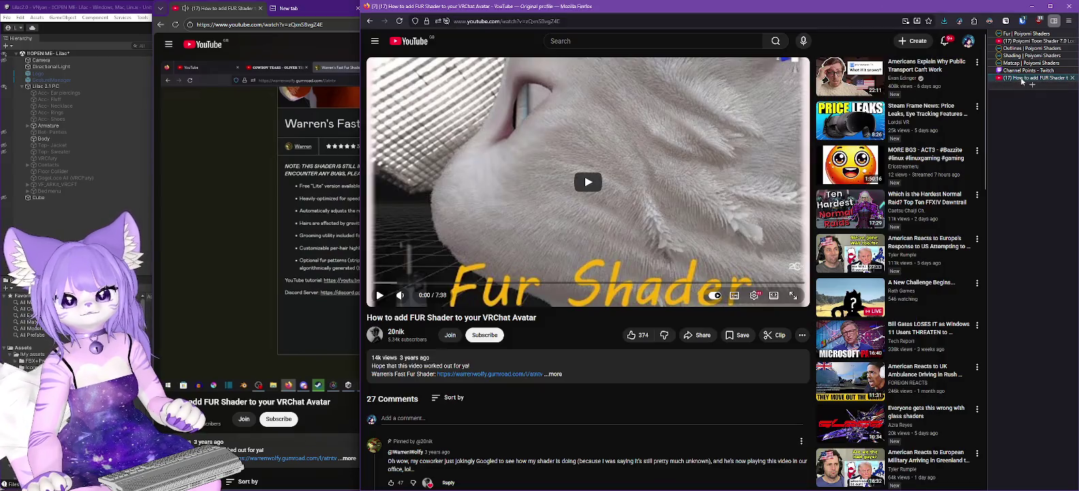
left_click(369, 23)
type("polyomi fur shader")
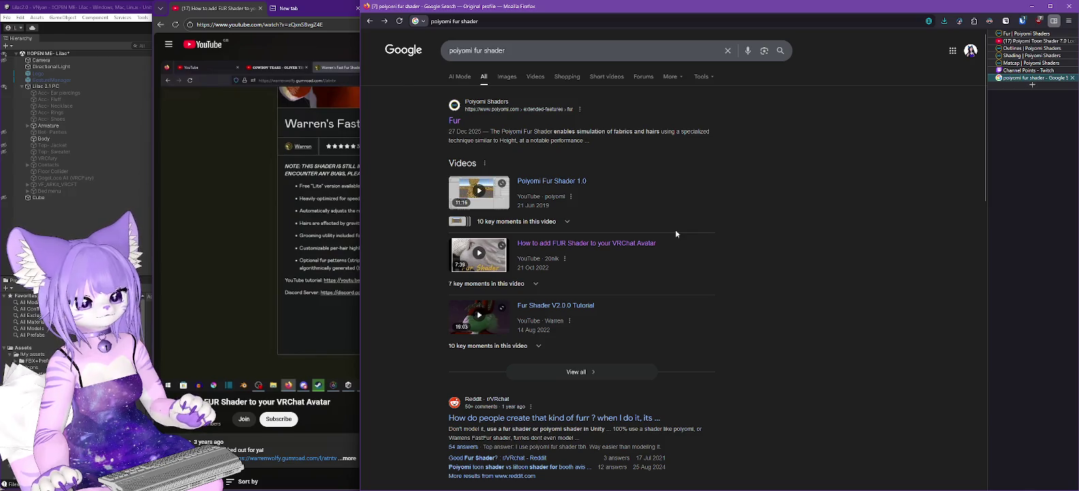
left_click(535, 78)
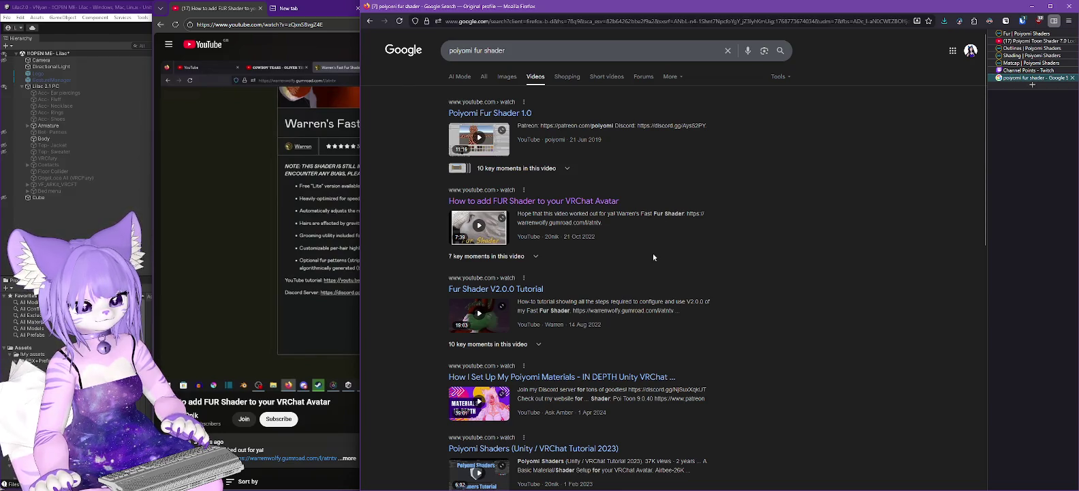
scroll(653, 255, "down", 5)
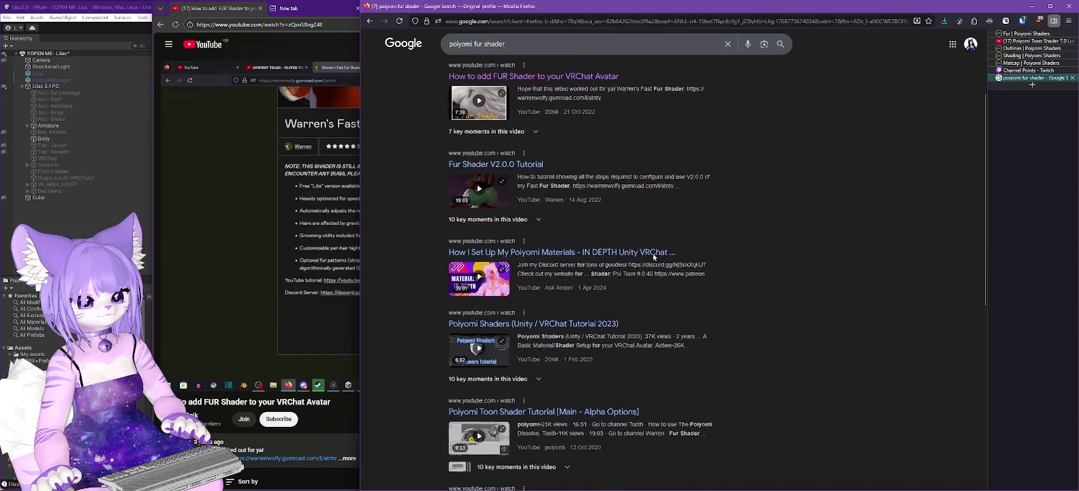
scroll(652, 257, "down", 3)
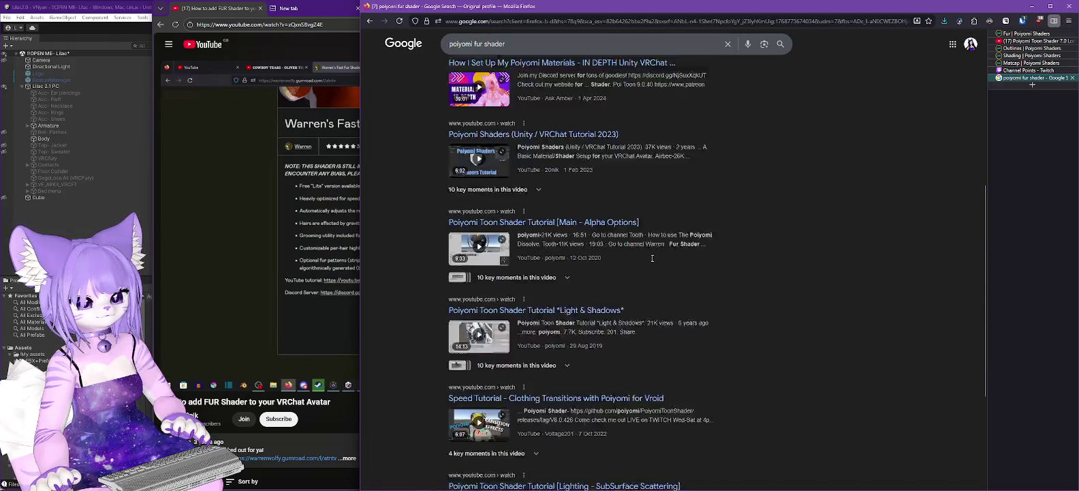
scroll(614, 316, "up", 3)
scroll(611, 332, "up", 5)
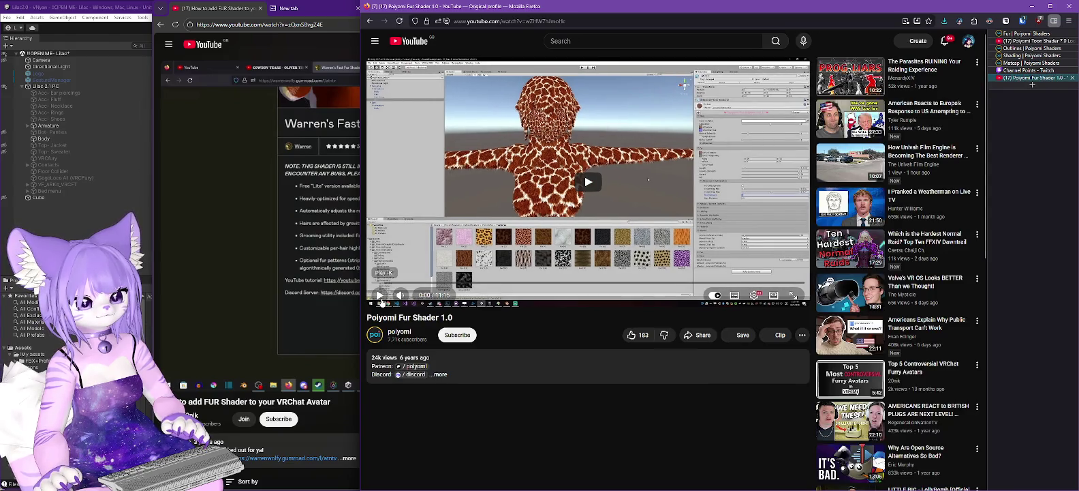
Copy the Poiyomi Fur Shader 1.0 video address and open it in the other browser
left_click(580, 20)
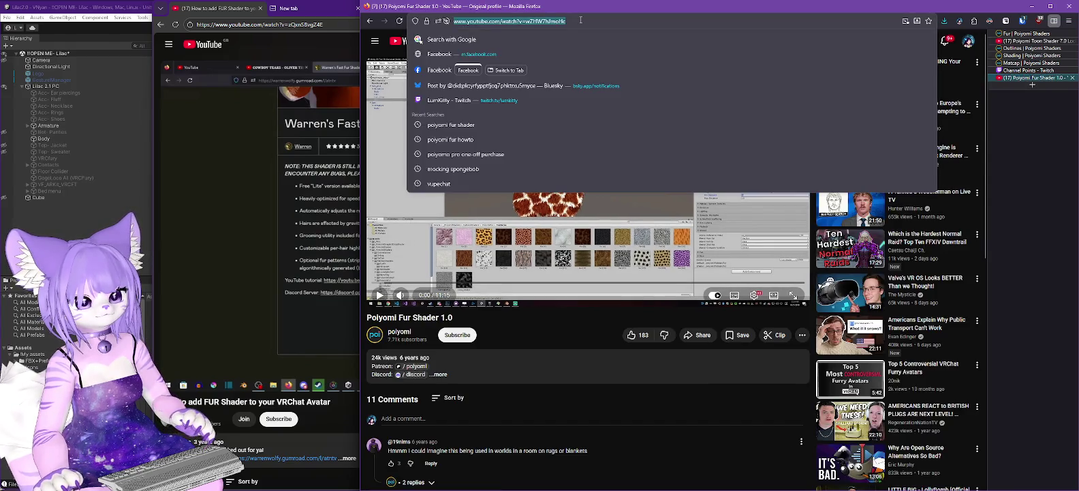
left_click(332, 27)
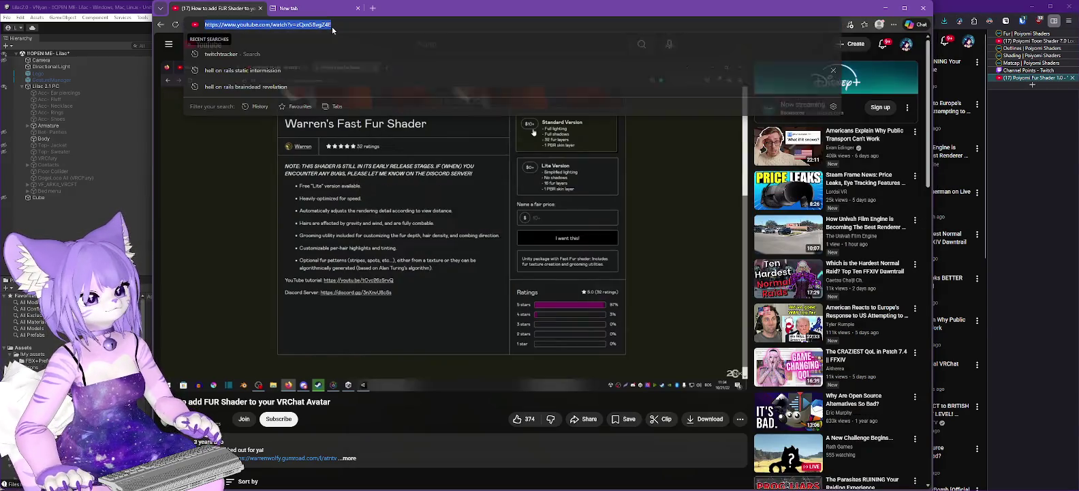
key("ctrl+v")
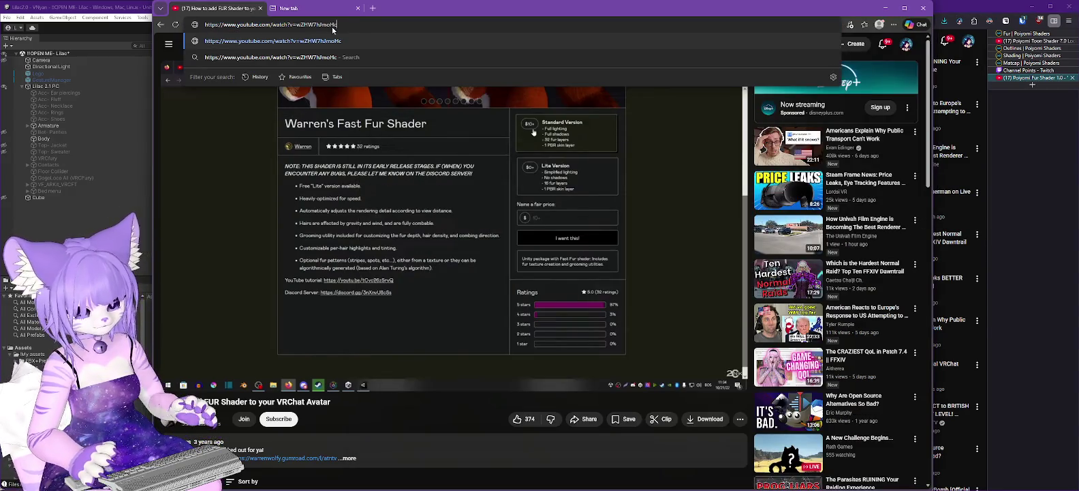
key("Return")
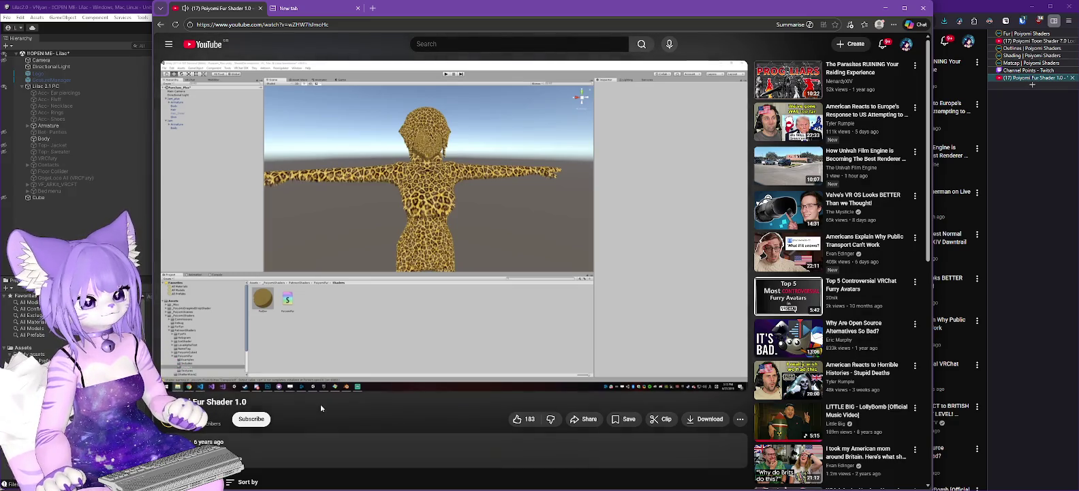
Scroll the video page and drag the browser window's right edge to widen it
mouse_move(331, 392)
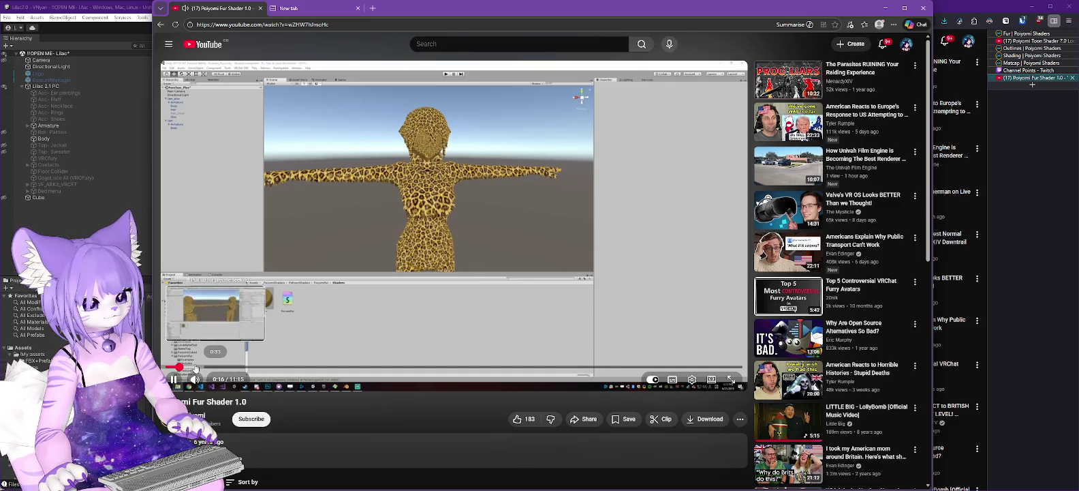
scroll(236, 381, "down", 2)
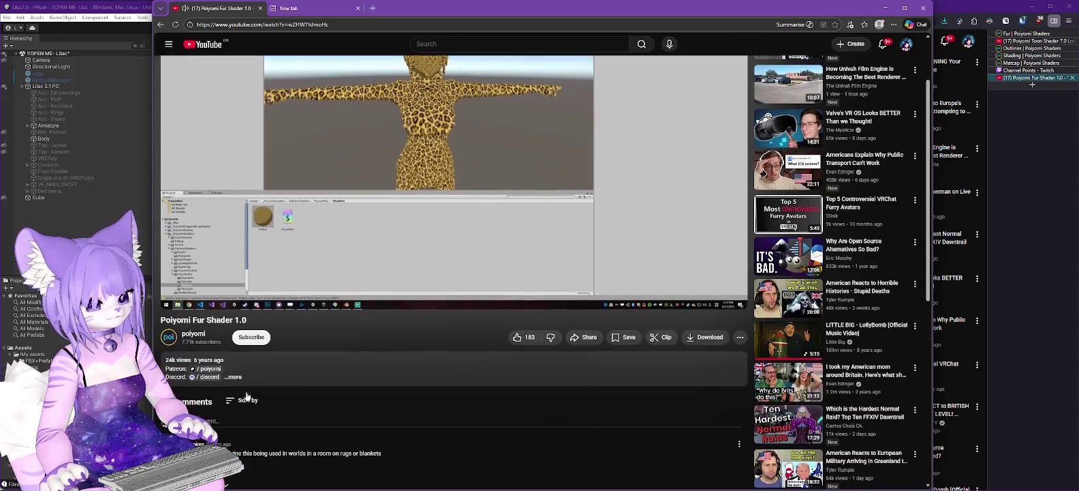
scroll(344, 391, "down", 1)
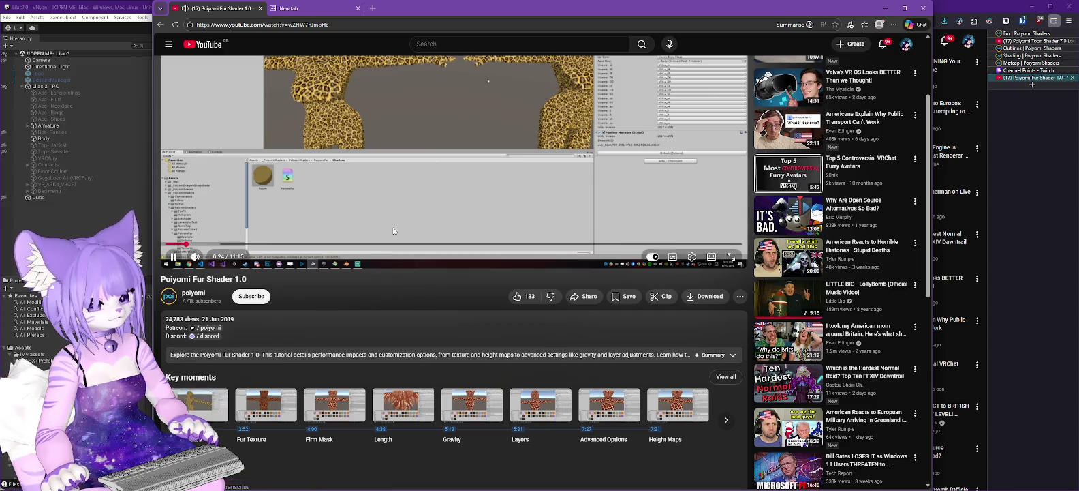
scroll(399, 233, "up", 3)
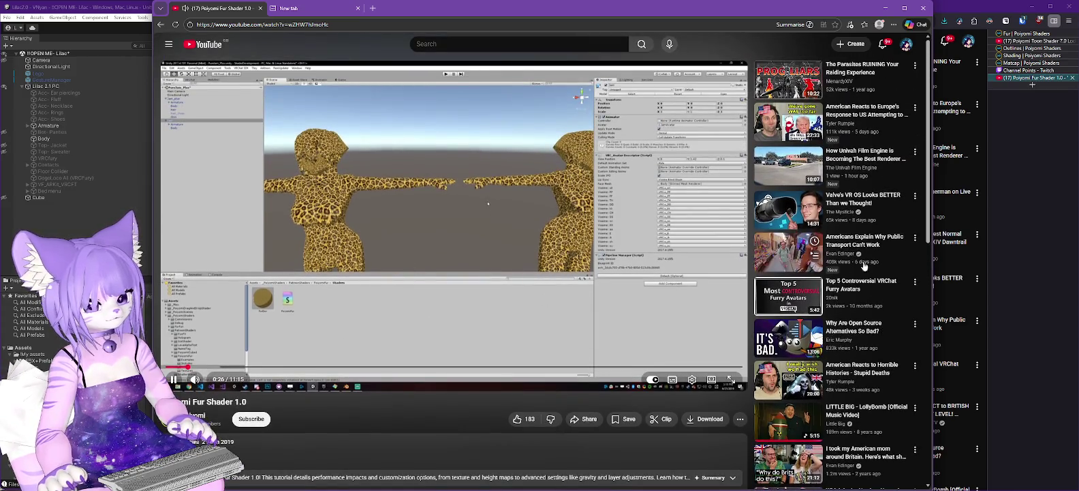
left_click_drag(933, 248, 1073, 240)
mouse_move(557, 345)
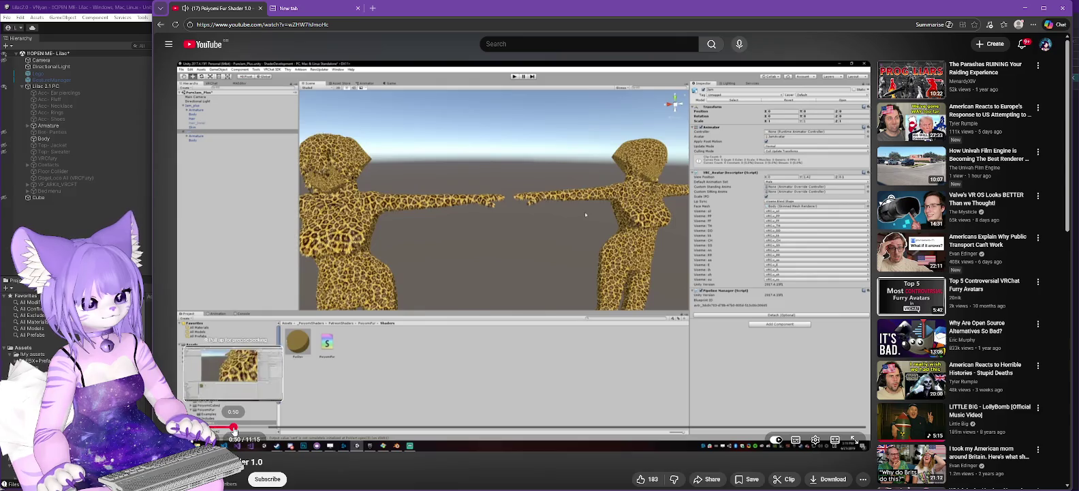
Skip through the tutorial to the fur material settings, then step back a few seconds
left_click(234, 427)
left_click(248, 427)
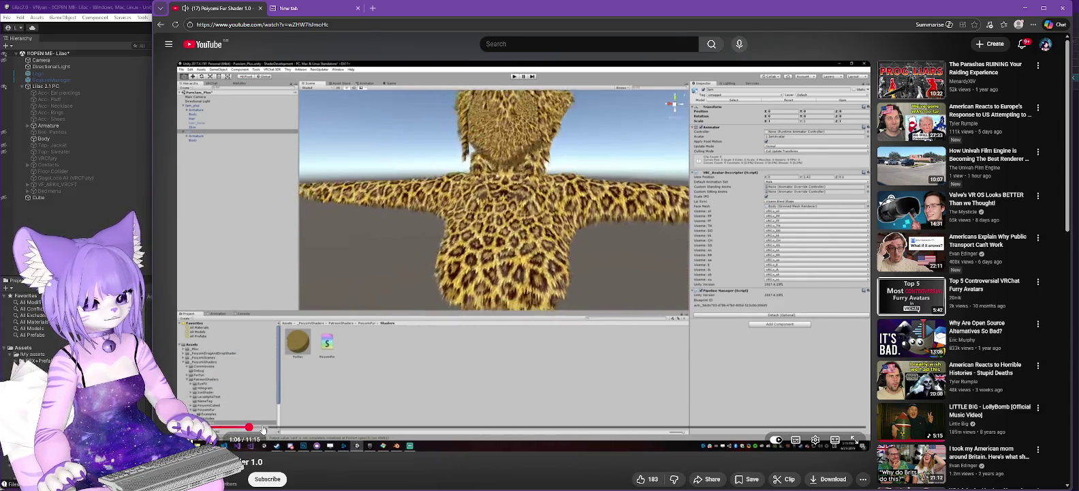
left_click(263, 427)
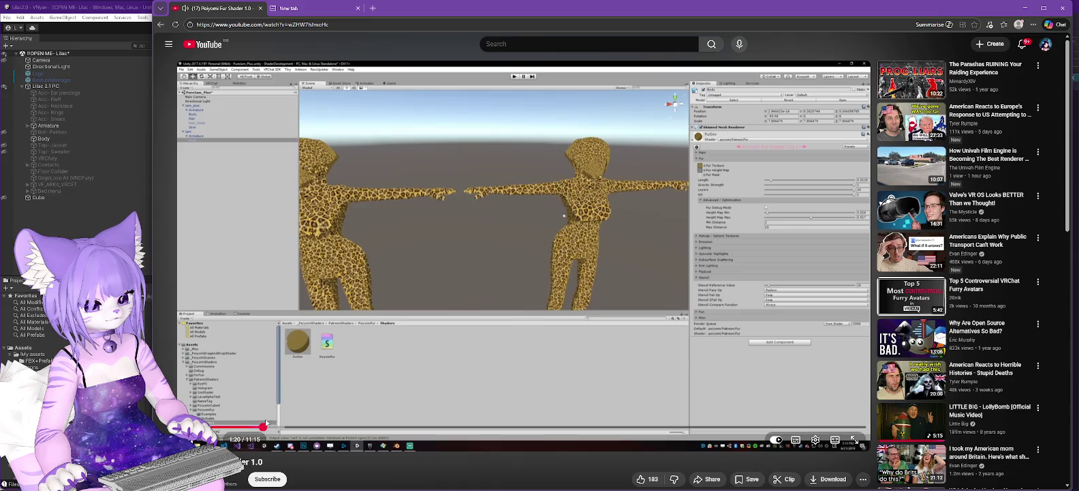
left_click(281, 427)
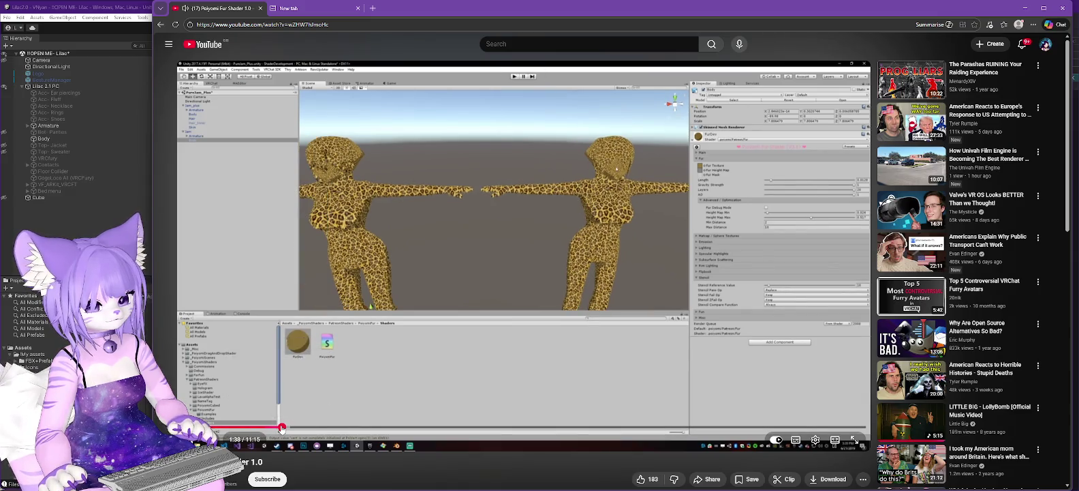
left_click(300, 428)
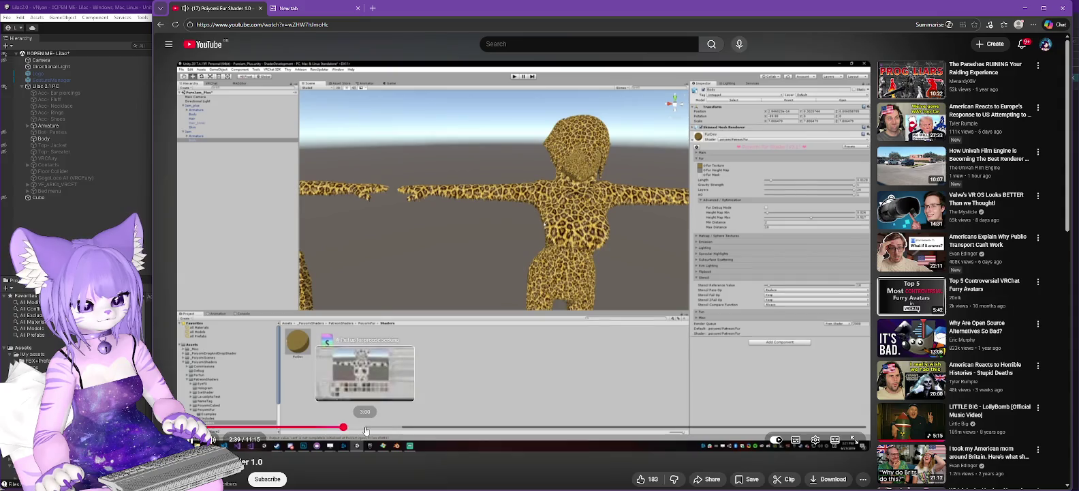
left_click_drag(364, 427, 353, 428)
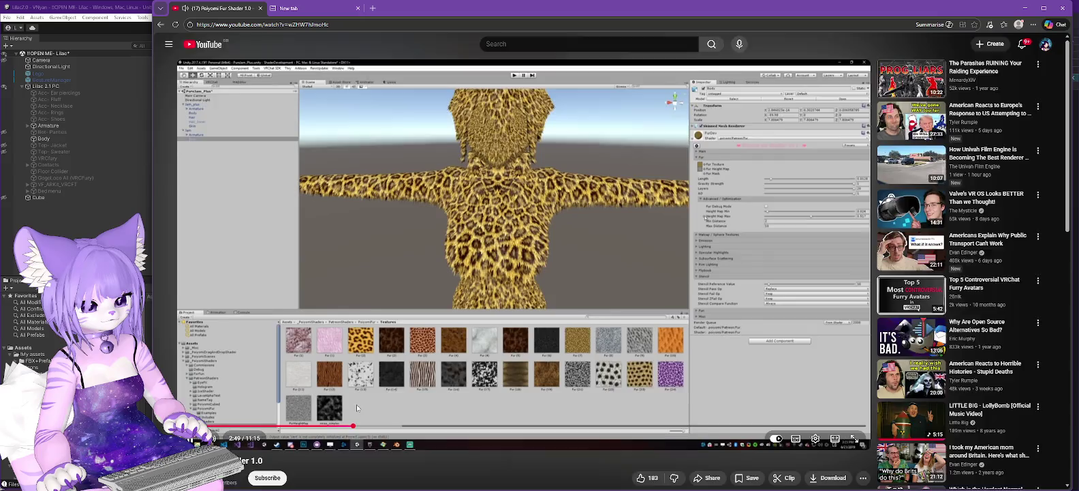
scroll(356, 404, "down", 3)
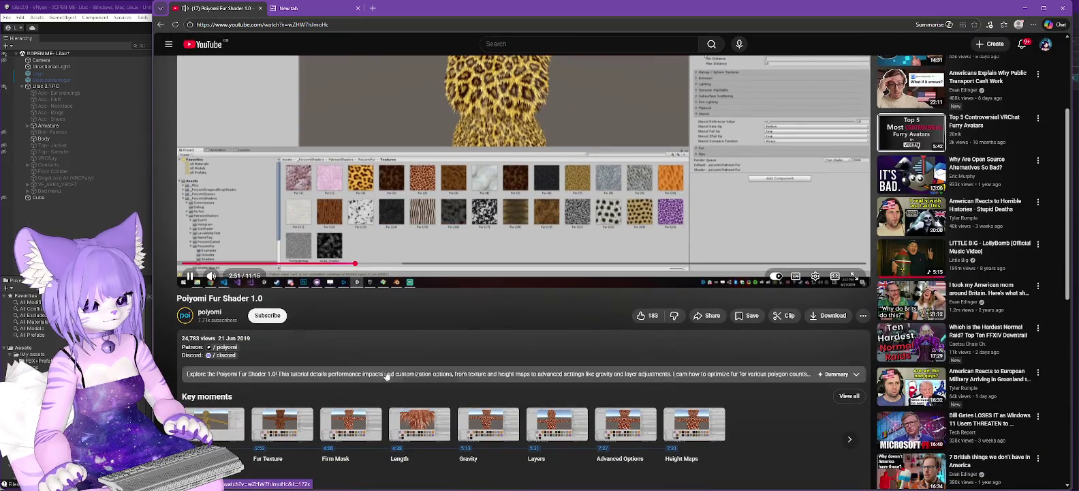
scroll(433, 337, "up", 2)
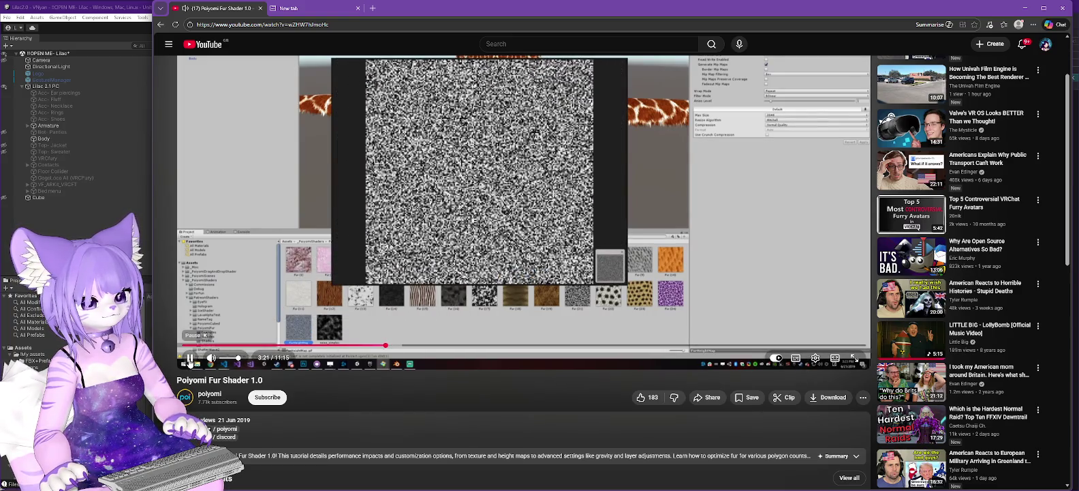
Pause the tutorial at about 3:21 and switch back to the Unity project
left_click(190, 357)
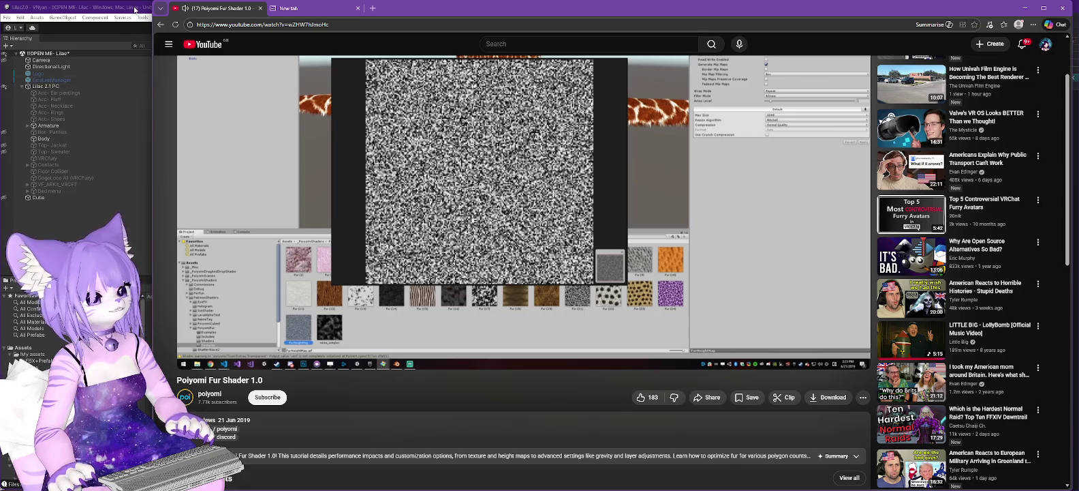
key("alt+Tab")
scroll(895, 211, "up", 15)
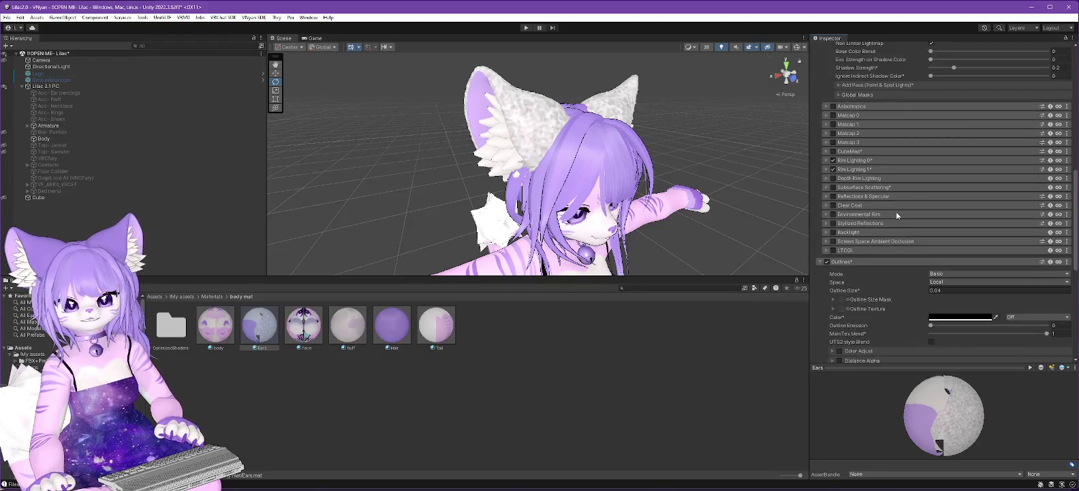
Assign FurHeightMap from _PoiyomiShaders/Textures/Fur to the Ears material's fur Height Map slot
scroll(892, 225, "down", 15)
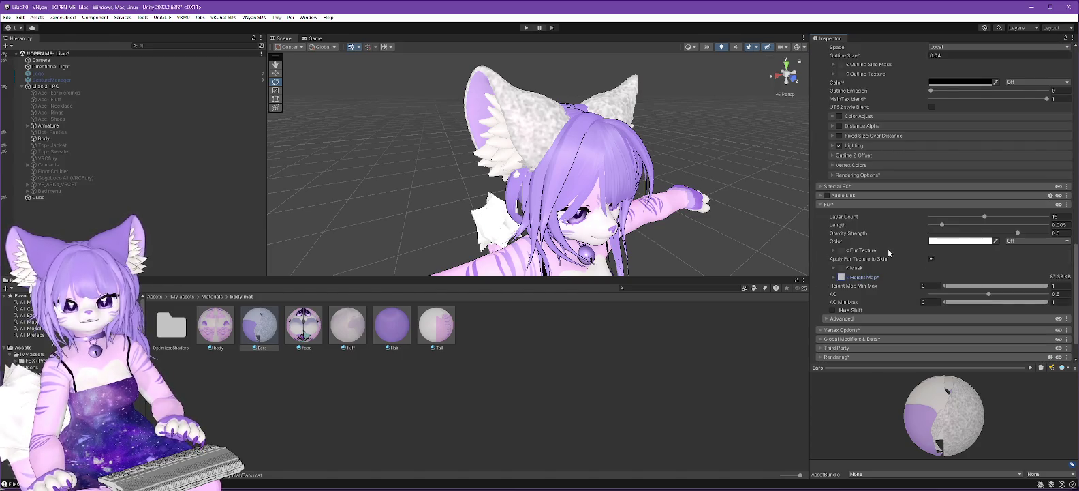
scroll(887, 238, "down", 1)
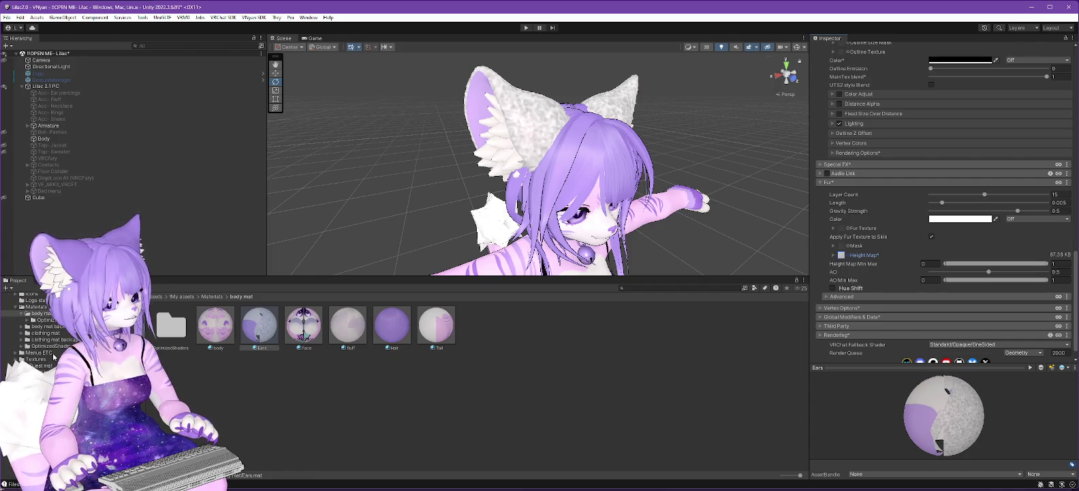
left_click(259, 326)
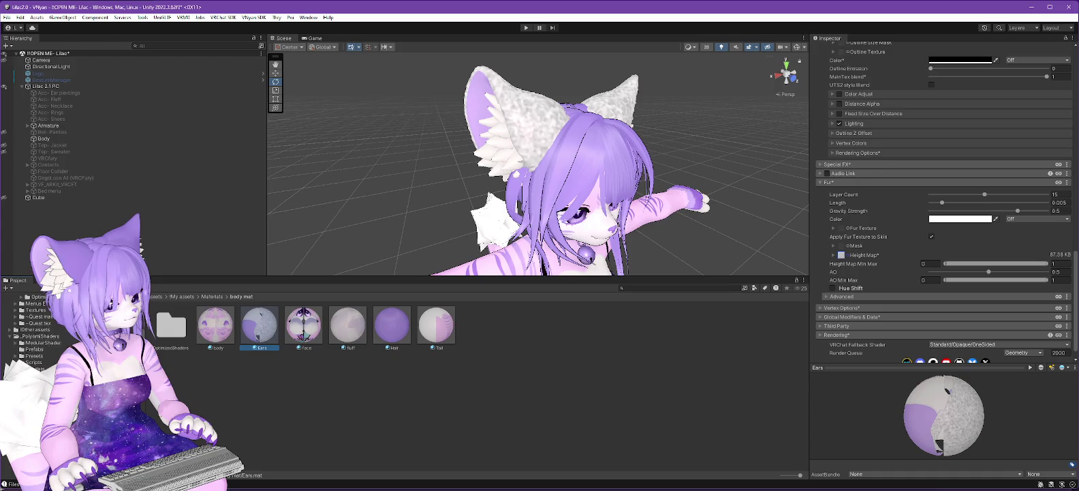
left_click(41, 376)
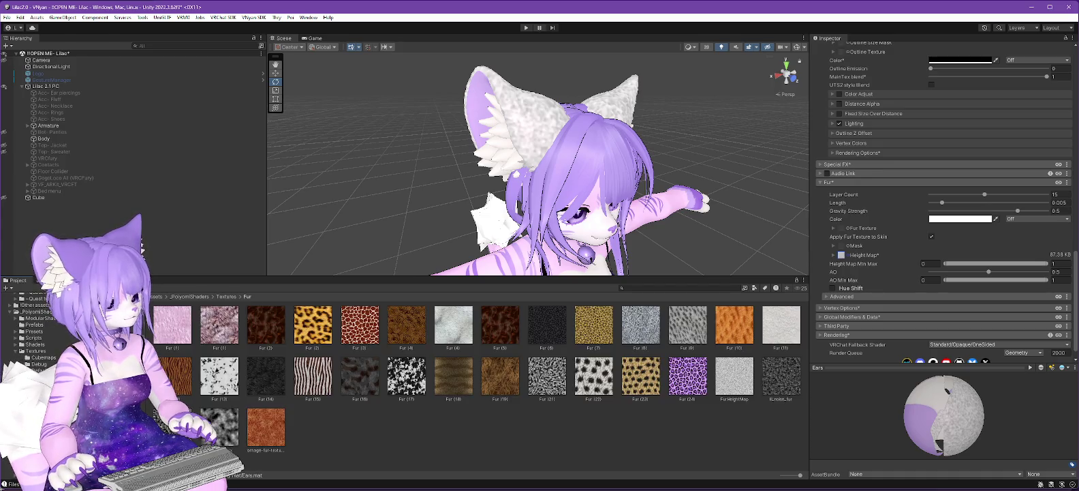
left_click(731, 383)
left_click_drag(731, 383, 843, 258)
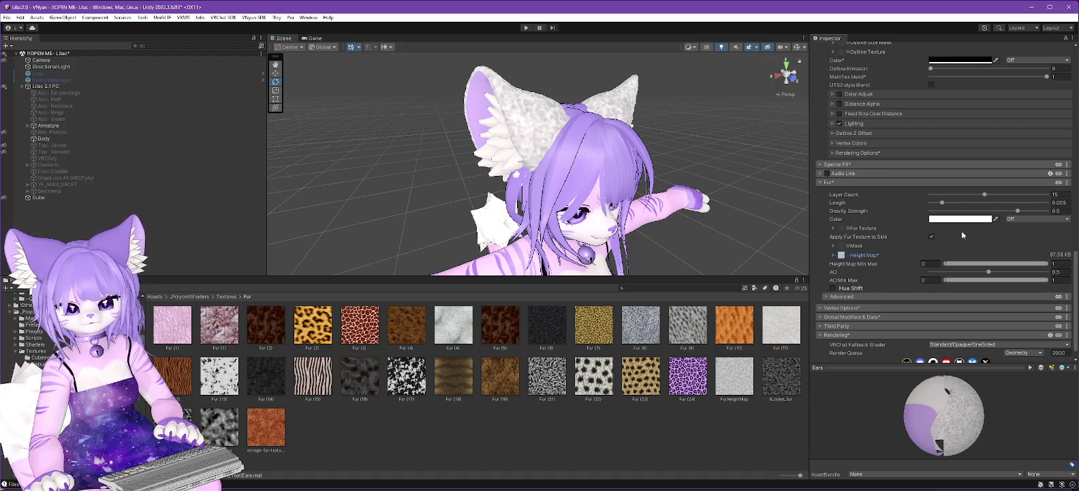
Set the fur Height Map tiling to X 5 and Y 5
left_click(833, 255)
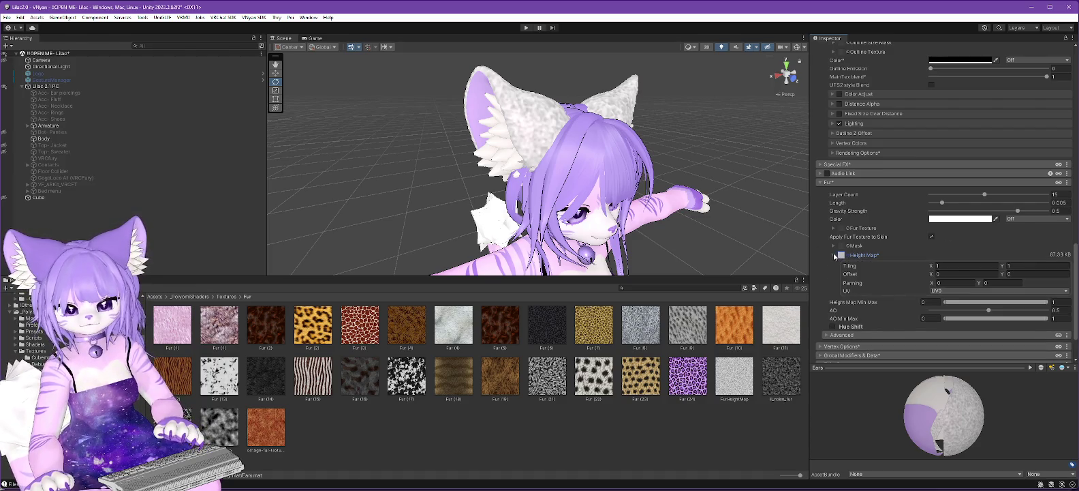
left_click(958, 265)
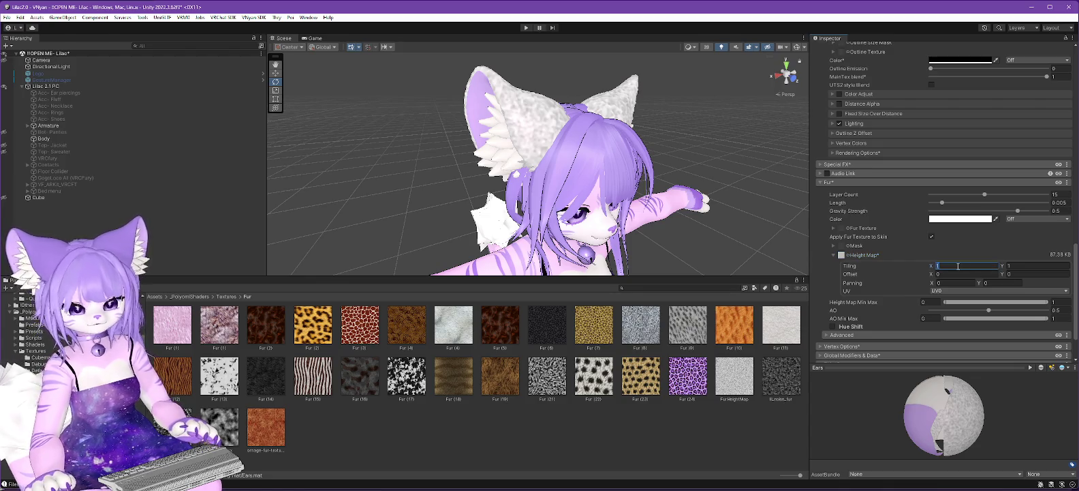
type("5")
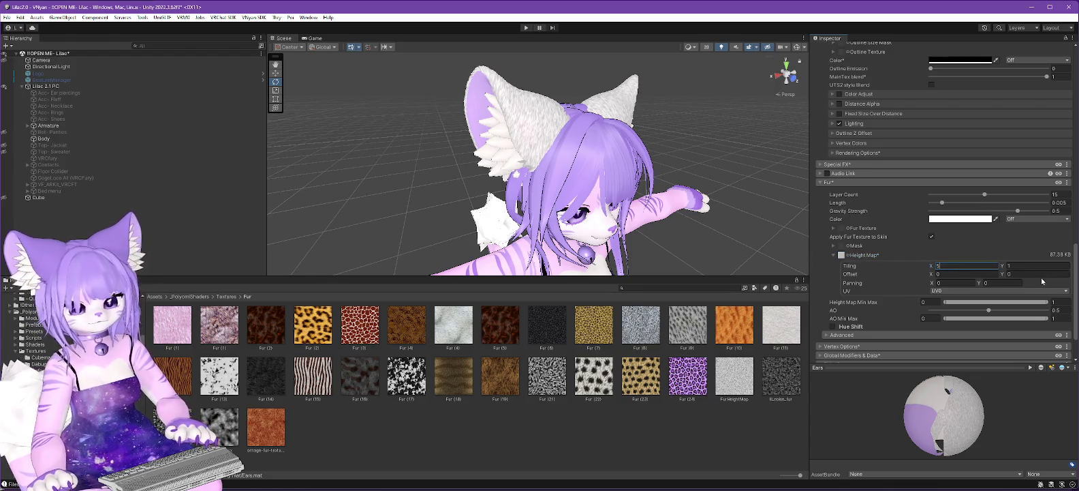
left_click(1015, 265)
type("5")
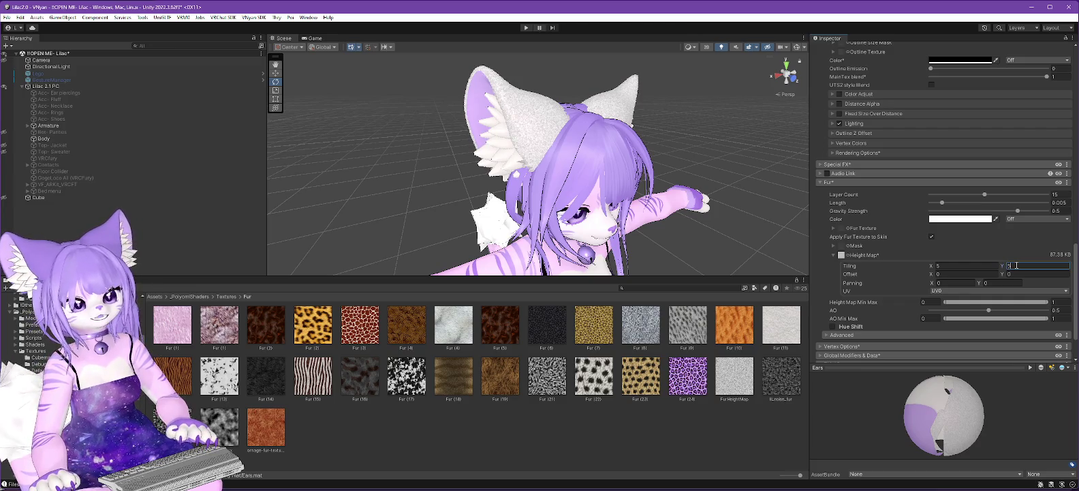
Orbit the Scene view around the ears and face to inspect the denser fur
mouse_move(765, 214)
left_mouse_down()
mouse_move(677, 178)
mouse_move(731, 167)
mouse_move(577, 199)
left_mouse_up()
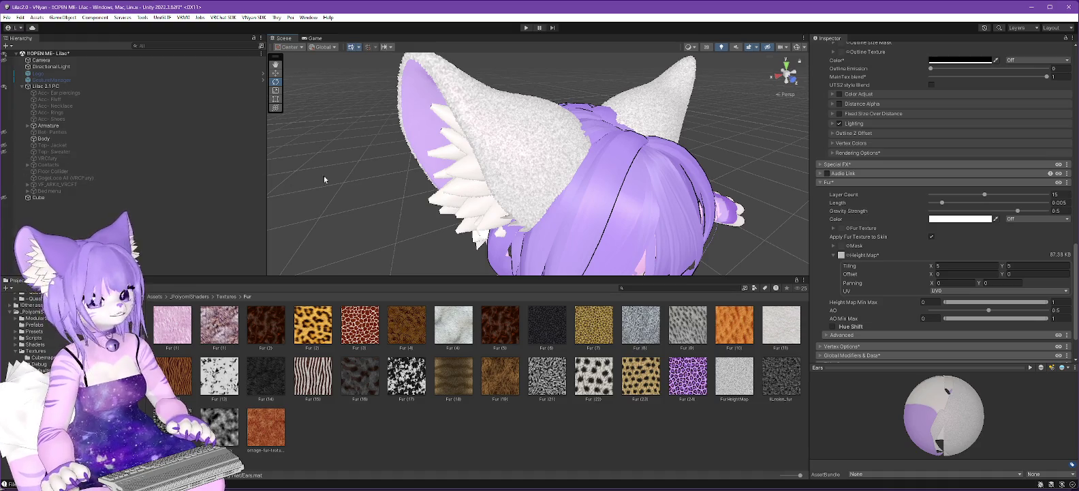
mouse_move(589, 227)
left_mouse_down()
mouse_move(632, 145)
mouse_move(631, 190)
left_mouse_up()
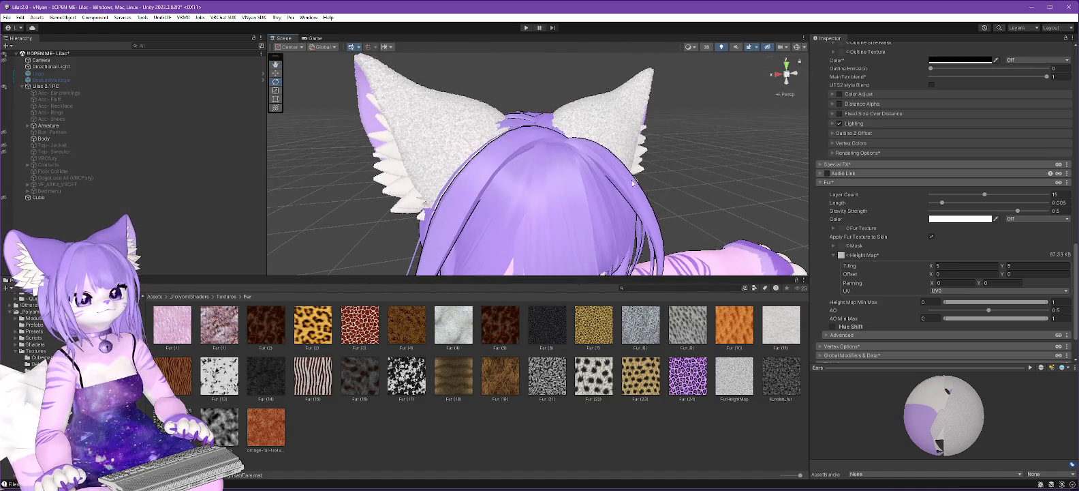
scroll(914, 156, "up", 3)
Copy the material's purple base colour into Fur Color, check the ears, then return to the tutorial
scroll(912, 152, "up", 10)
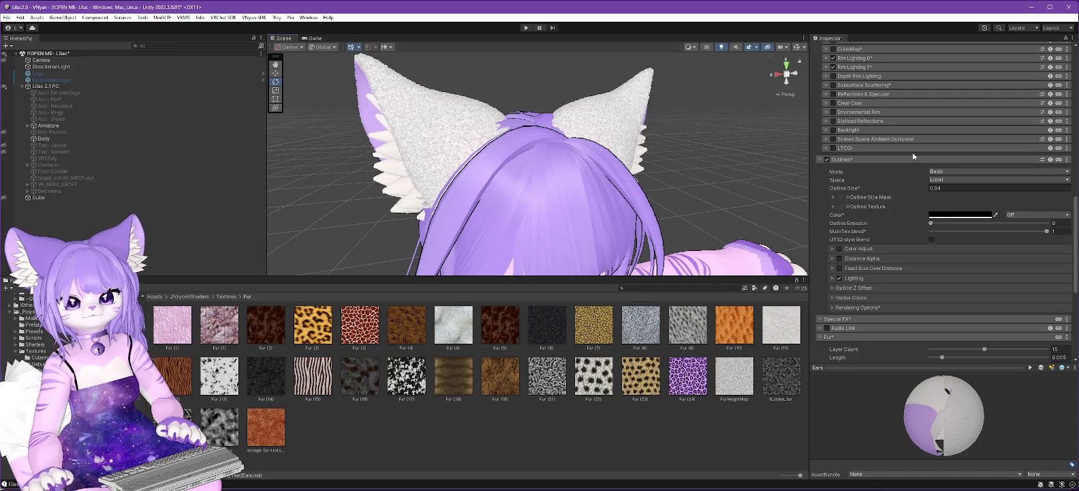
right_click(948, 63)
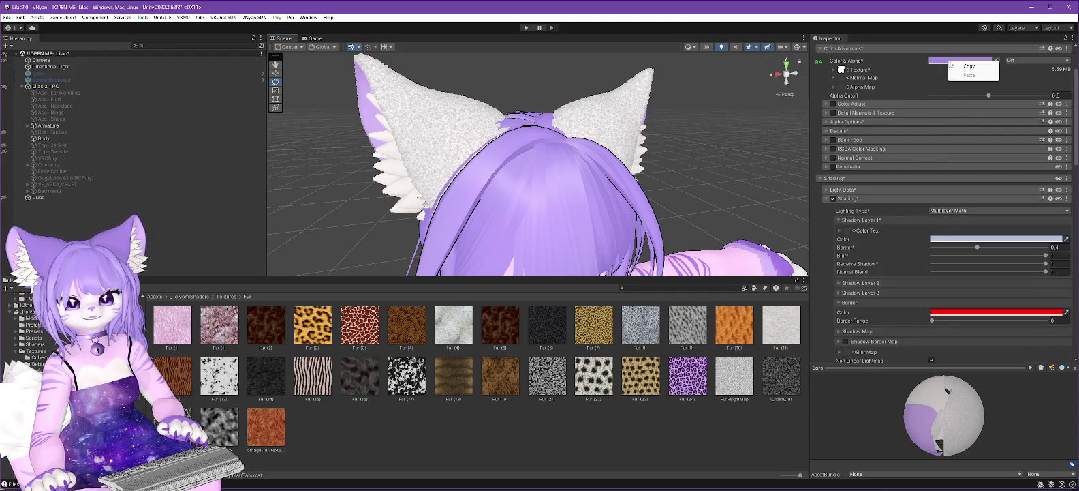
left_click(967, 66)
scroll(918, 197, "down", 15)
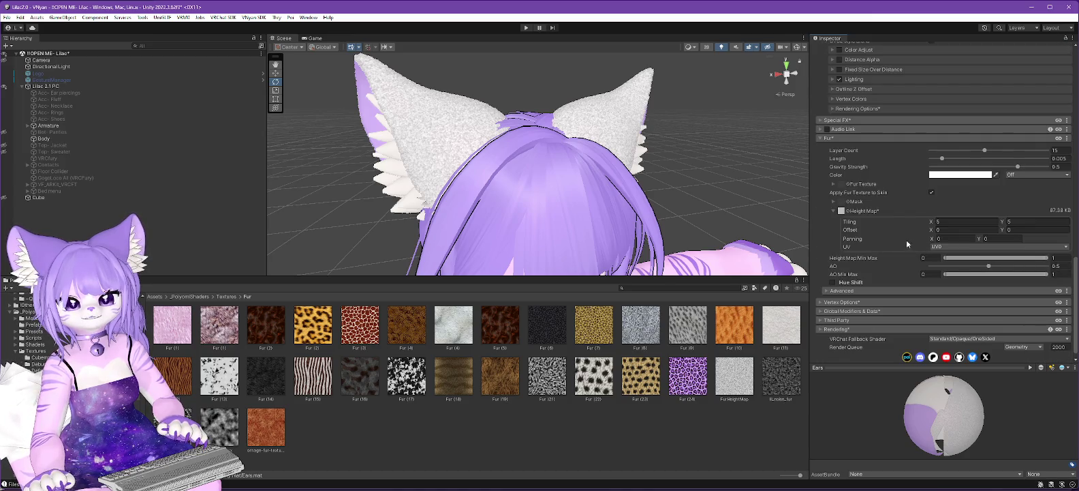
right_click(952, 176)
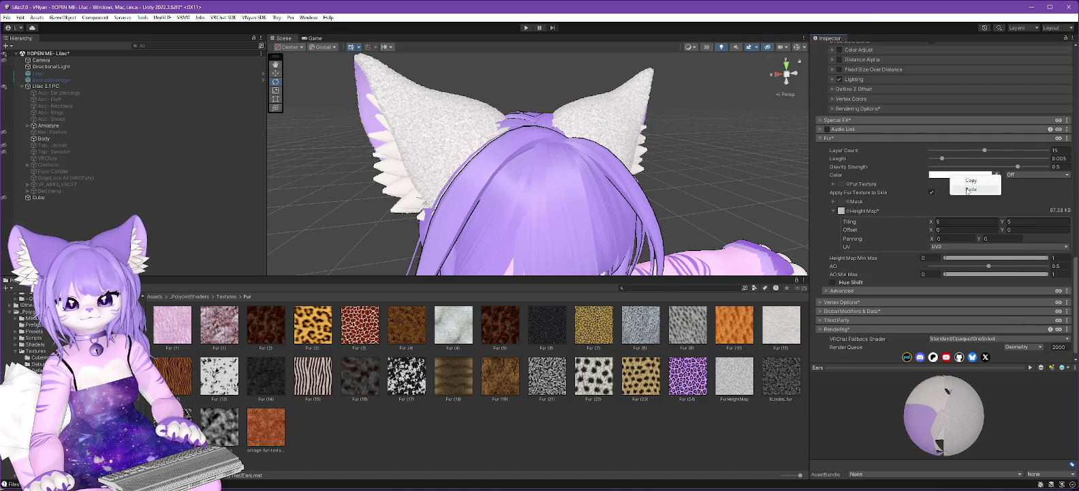
left_click(969, 190)
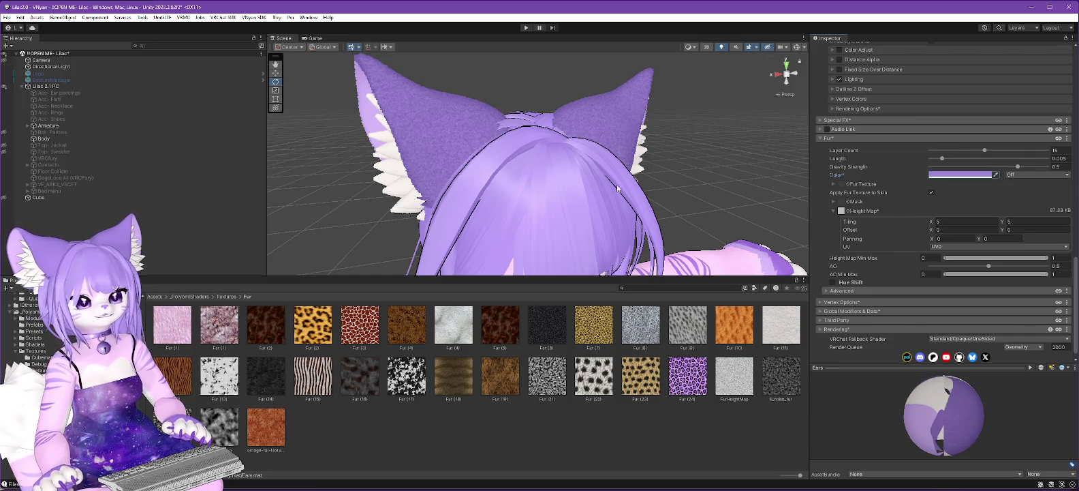
left_click_drag(617, 188, 632, 191)
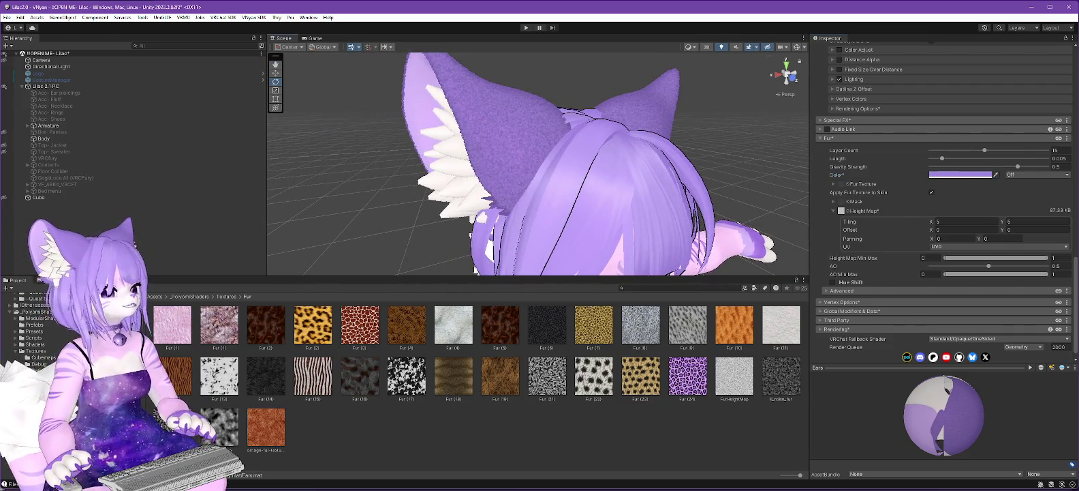
key("alt+Tab")
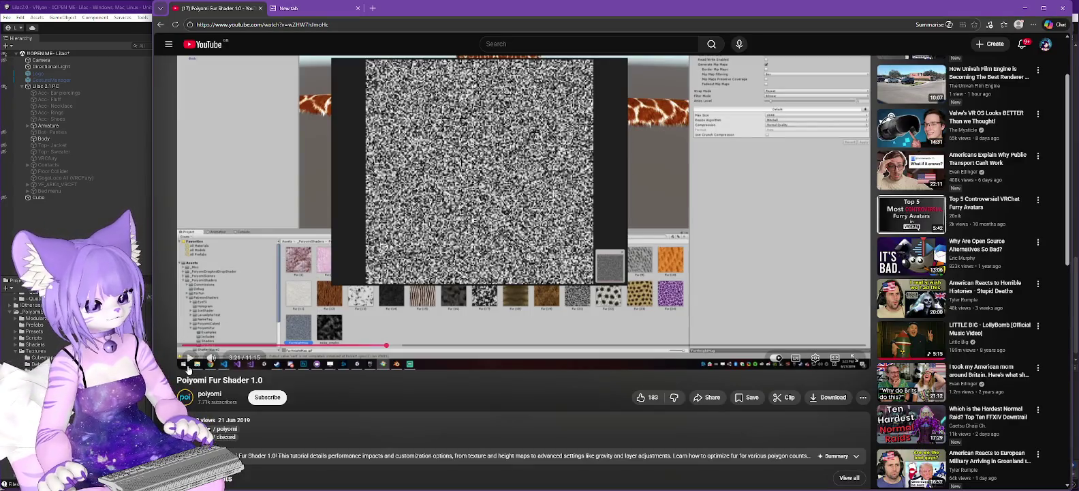
Resume the Poiyomi Fur Shader 1.0 tutorial, watching past 3:28
left_click(191, 357)
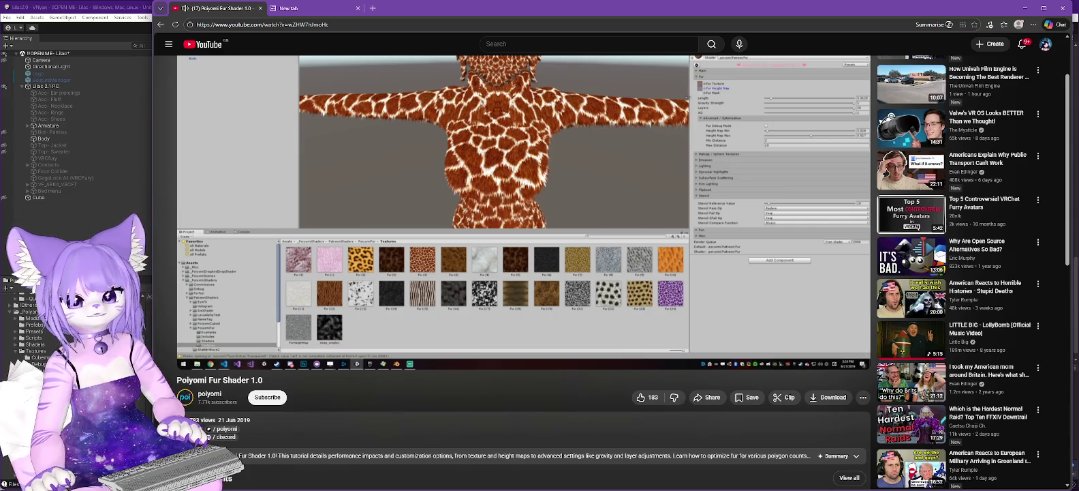
Try height map tiling values of 30 and 10, then orbit to check the fur density
key("alt+Tab")
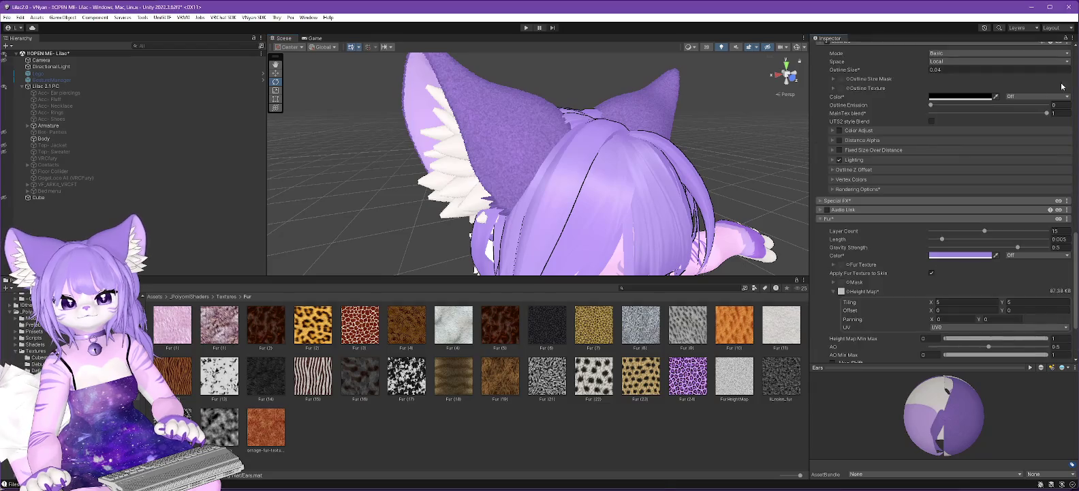
scroll(926, 216, "down", 3)
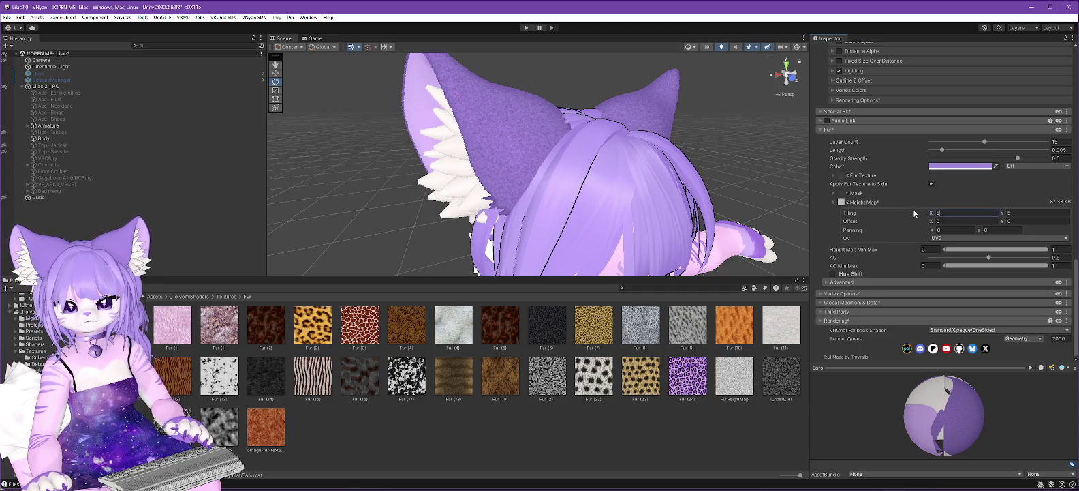
type("30")
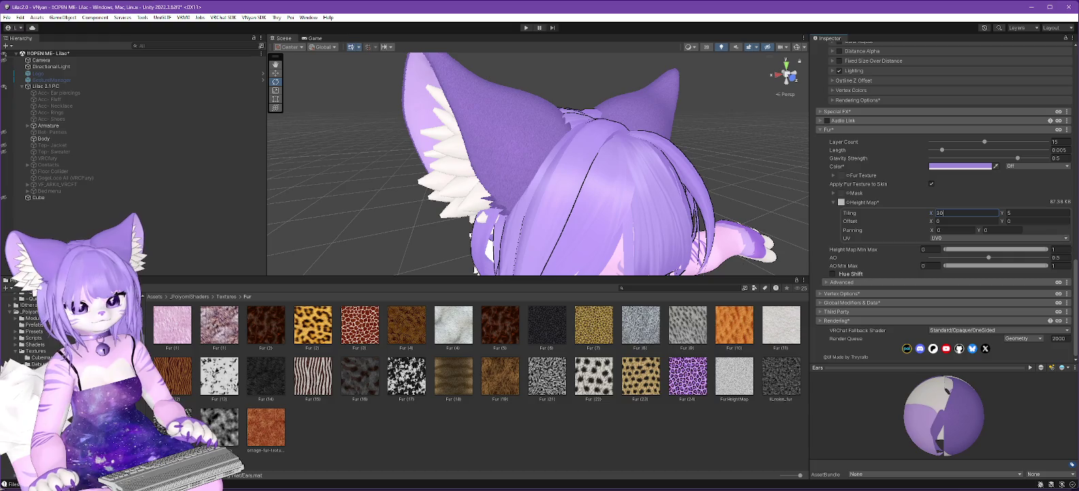
left_click(1022, 215)
type("30")
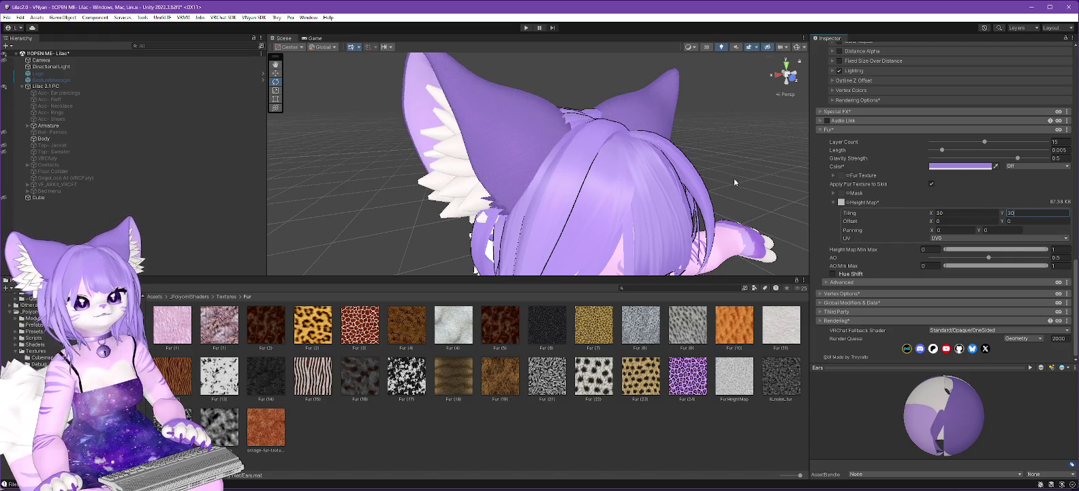
key("shift+Tab")
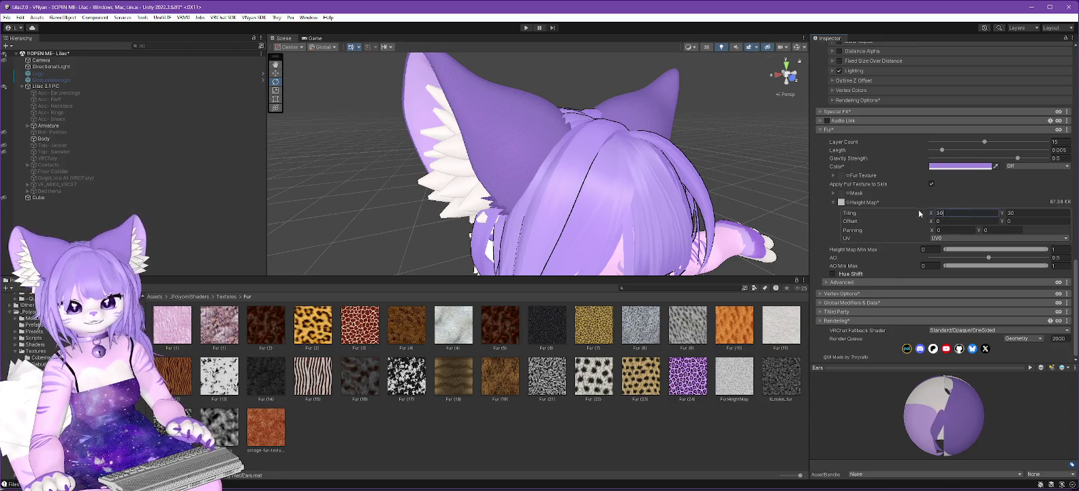
type("10")
key("Tab")
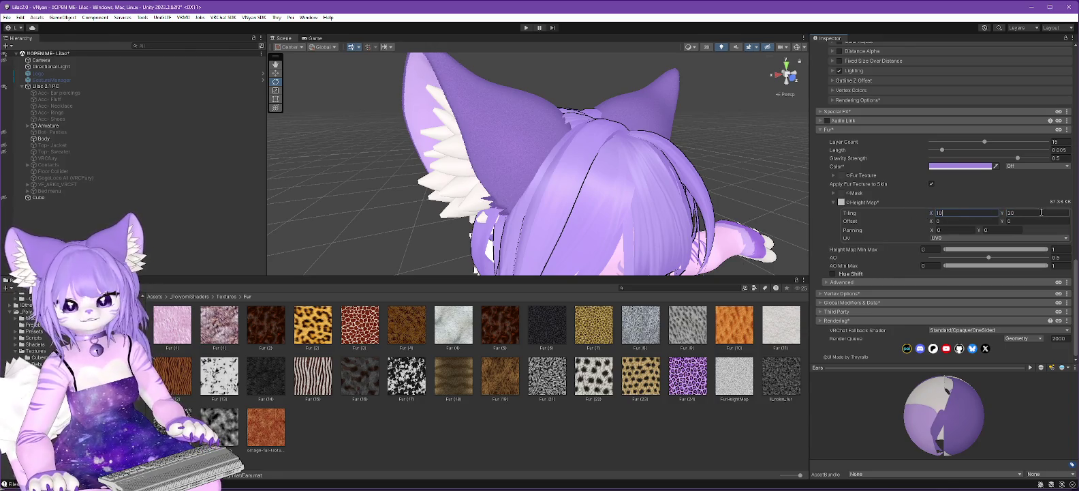
type("10")
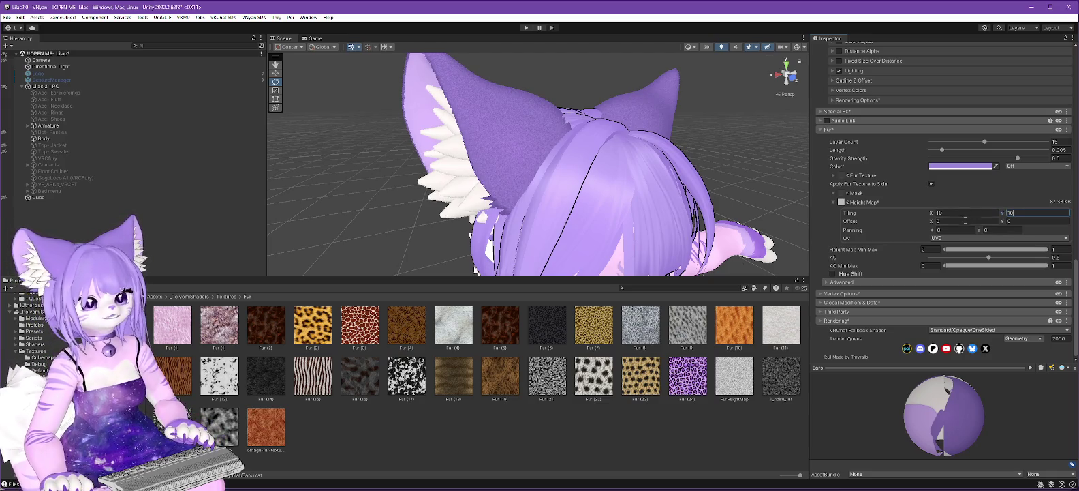
left_click_drag(639, 159, 621, 165)
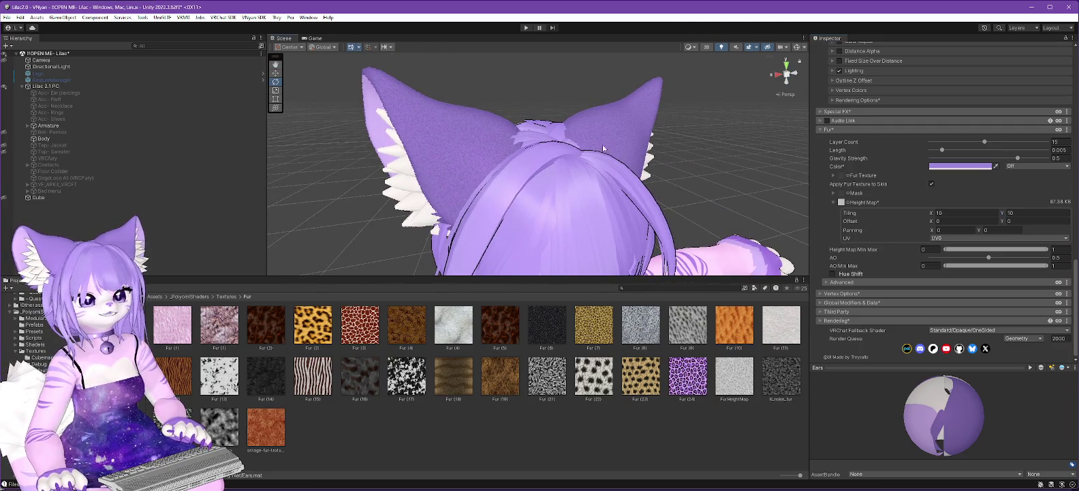
Set tiling X back to 5 with Y at 10, check the ears, return to the tutorial
left_click(944, 212)
type("5")
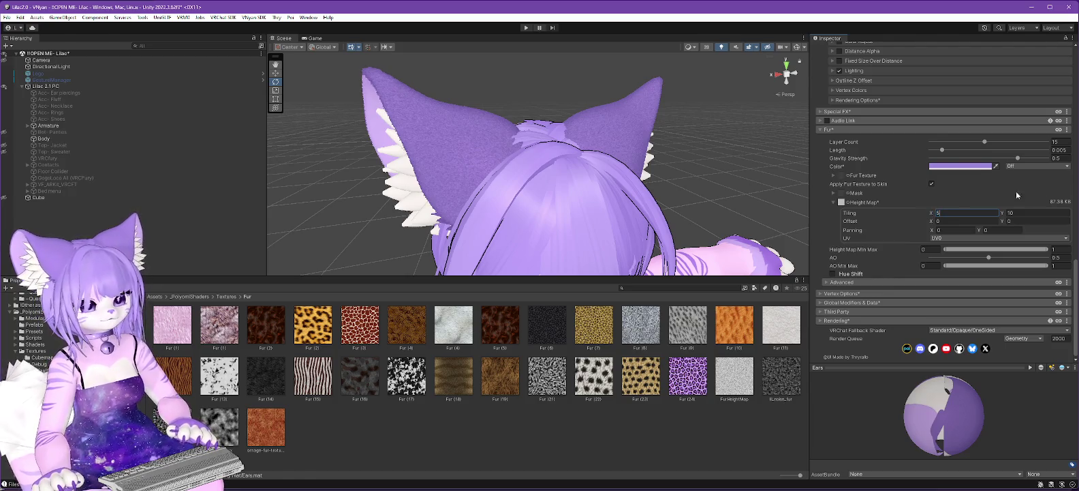
mouse_move(739, 204)
left_mouse_down()
mouse_move(695, 219)
mouse_move(678, 202)
left_mouse_up()
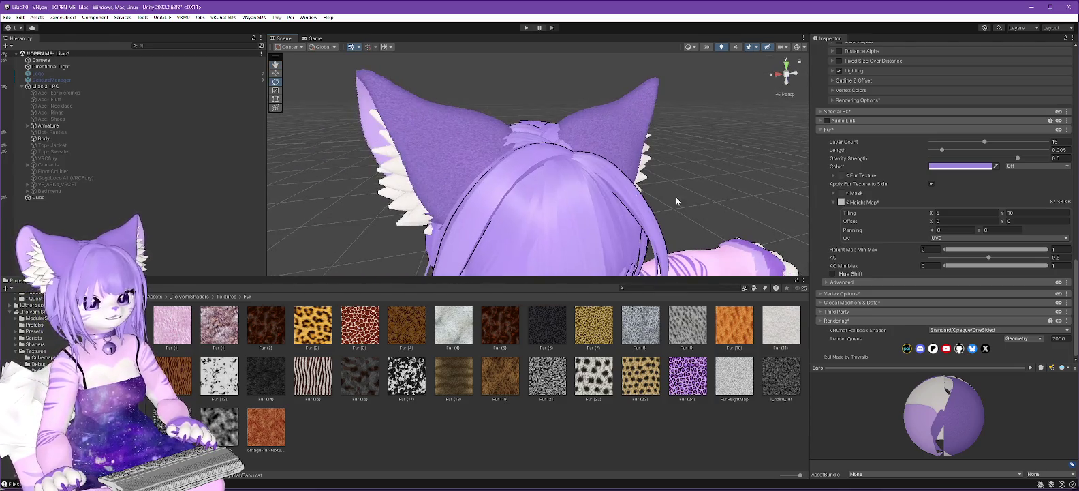
key("alt+Tab")
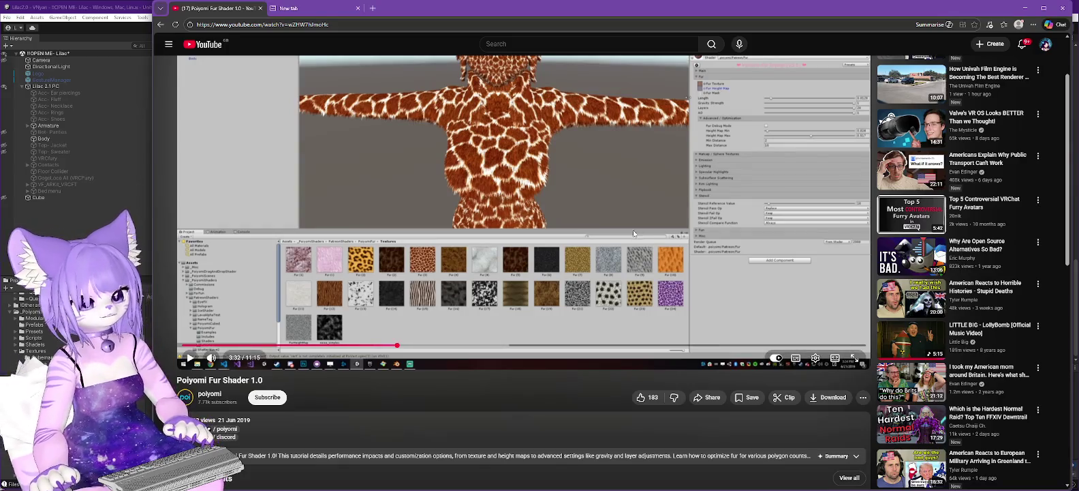
Watch the fur tutorial to about 4:16, then minimize the browser to return to Unity
left_click(189, 358)
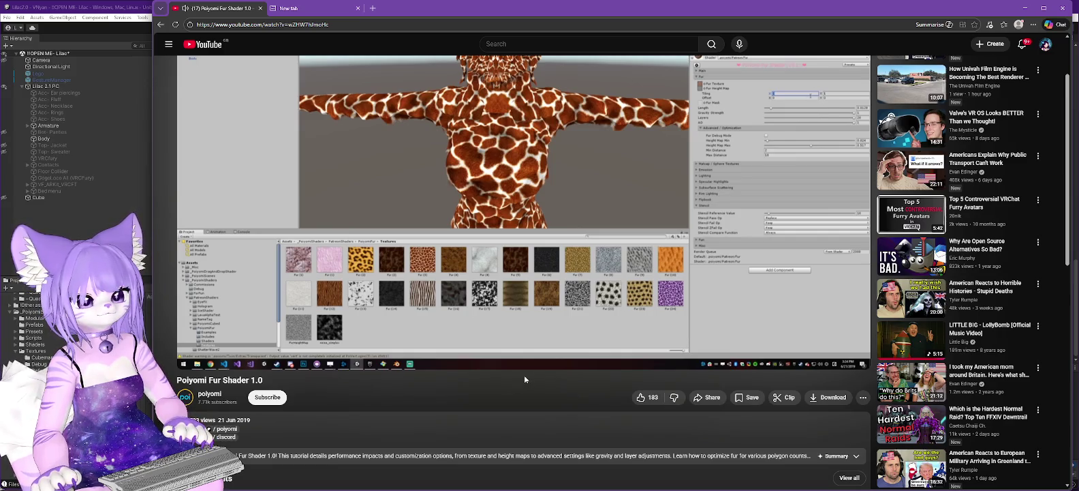
mouse_move(528, 365)
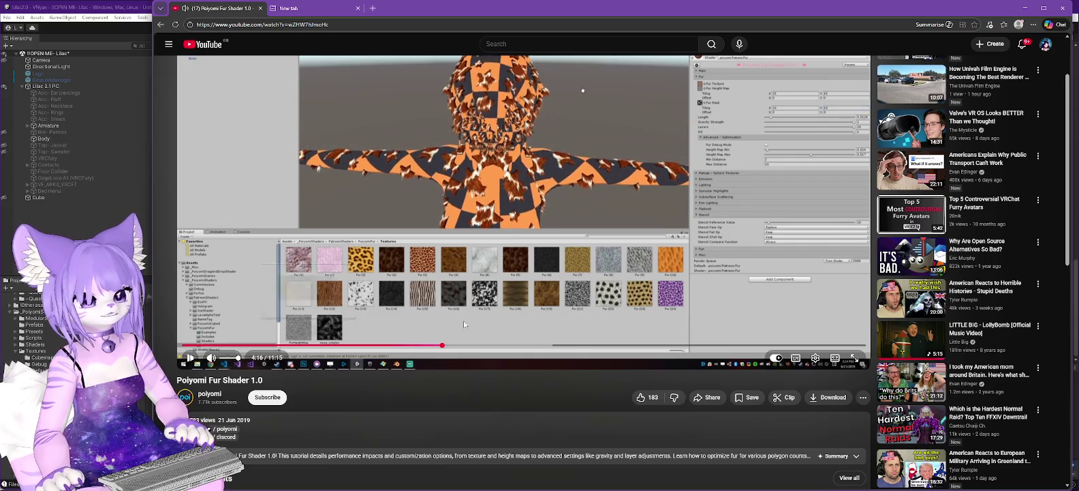
left_click(1025, 8)
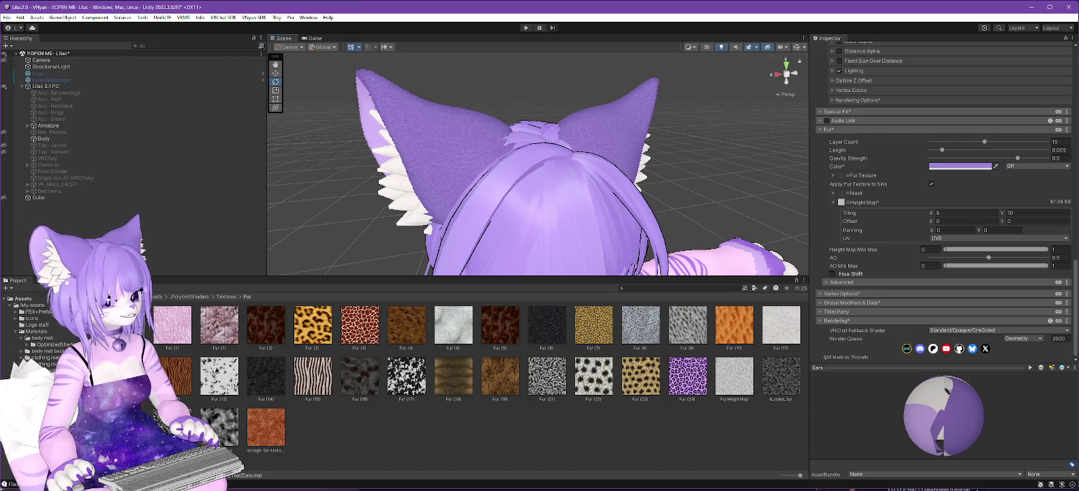
Show the ears texture from the body tex folder in File Explorer, then return to the tutorial
left_click(42, 338)
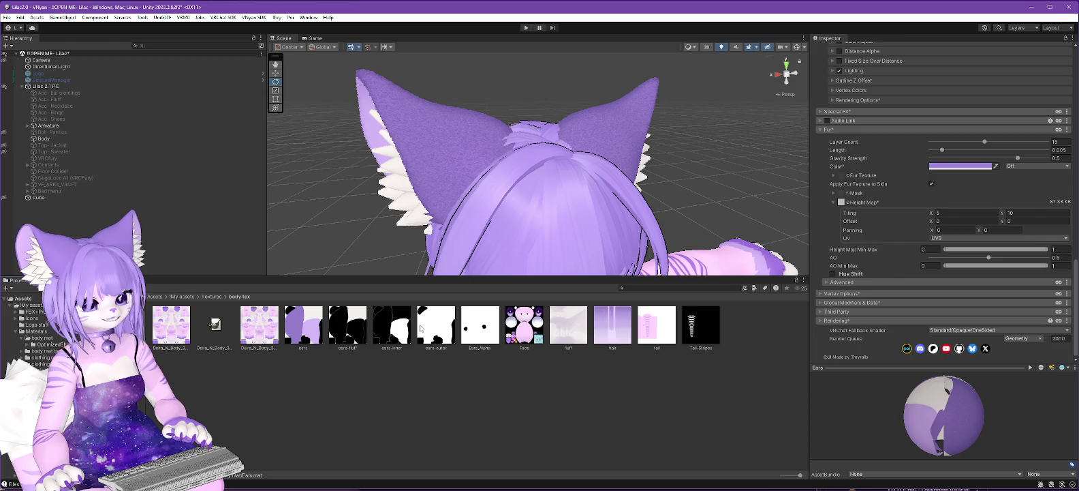
left_click(303, 325)
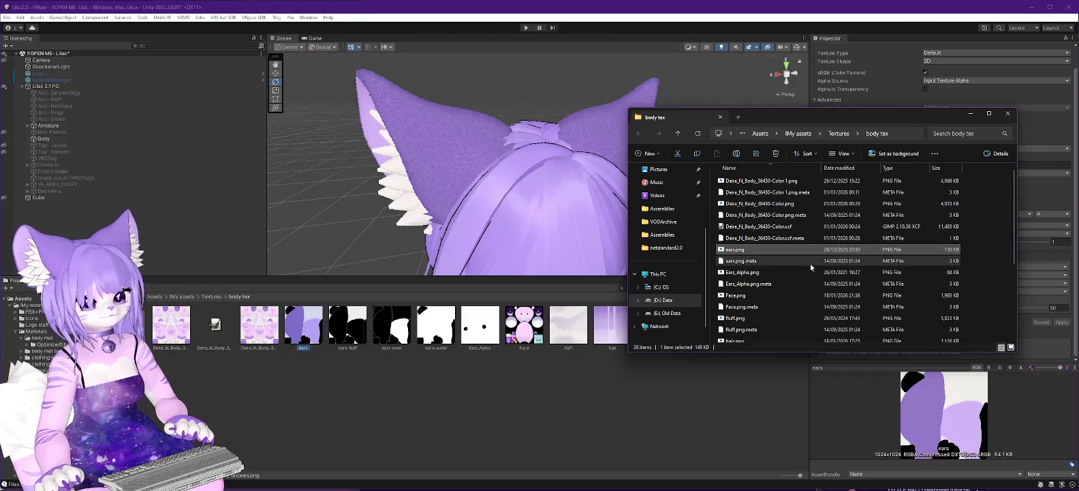
right_click(731, 250)
mouse_move(784, 364)
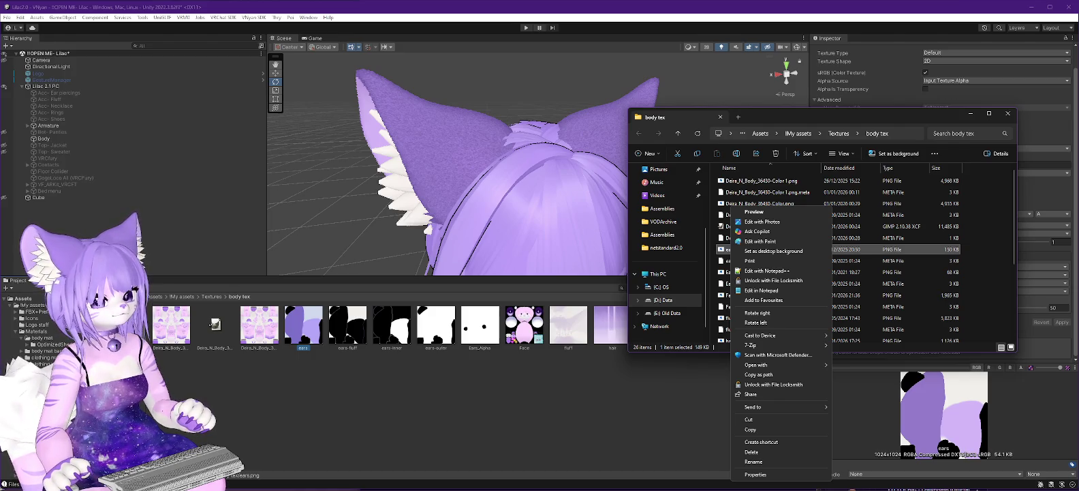
key("alt+Tab")
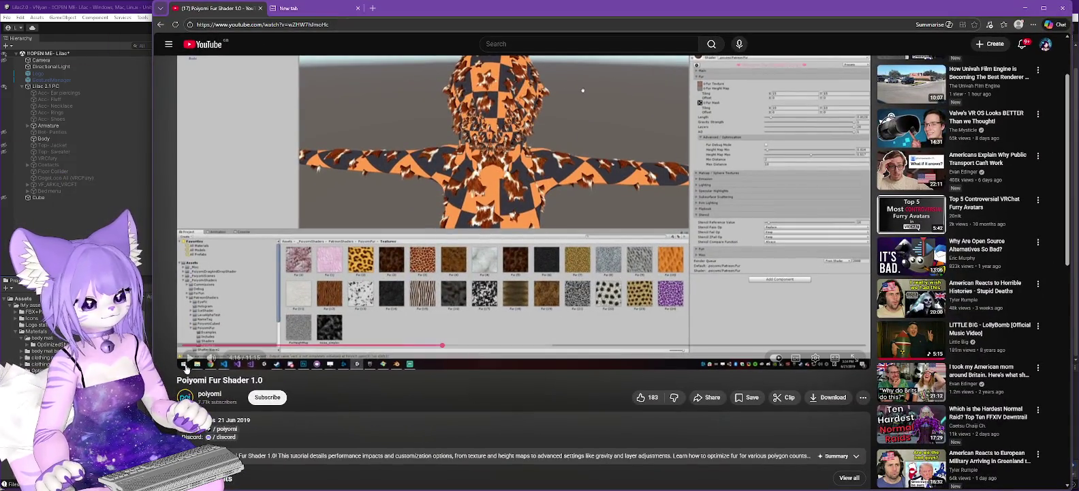
Watch more of the fur tutorial, then minimize the browser to return to Unity
left_click(190, 357)
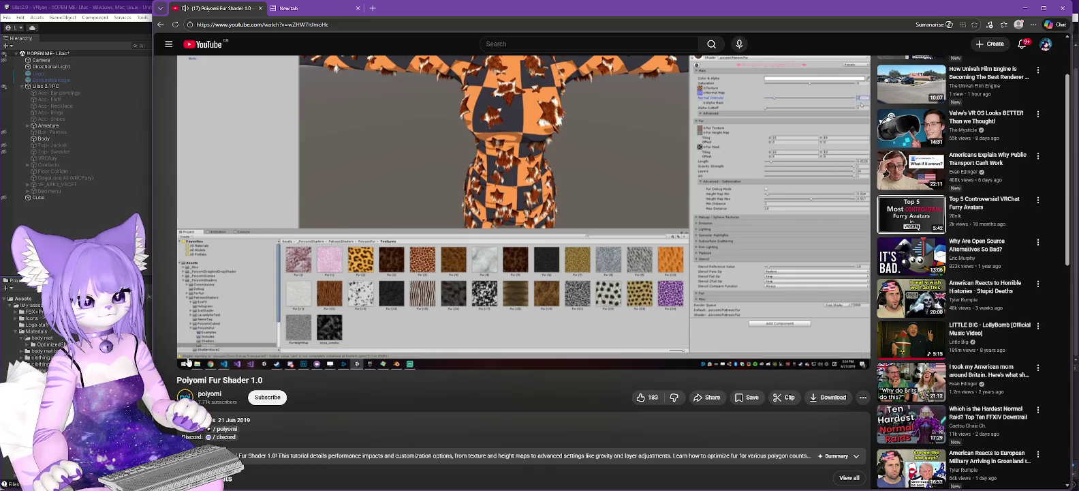
mouse_move(190, 358)
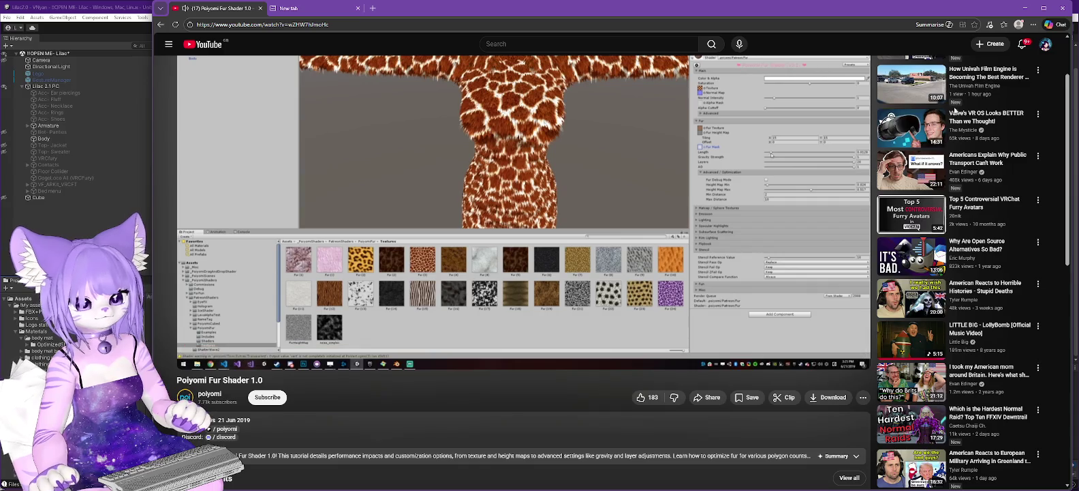
left_click(1025, 7)
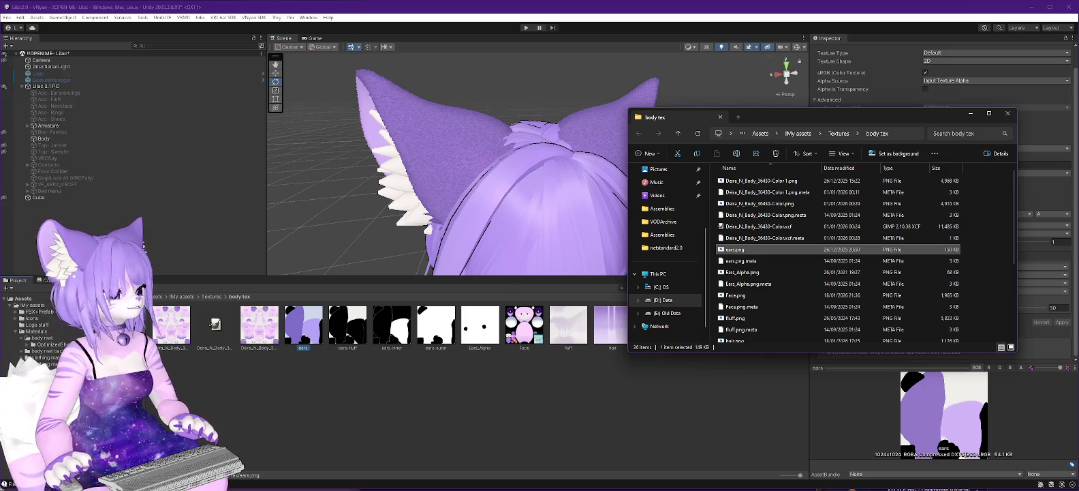
Preview the ears texture in an image viewer, then close the preview
key("alt+Tab")
key("alt+Tab")
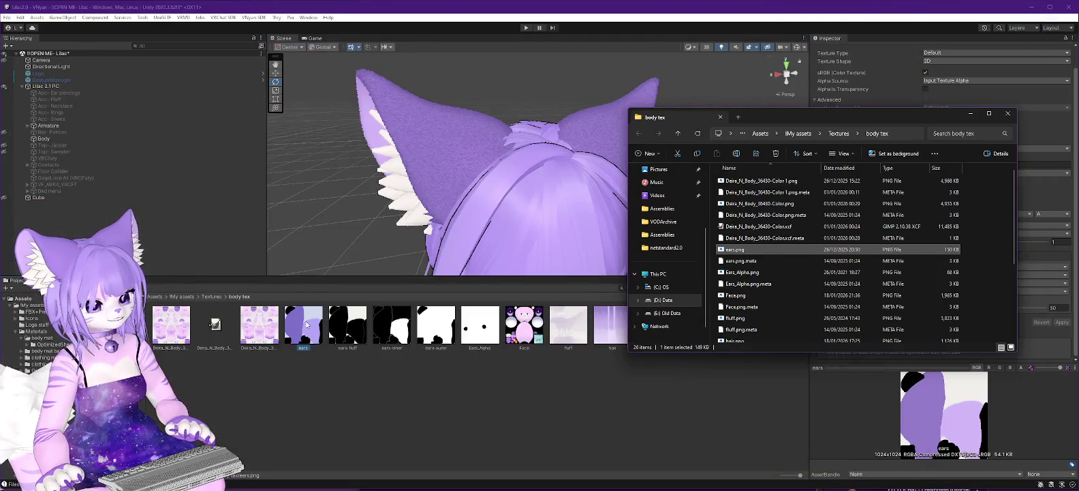
left_click(308, 324)
right_click(307, 324)
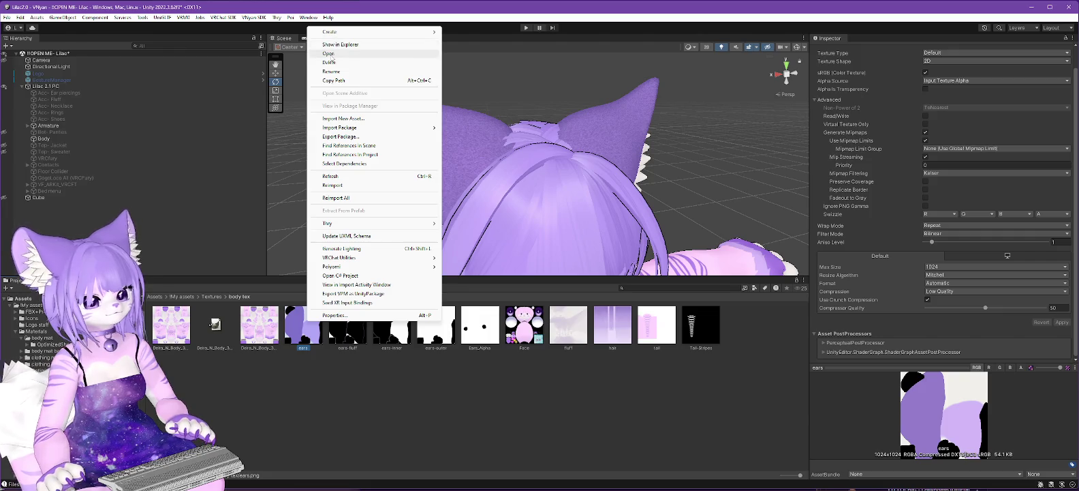
left_click(328, 54)
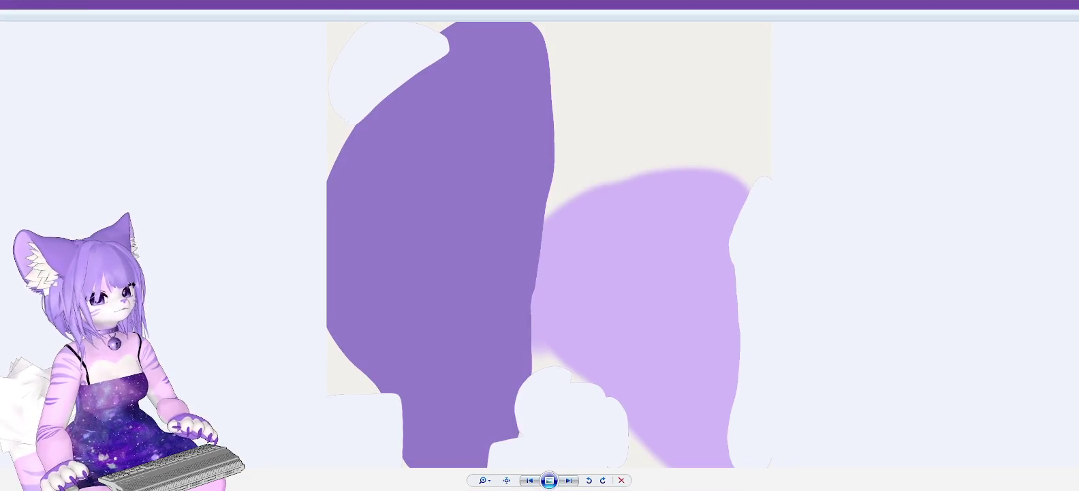
key("Escape")
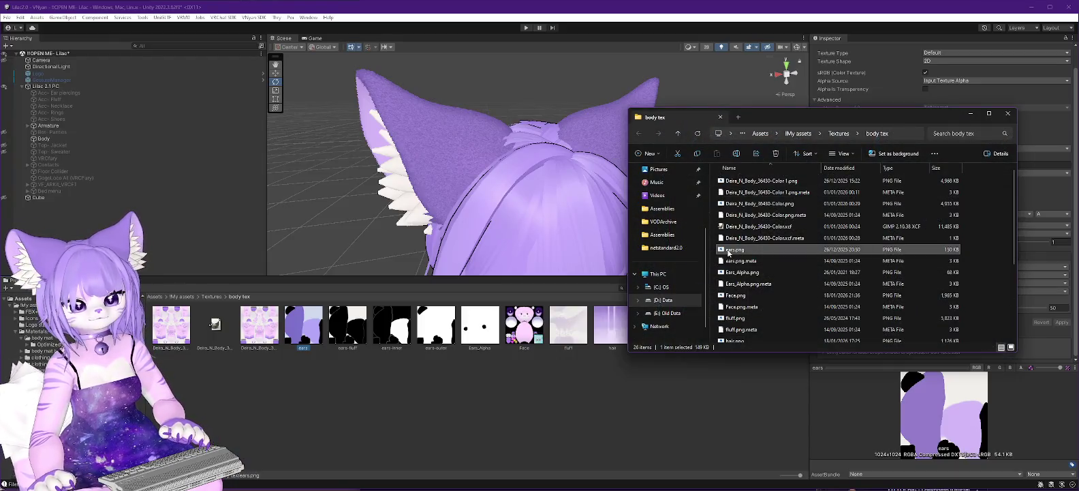
Open ears.png from File Explorer in GIMP
right_click(729, 253)
mouse_move(783, 364)
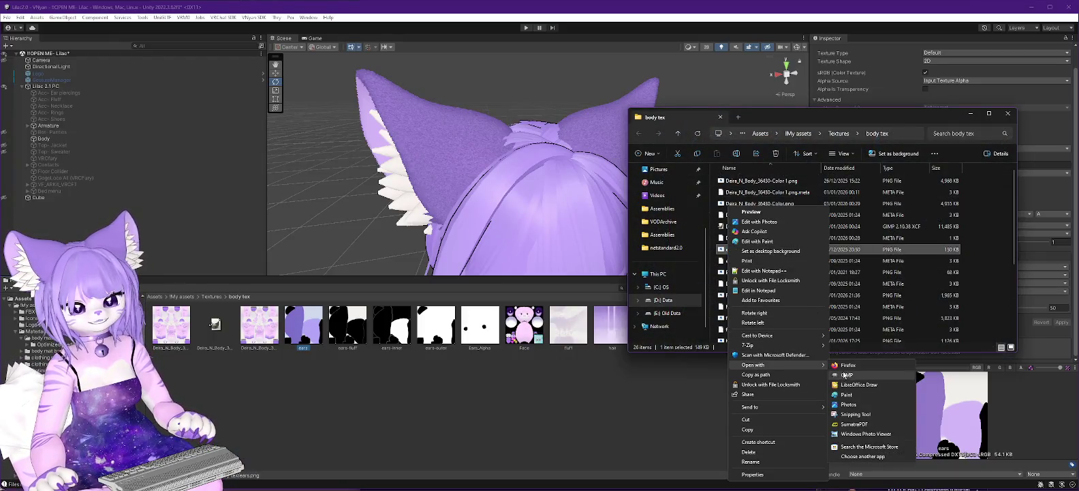
left_click(844, 374)
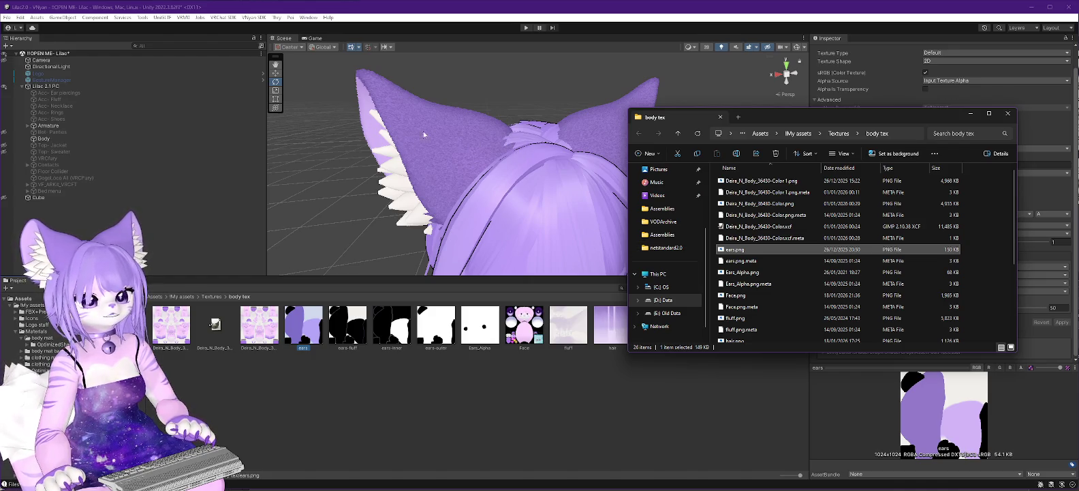
key("Return")
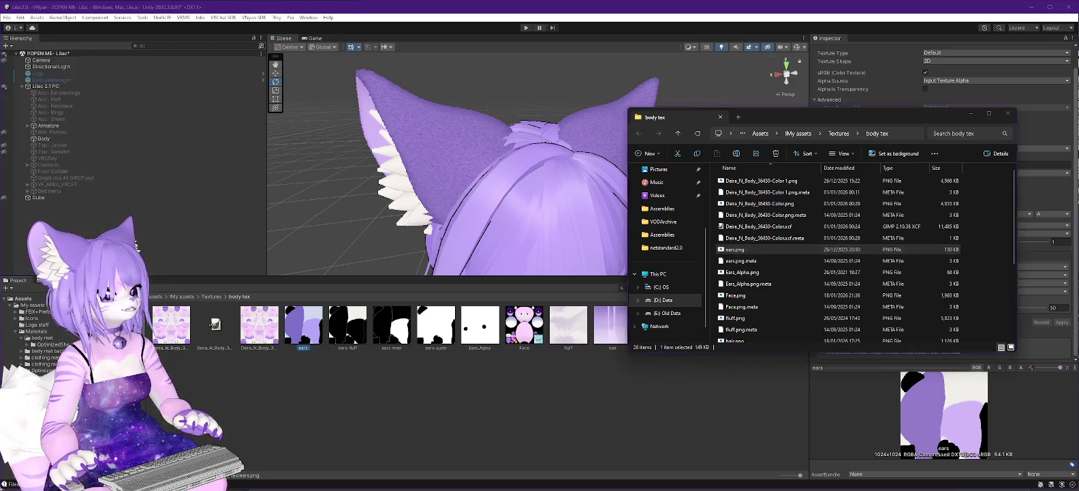
scroll(782, 202, "down", 3)
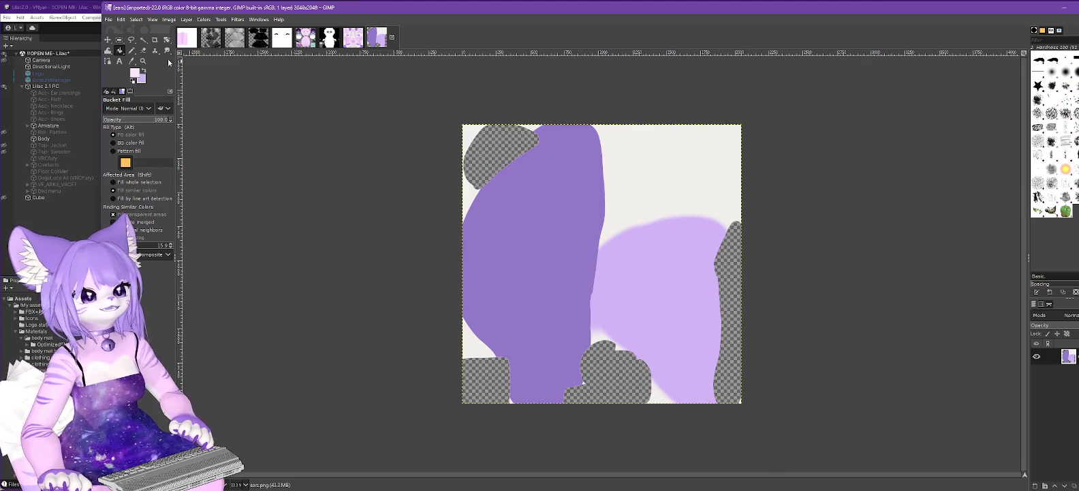
Fuzzy-select the white background with a lower threshold and delete it to transparency
left_click(143, 39)
left_click(676, 179)
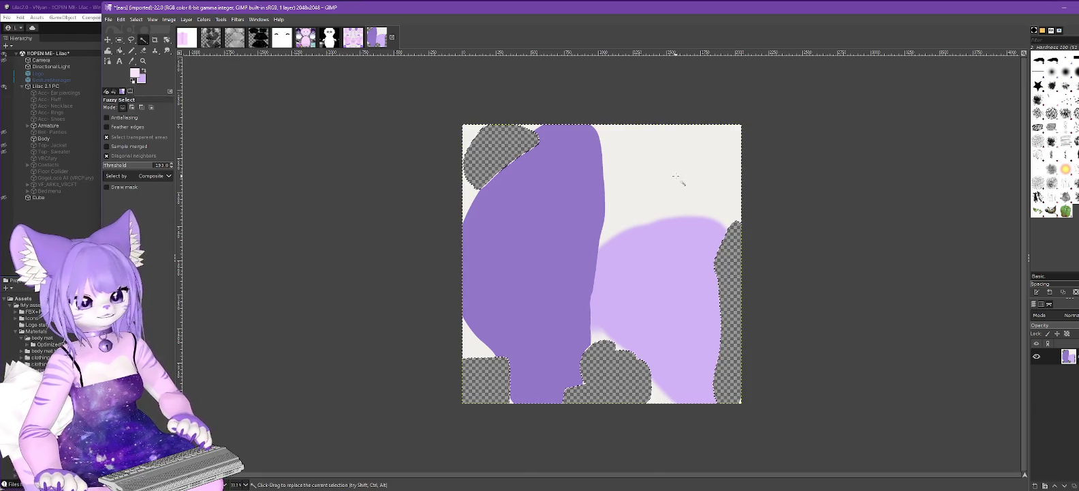
left_click(109, 166)
key("ctrl+z")
left_click(662, 175)
key("Delete")
Delete the light-purple blob and the leftover white patches, then clear the selection
left_click(662, 279)
key("Delete")
left_click(470, 341)
key("Delete")
left_click_drag(477, 160, 545, 134)
key("Delete")
left_click(605, 338)
key("Delete")
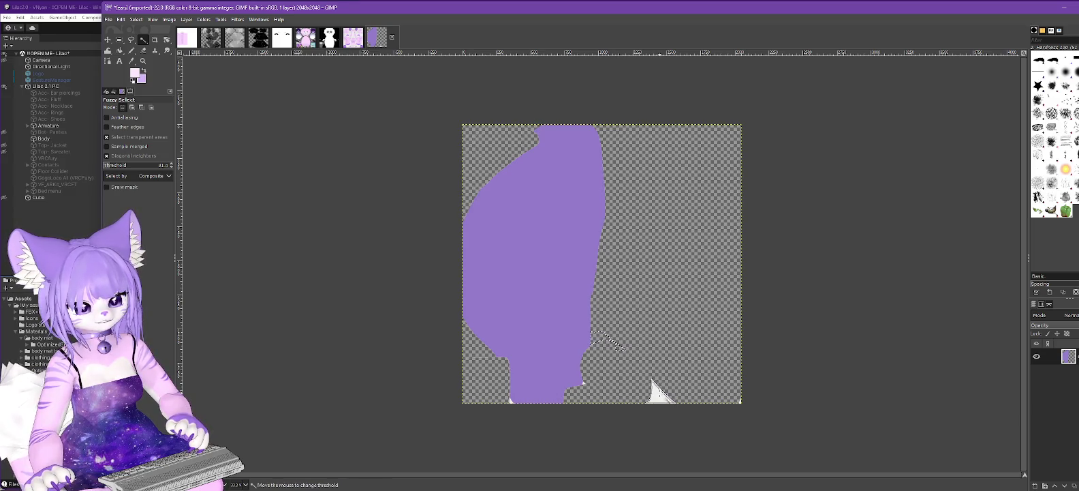
left_click_drag(511, 402, 543, 405)
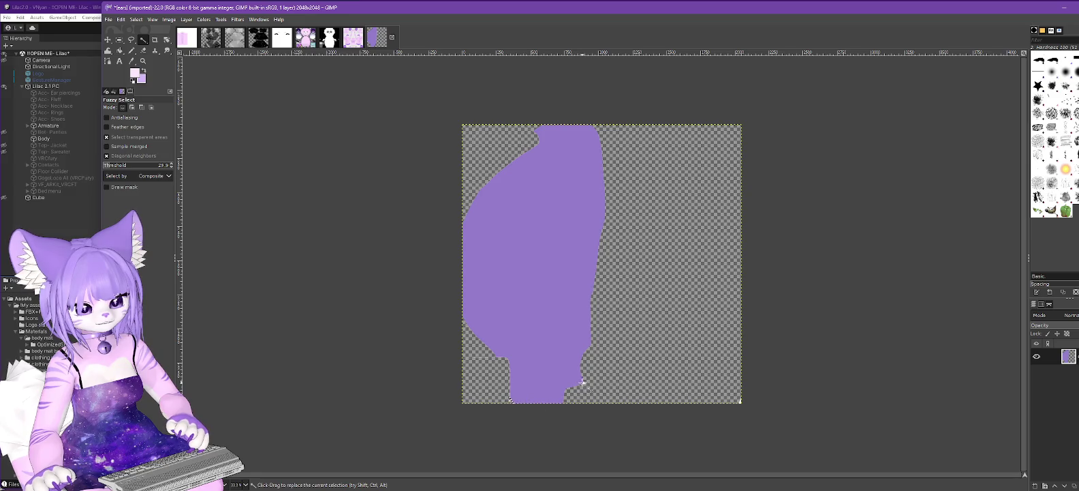
Set the foreground colour to white and switch to the Bucket Fill tool
left_click(134, 73)
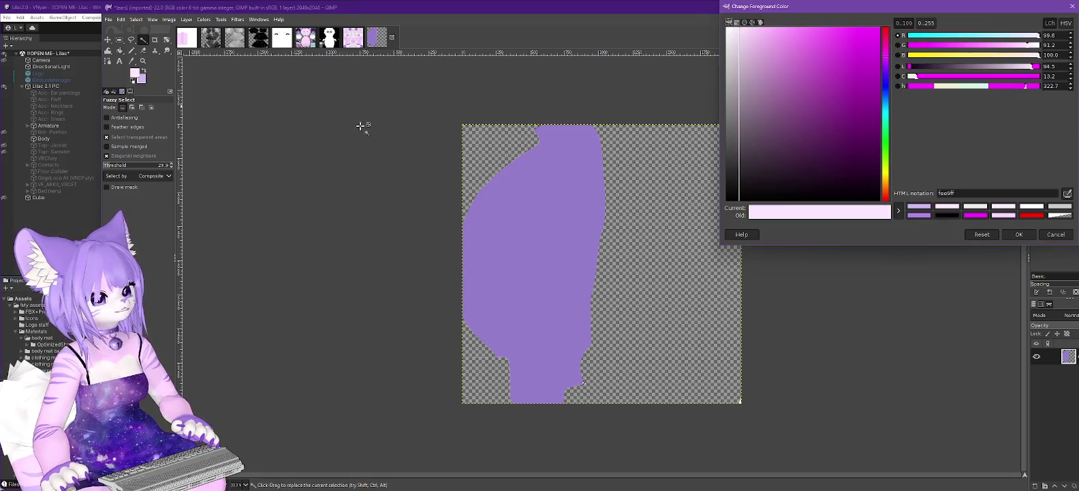
left_click_drag(733, 133, 641, 3)
left_click(1027, 235)
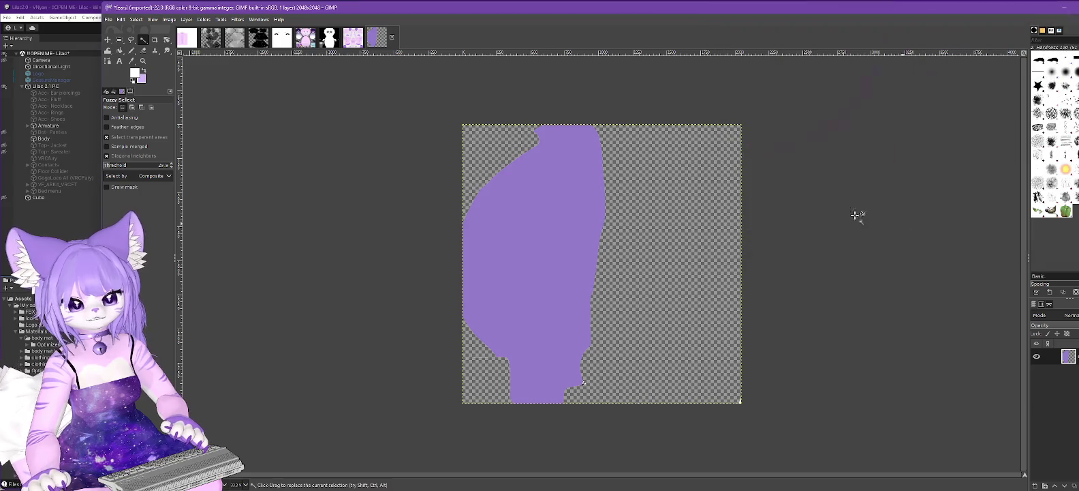
key("shift+b")
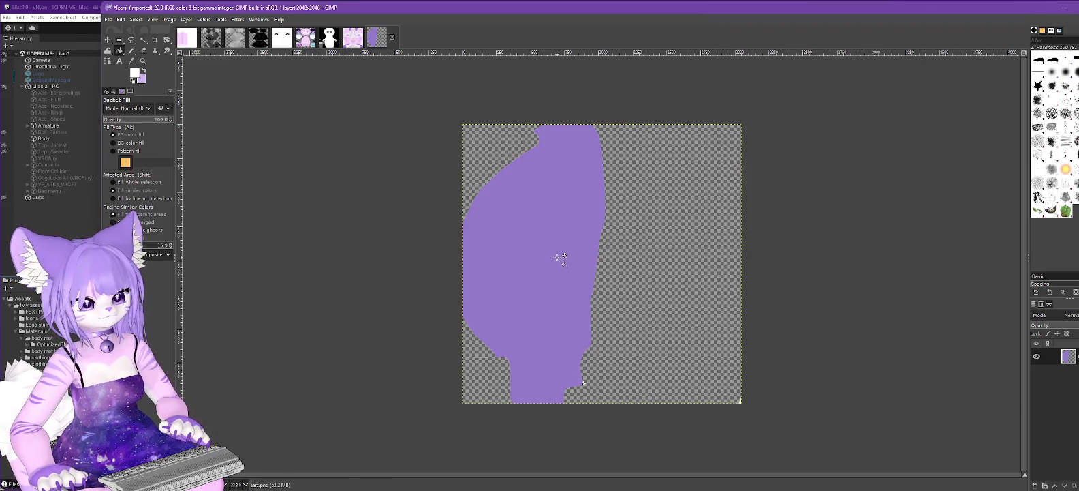
Adjust the selection and bucket-fill the purple ear shape solid white in GIMP
left_click(136, 19)
left_click(143, 43)
left_click(549, 240)
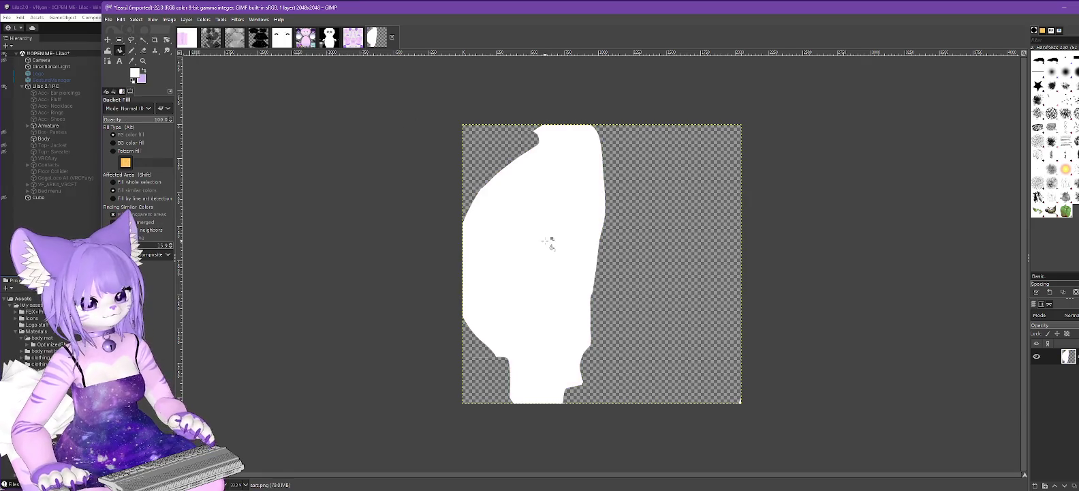
Export the image as Ears-furmask.png into the body tex folder, then close GIMP
left_click(109, 20)
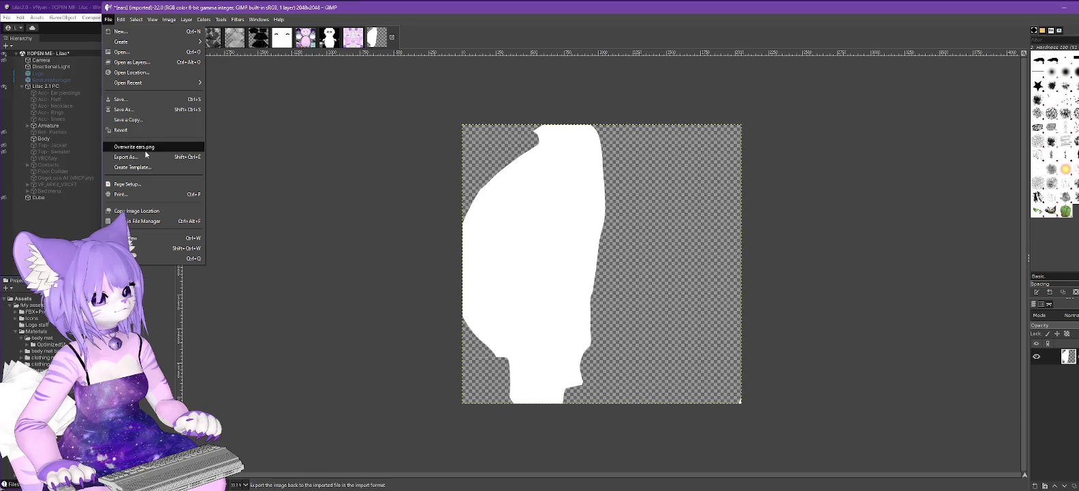
left_click(146, 157)
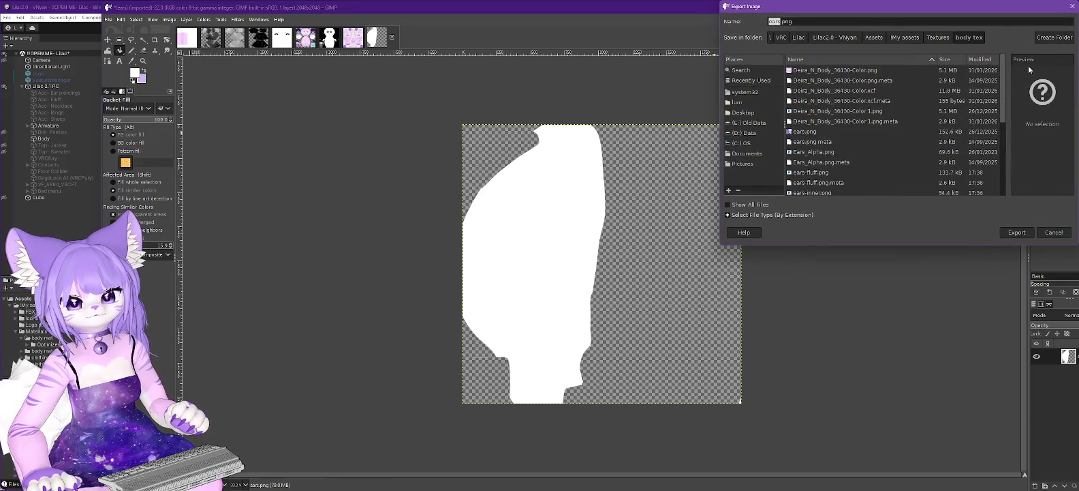
type("Ears-fu")
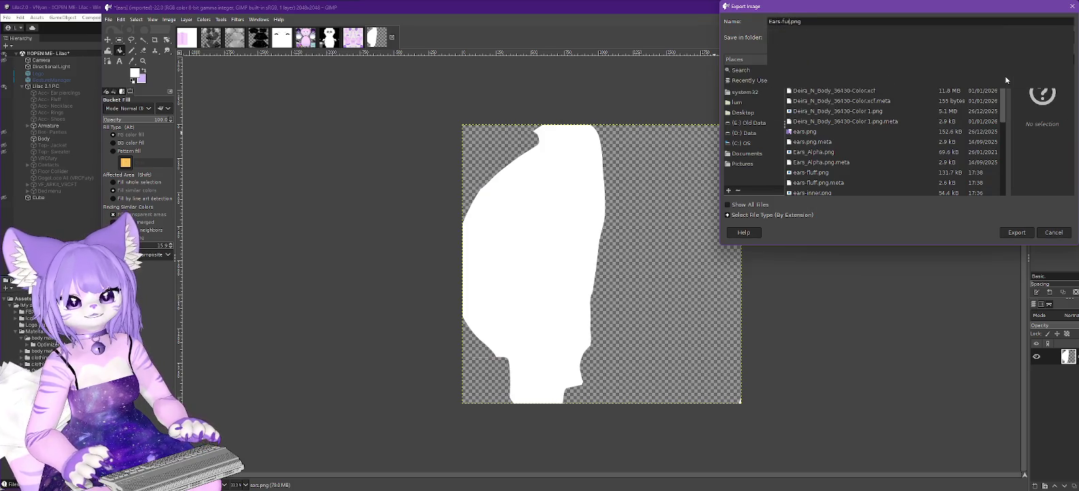
type("rmask")
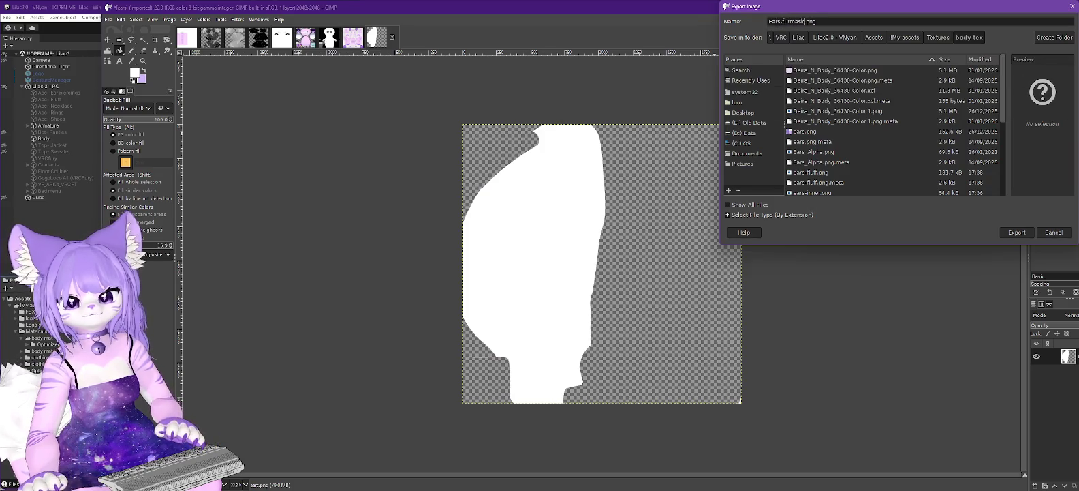
left_click(1016, 233)
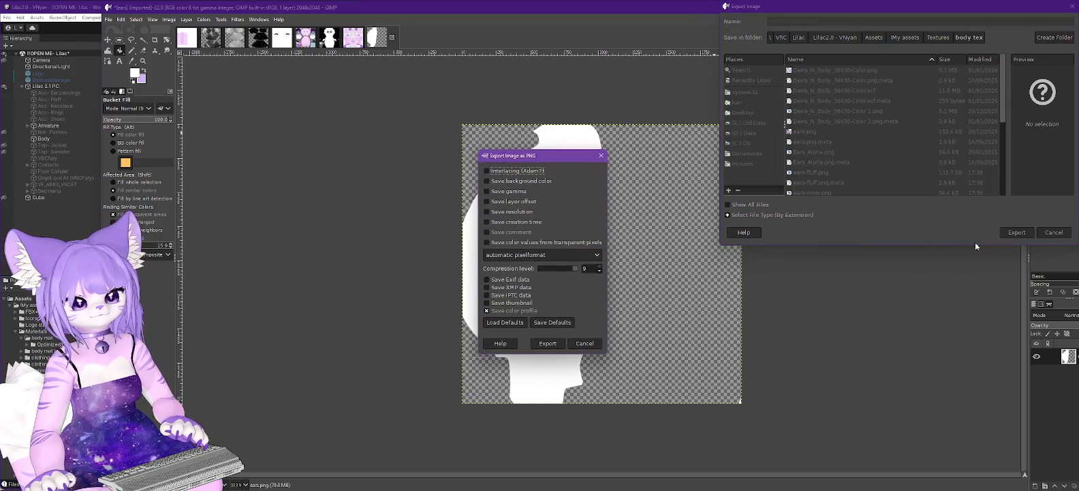
left_click(549, 342)
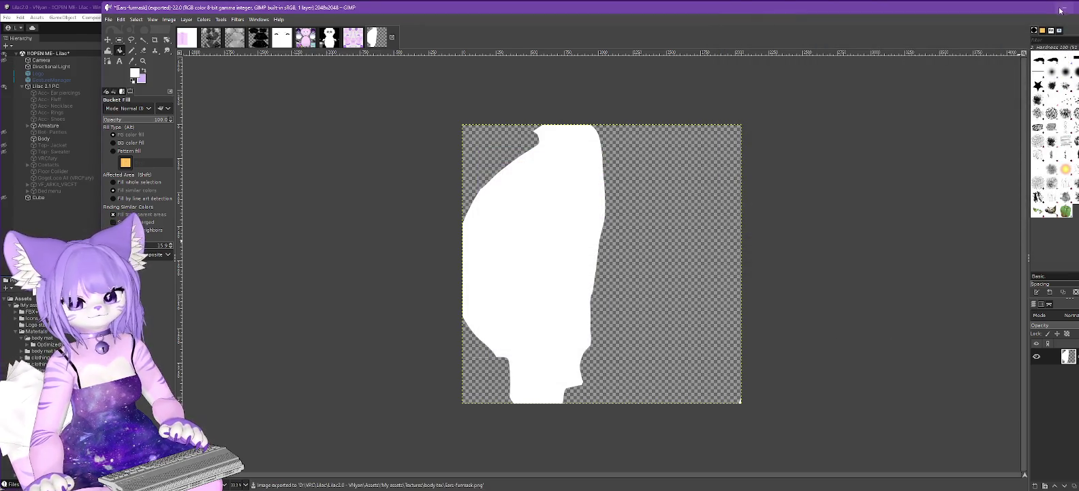
left_click(1067, 8)
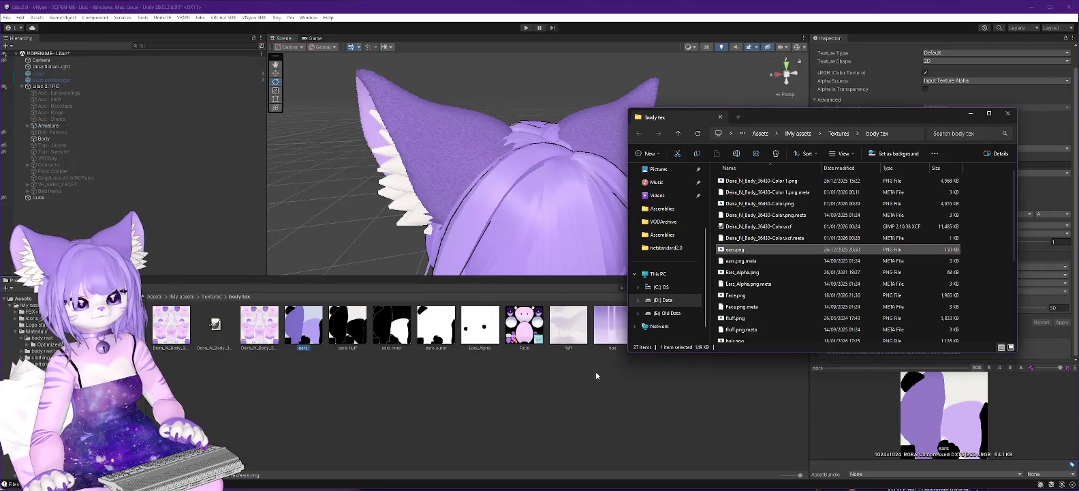
In the body mat folder, select the Ears material and drop Ears-furmask into its Fur Mask slot
left_click(561, 428)
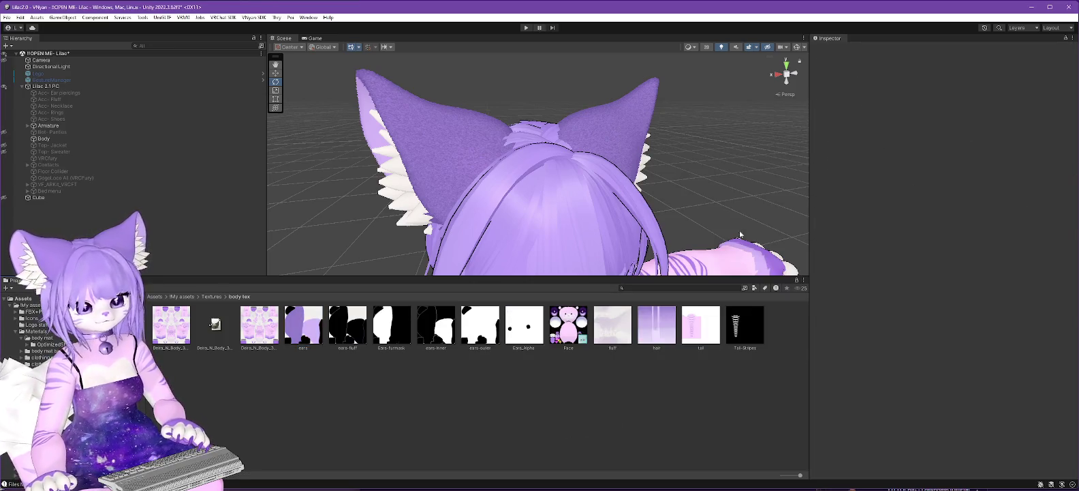
left_click(47, 339)
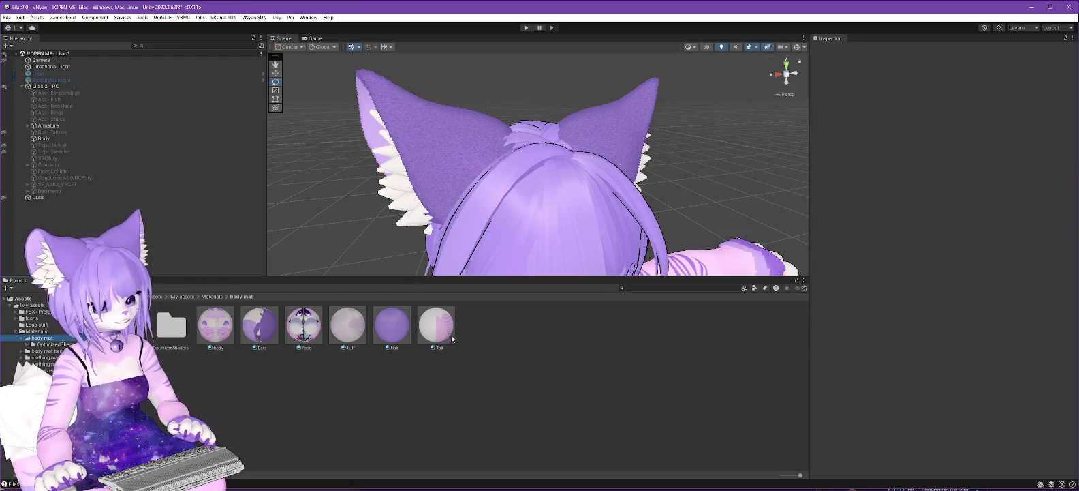
left_click(259, 325)
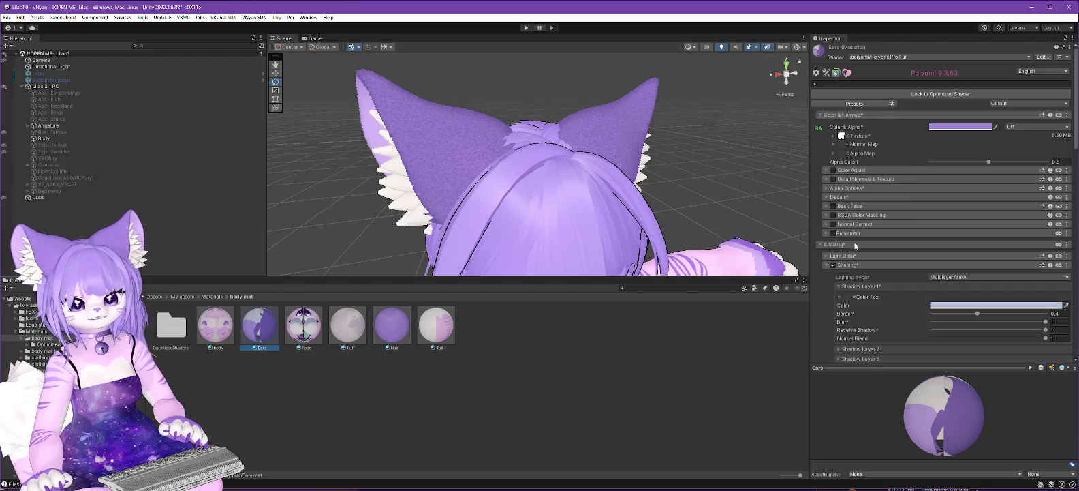
scroll(859, 259, "down", 10)
scroll(864, 272, "down", 10)
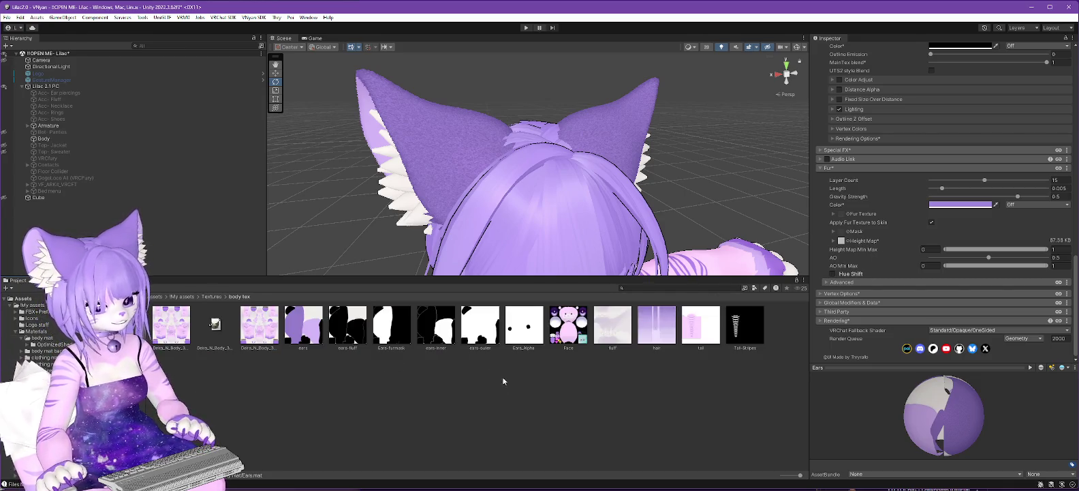
mouse_move(390, 329)
left_mouse_down()
mouse_move(747, 302)
mouse_move(850, 252)
mouse_move(843, 232)
left_mouse_up()
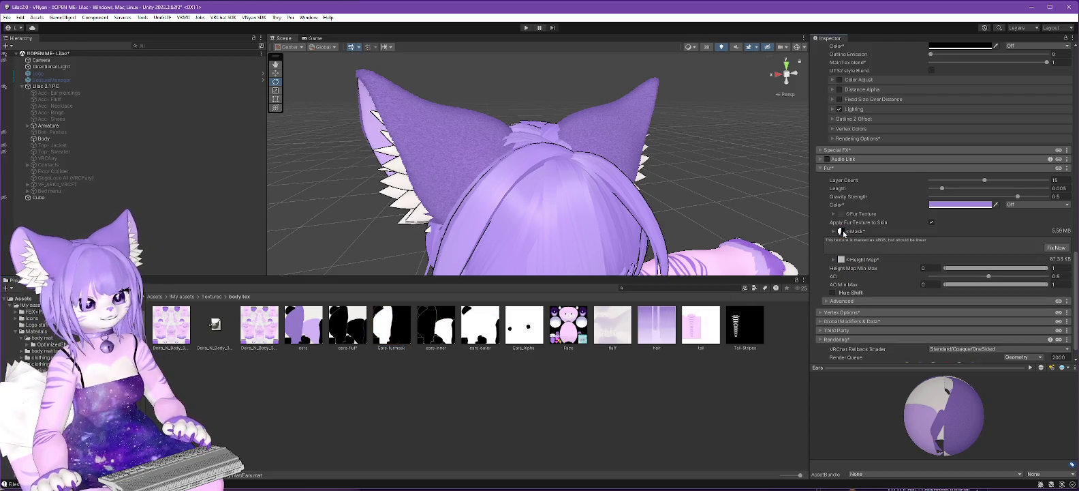
Orbit around the head and toggle Apply Fur Texture to Skin off and back on
mouse_move(343, 233)
left_mouse_down("alt")
mouse_move(366, 241)
mouse_move(346, 237)
left_mouse_up("alt")
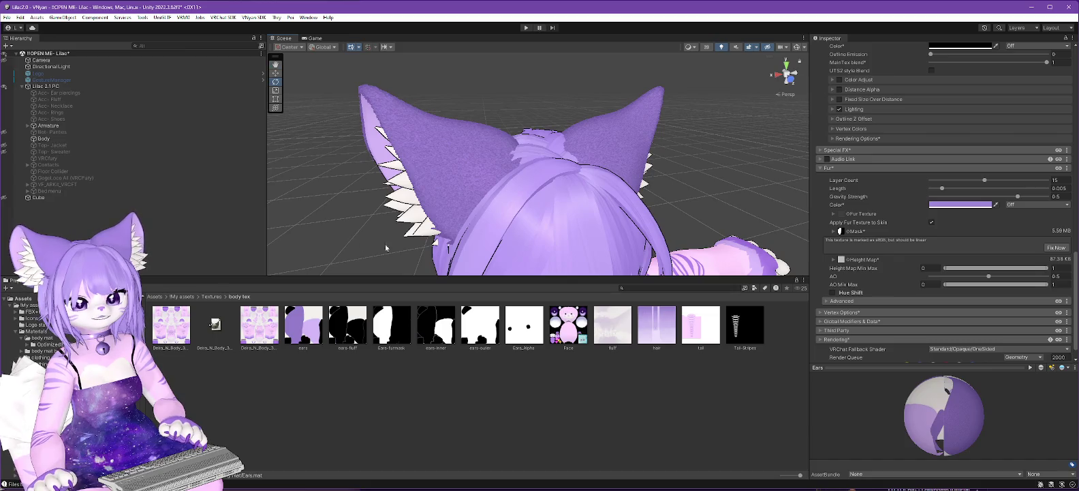
left_click(932, 223)
left_click(932, 223)
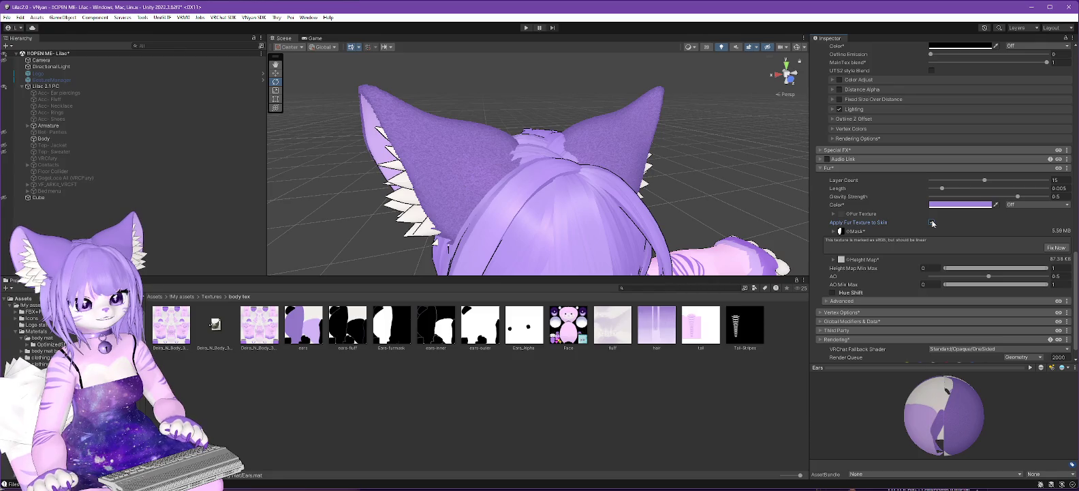
Increase the Ears Fur Length slider, check the longer fur in the Scene view, and enter Play mode
mouse_move(651, 199)
left_mouse_down("alt")
mouse_move(627, 189)
mouse_move(657, 195)
left_mouse_up("alt")
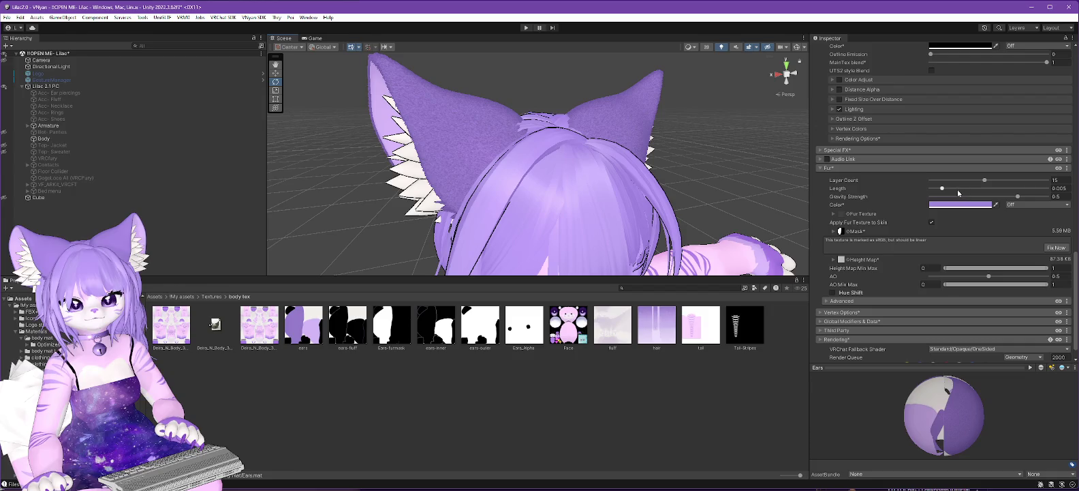
mouse_move(946, 187)
left_mouse_down()
mouse_move(992, 186)
mouse_move(947, 189)
left_mouse_up()
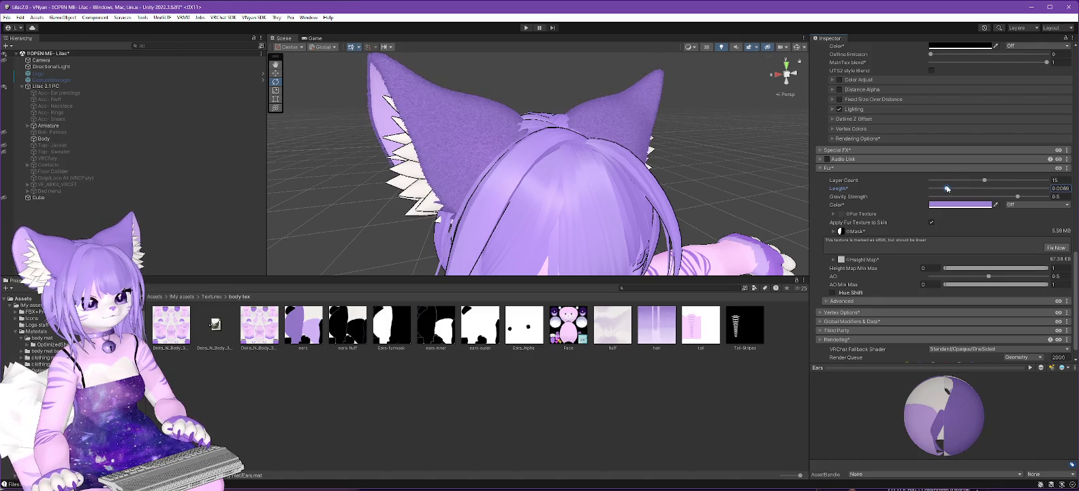
mouse_move(490, 166)
left_mouse_down()
mouse_move(558, 167)
mouse_move(489, 167)
mouse_move(521, 168)
mouse_move(503, 175)
left_mouse_up()
left_click(526, 28)
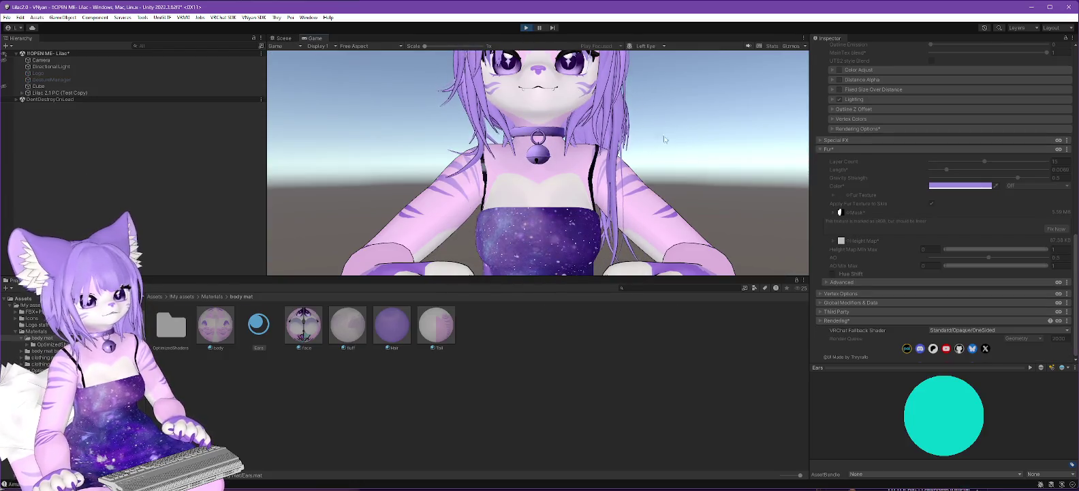
Enlarge the Game view, exit Play mode, and start it again so VRCFury rebuilds the avatar
left_click_drag(706, 276, 707, 381)
left_click(525, 28)
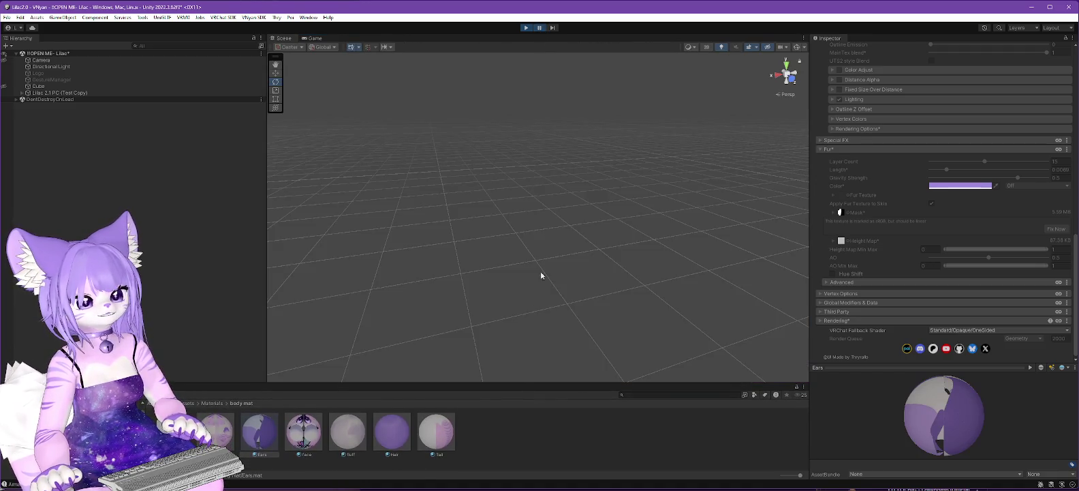
left_click(526, 28)
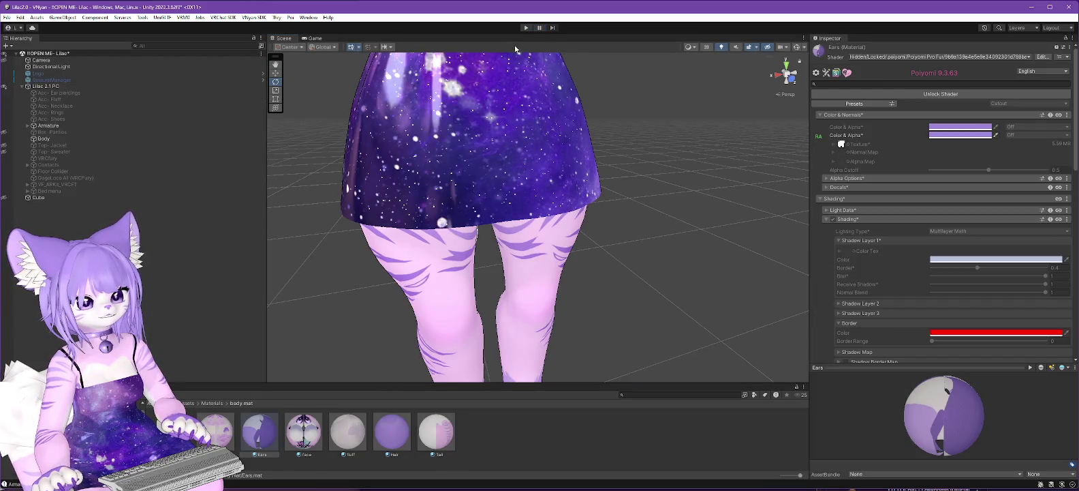
left_click(526, 28)
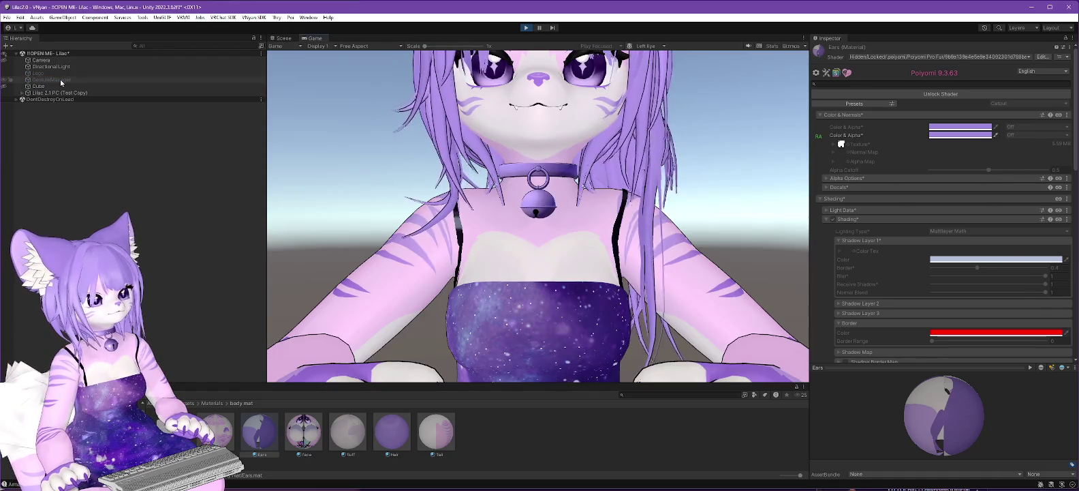
Select GestureManager in the Hierarchy while pausing and resuming Play mode
left_click(60, 80)
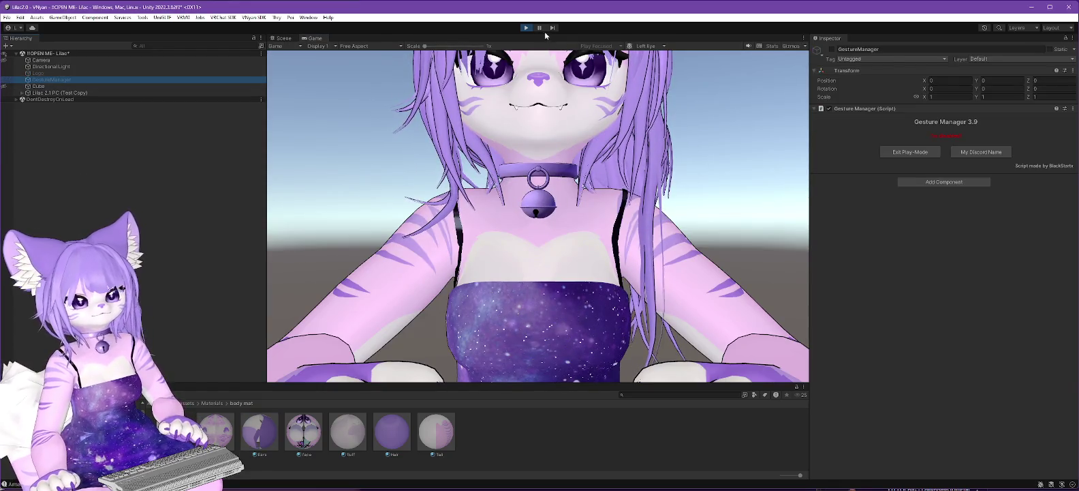
left_click(539, 28)
left_click(538, 29)
left_click(542, 30)
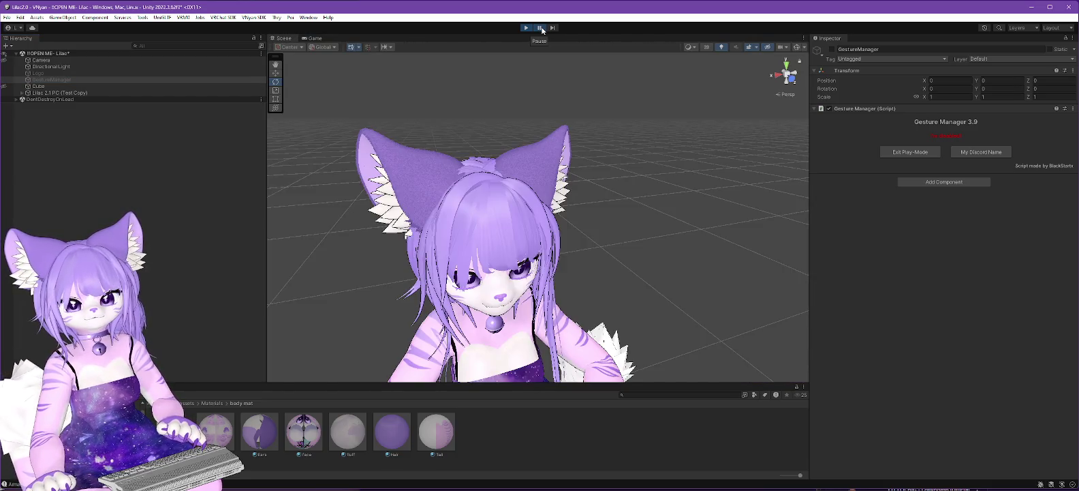
left_click(56, 80)
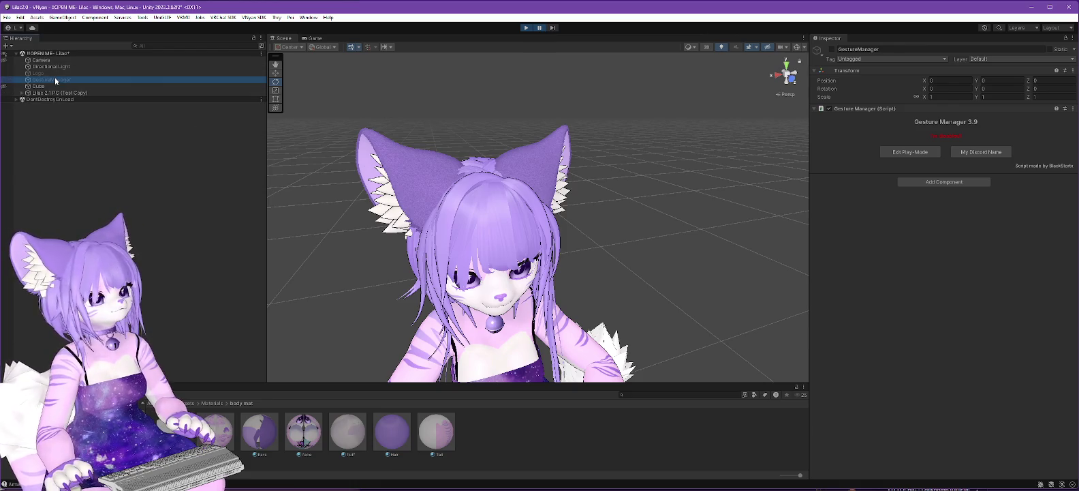
left_click(538, 28)
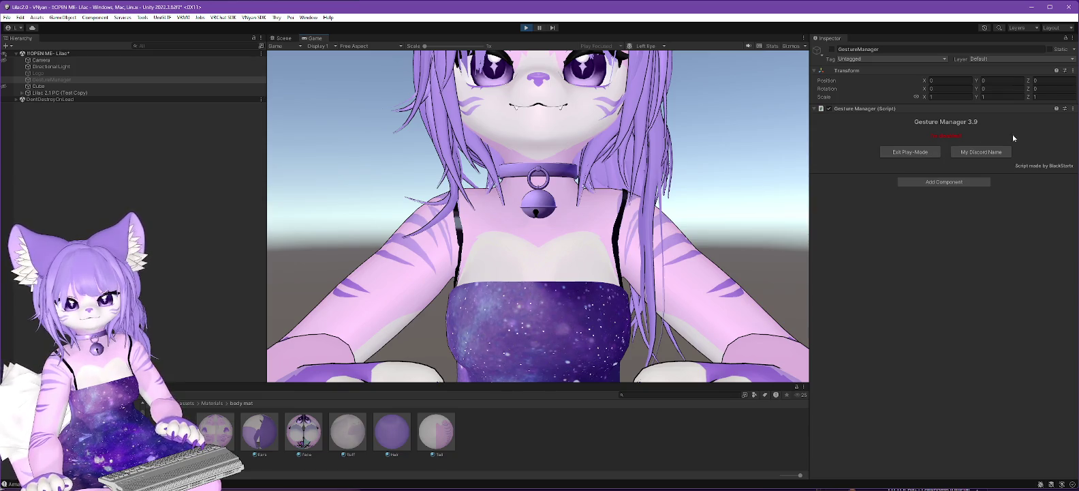
Activate GestureManager, rerun its avatar check, restart Play mode from its Inspector, then stop it
left_click(832, 50)
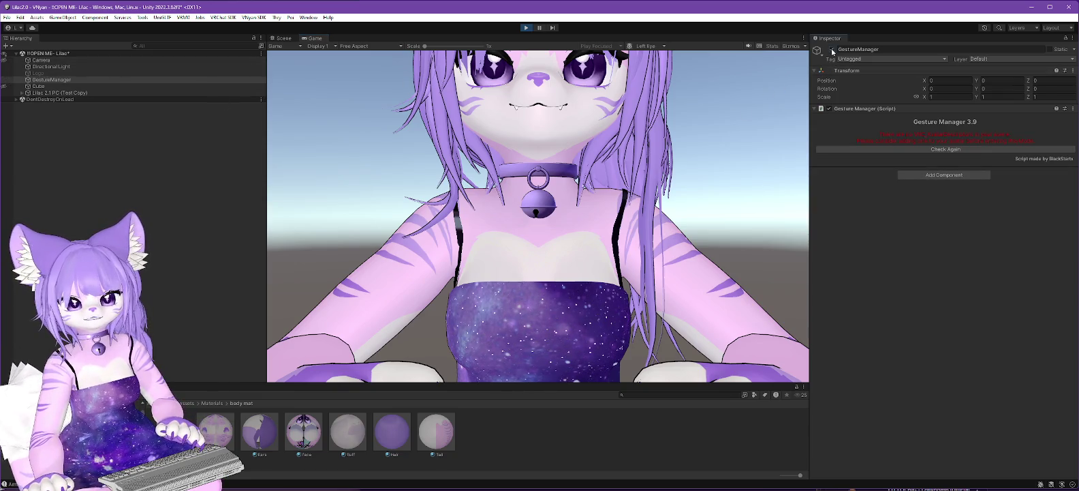
left_click(945, 149)
left_click(951, 154)
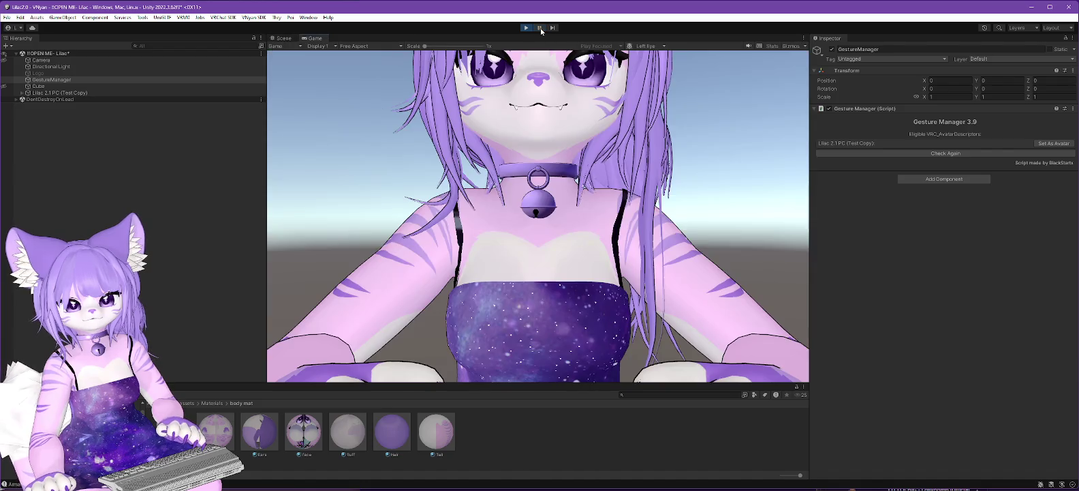
left_click(526, 29)
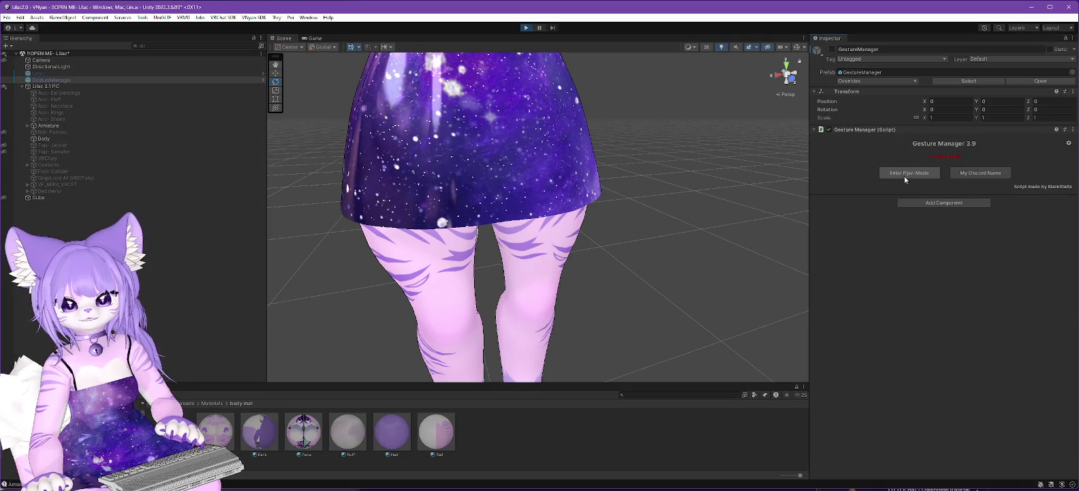
left_click(904, 175)
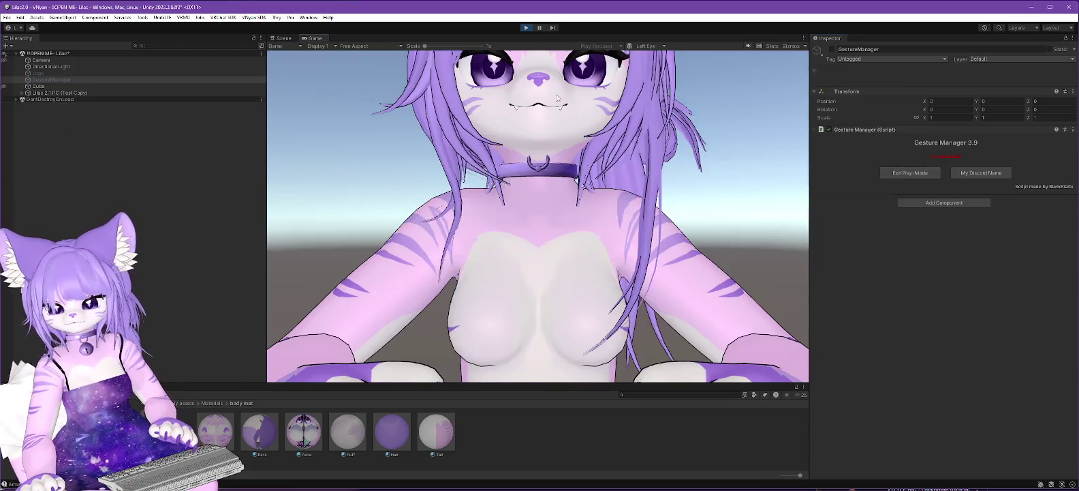
left_click(528, 27)
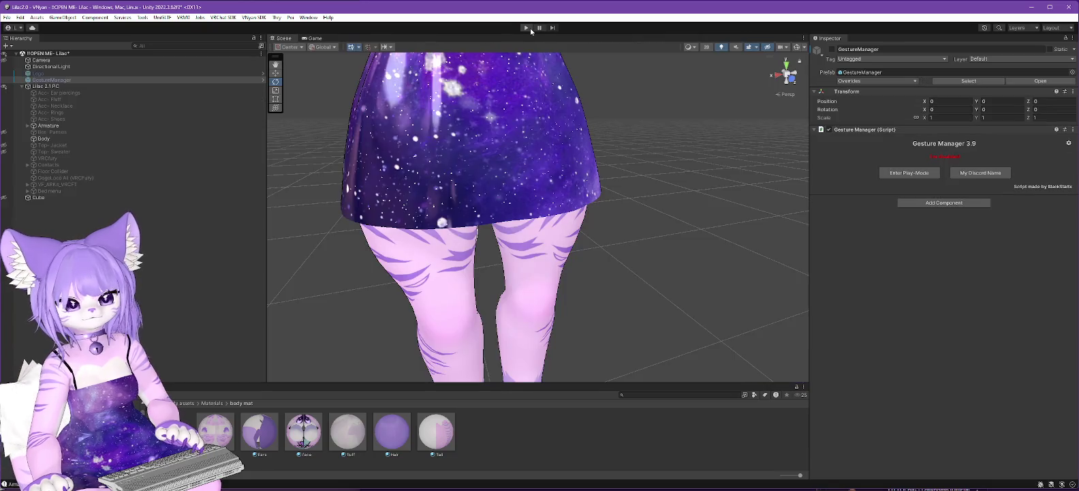
left_click(832, 49)
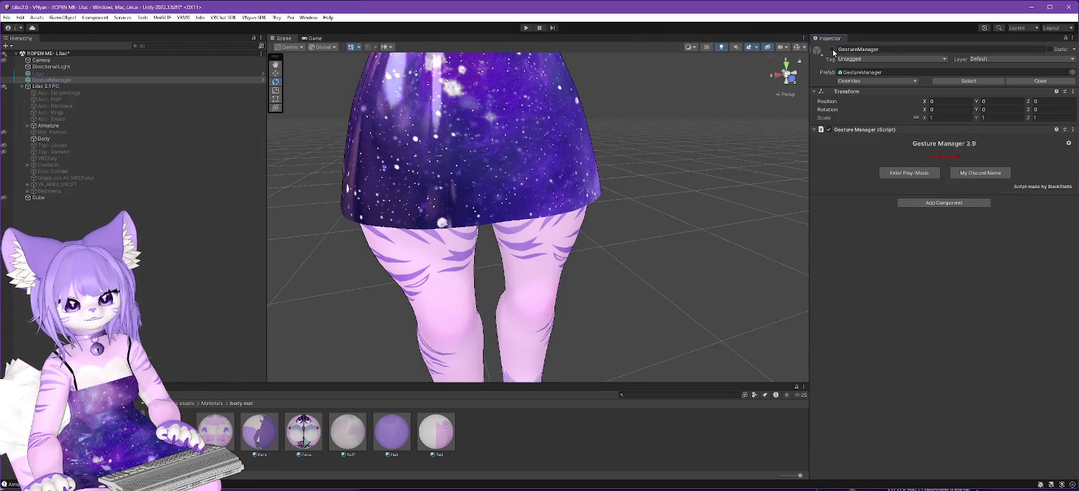
Test the avatar in Play mode with Gesture Manager, then stop and zoom onto the furry ears
left_click(902, 173)
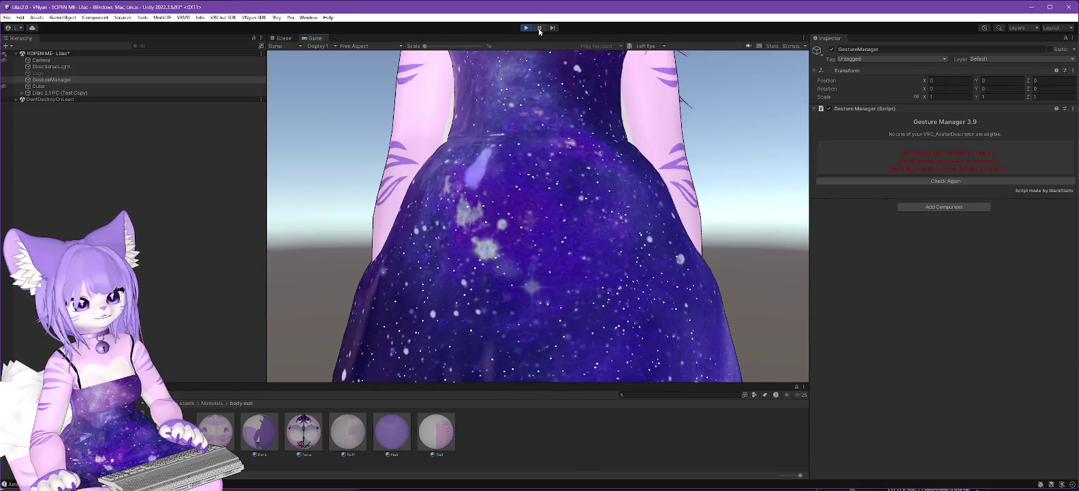
left_click(954, 181)
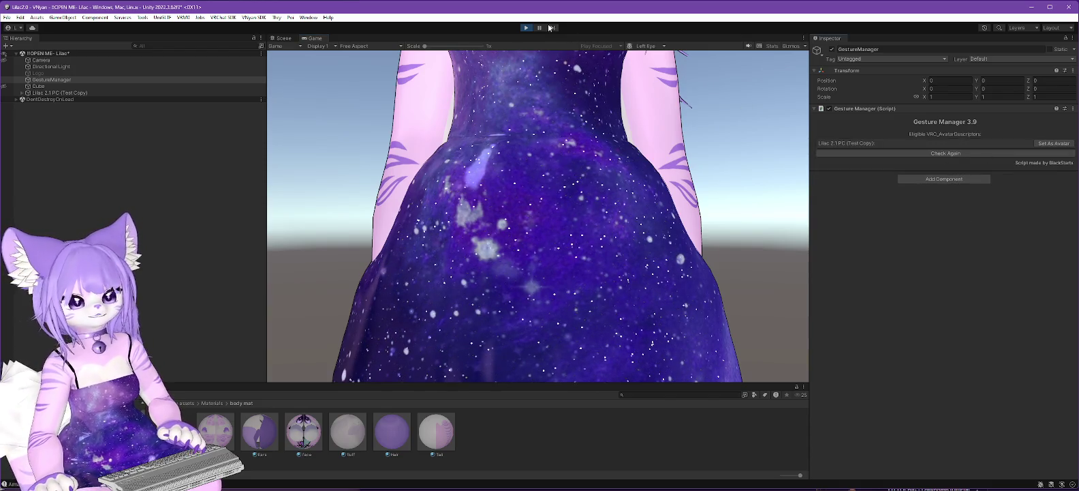
left_click(542, 28)
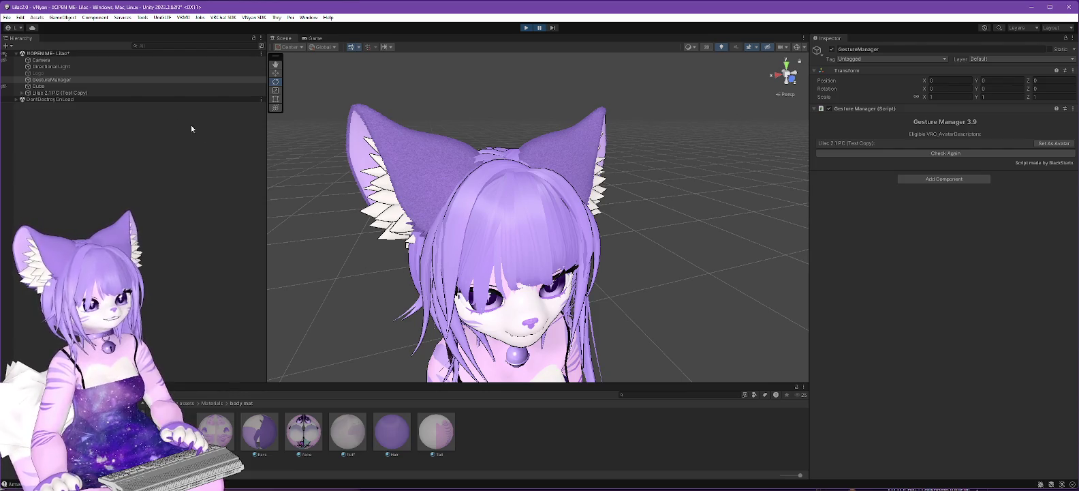
left_click(526, 30)
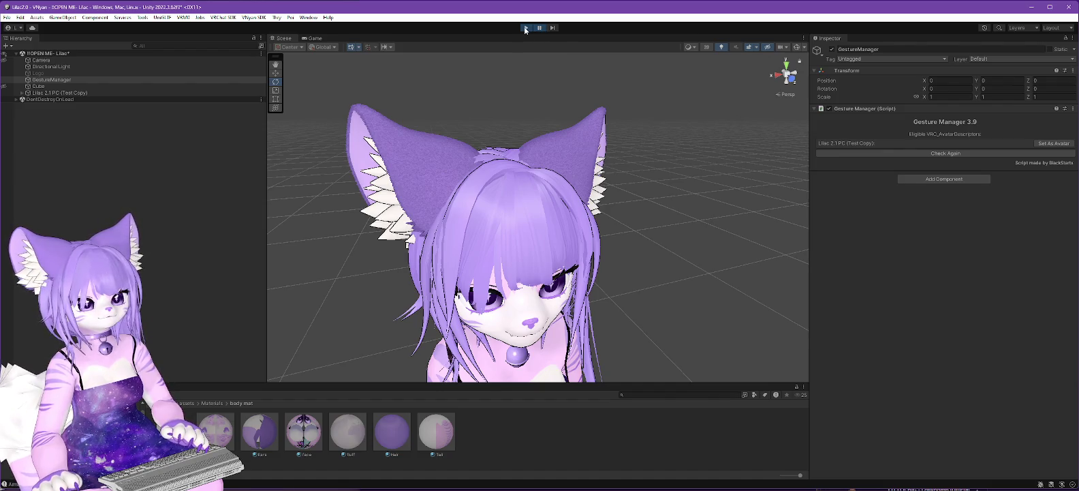
mouse_move(599, 129)
left_mouse_down()
mouse_move(645, 179)
mouse_move(554, 209)
mouse_move(685, 215)
mouse_move(703, 234)
mouse_move(689, 239)
left_mouse_up()
Switch to the Poiyomi fur tutorial and jump to its Layers chapter around 5:35
key("alt+Tab")
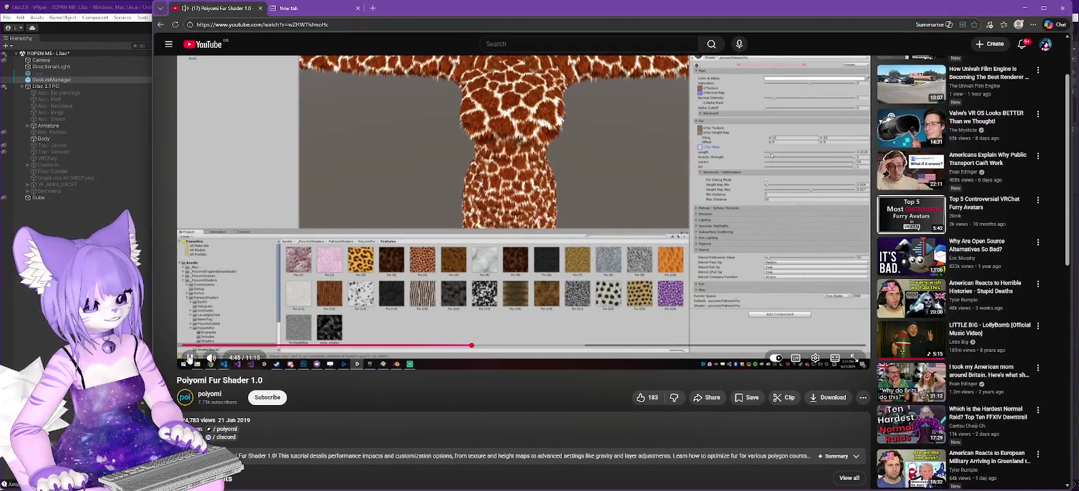
scroll(400, 408, "down", 1)
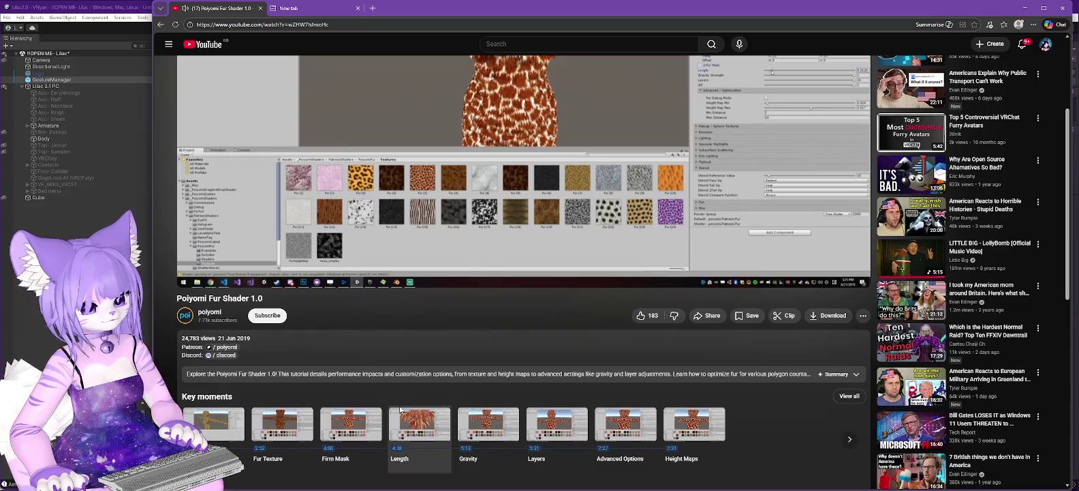
scroll(465, 330, "up", 1)
scroll(465, 330, "up", 1)
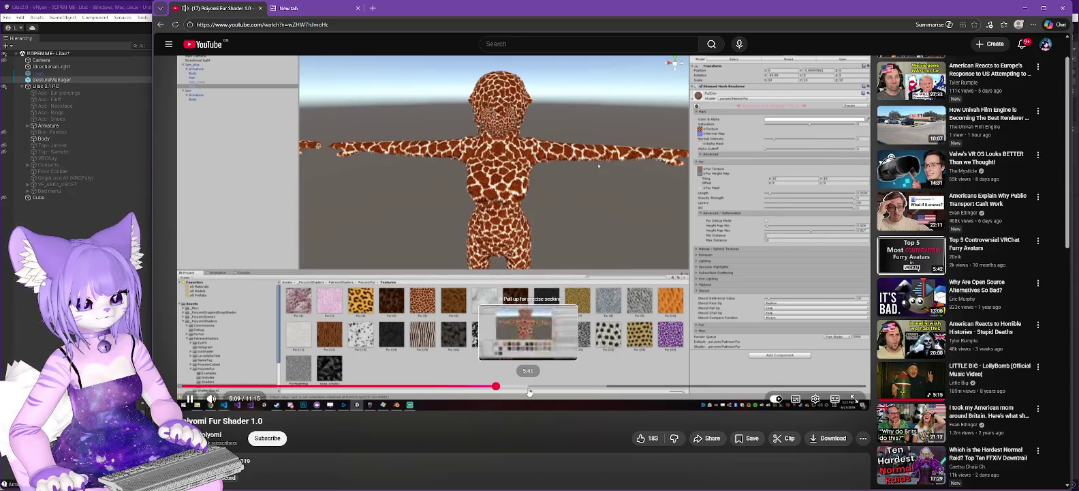
scroll(519, 405, "down", 2)
scroll(518, 417, "down", 1)
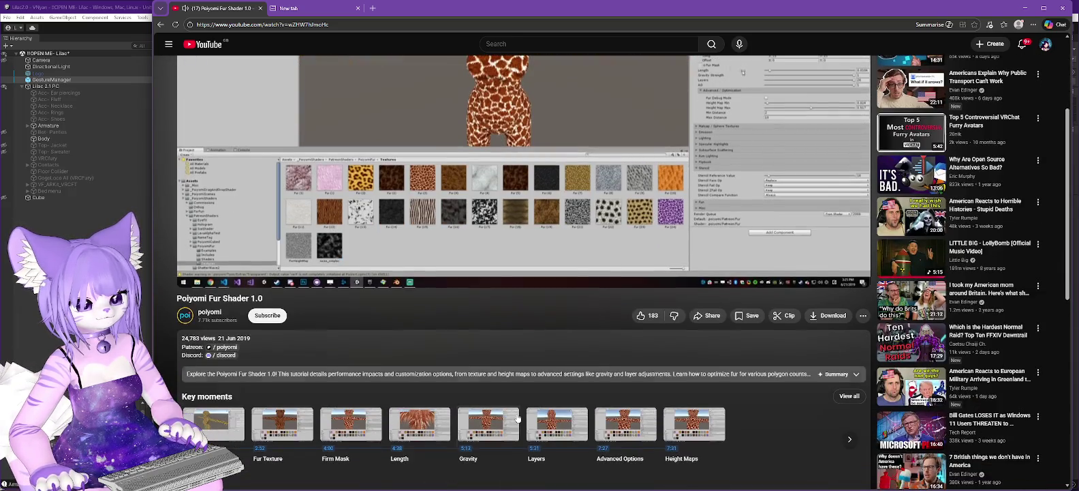
scroll(535, 333, "up", 1)
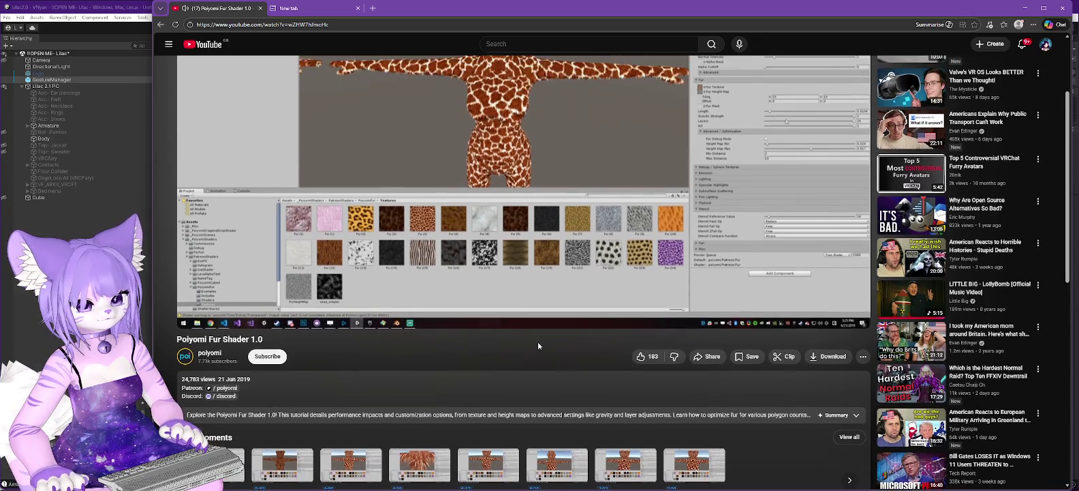
scroll(539, 348, "down", 1)
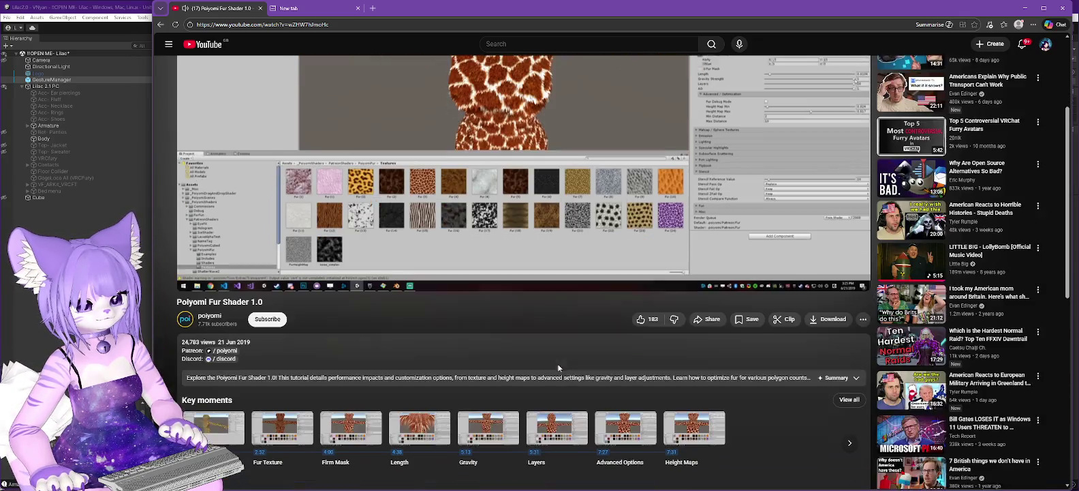
left_click(551, 422)
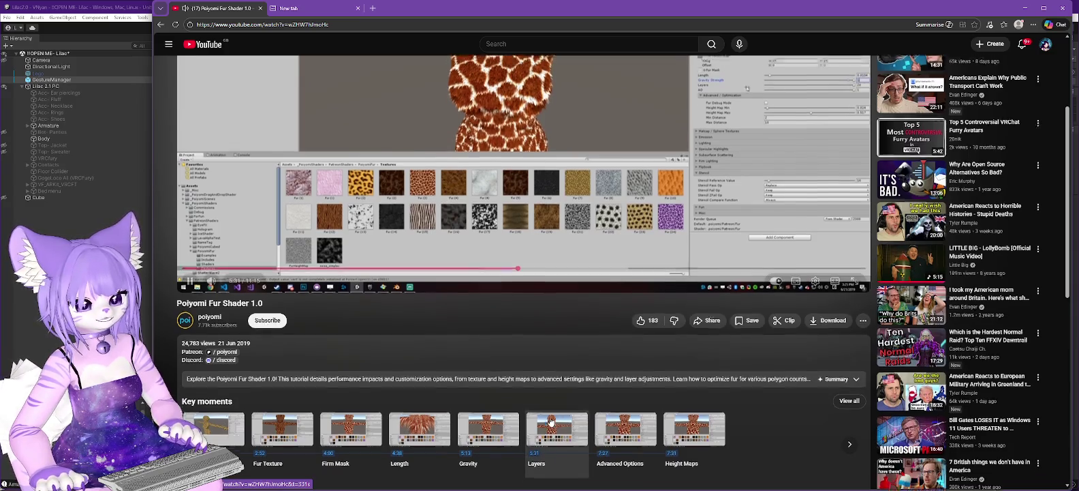
scroll(576, 403, "down", 2)
scroll(569, 375, "up", 2)
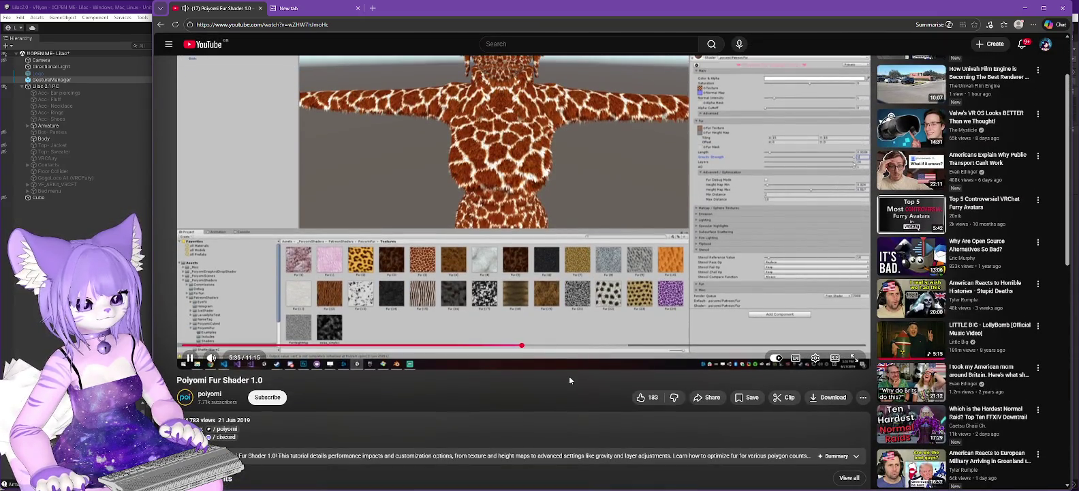
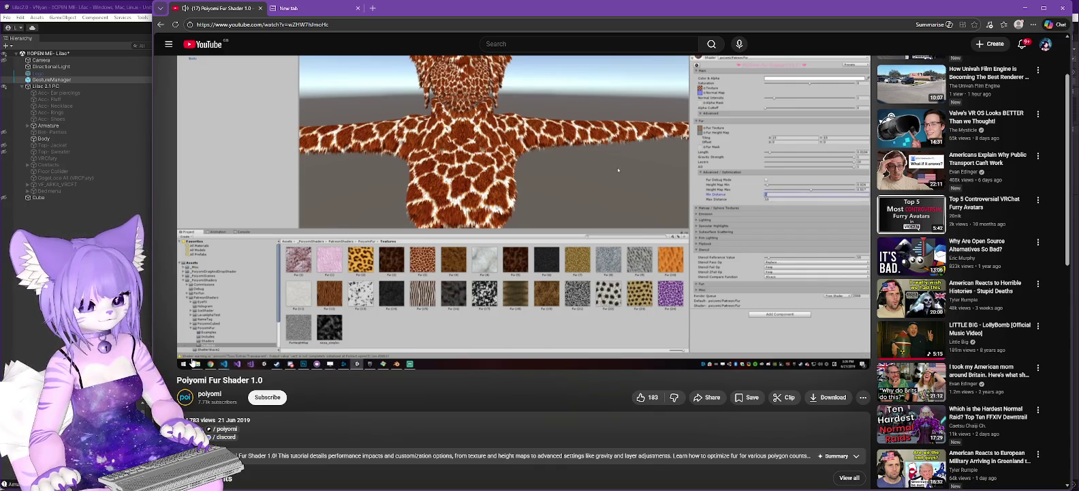
Jump the Poiyomi Fur Shader tutorial to Advanced Options, then minimize the browser
scroll(616, 358, "down", 3)
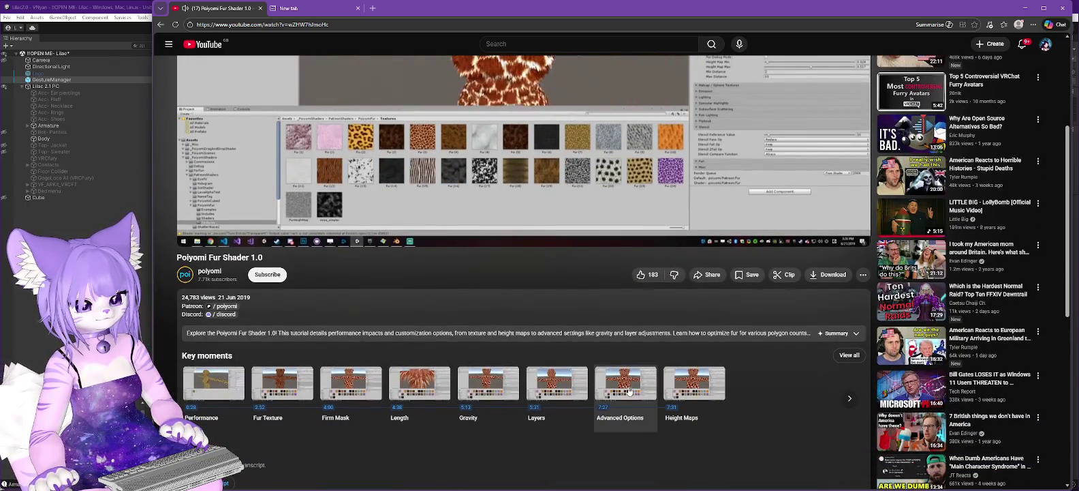
left_click(625, 386)
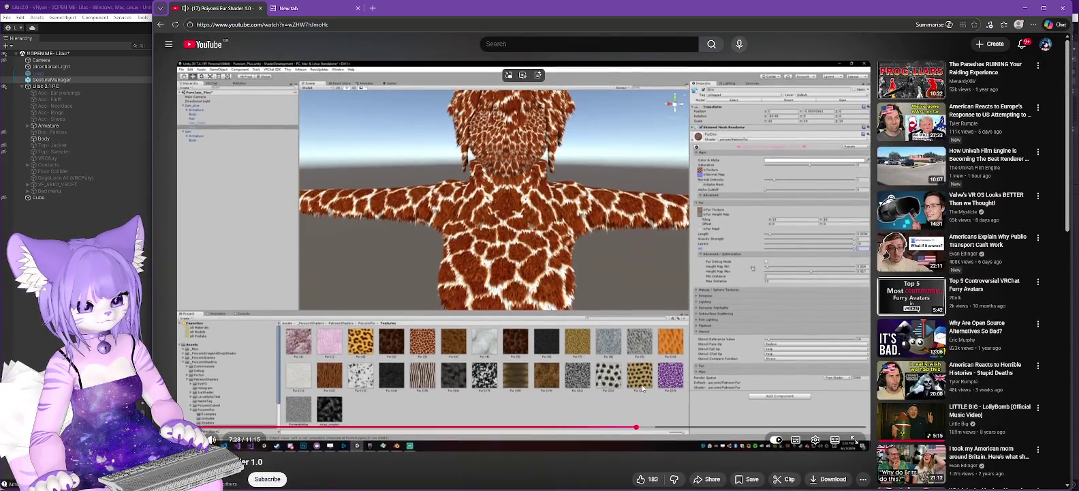
scroll(641, 384, "down", 3)
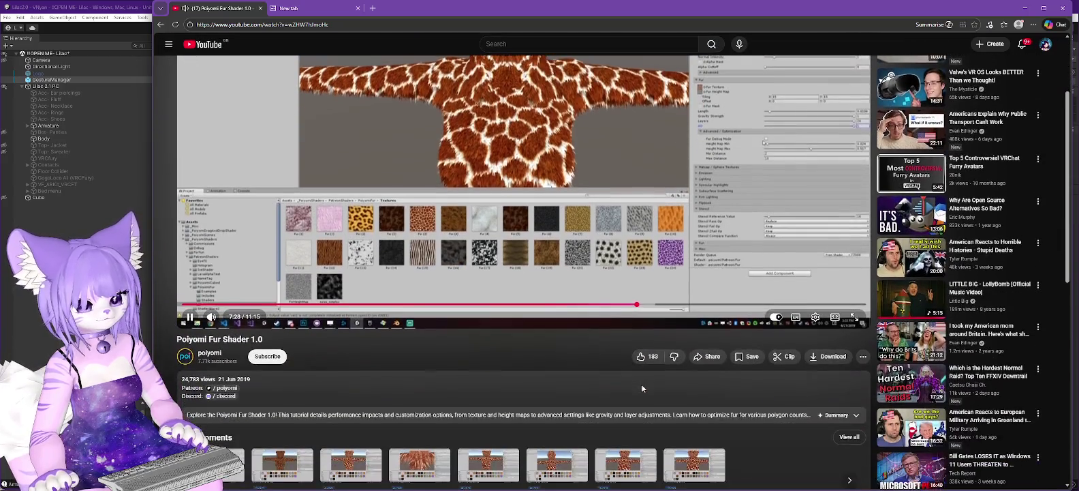
scroll(621, 375, "up", 3)
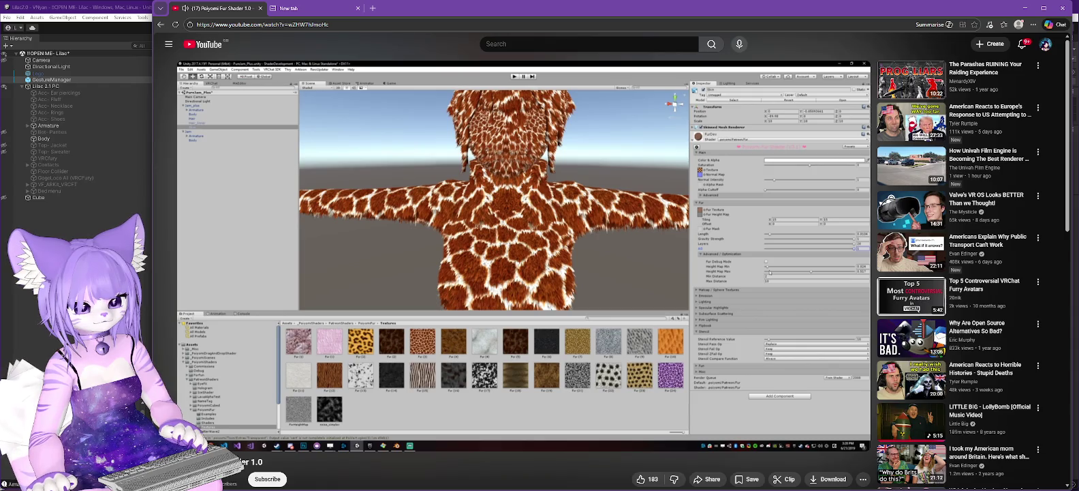
mouse_move(586, 297)
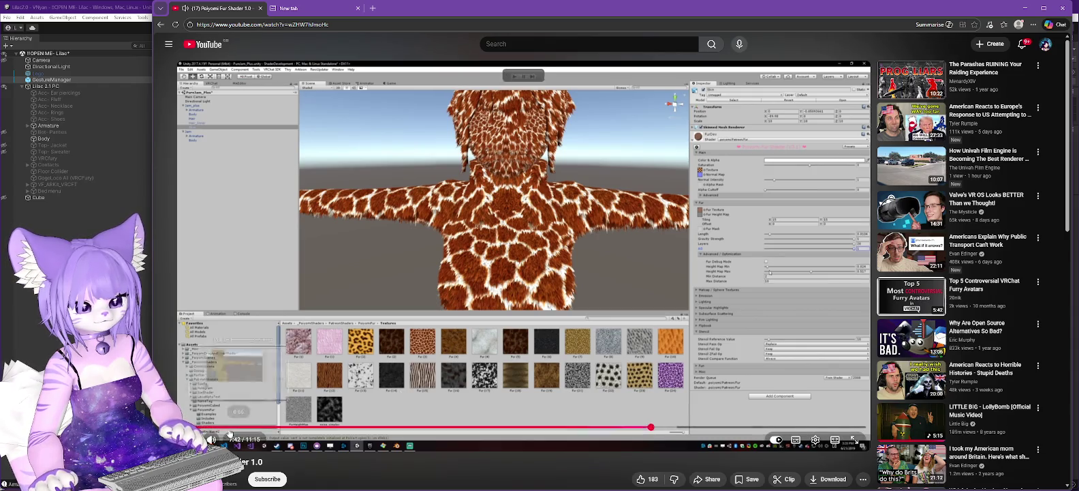
left_click(1024, 7)
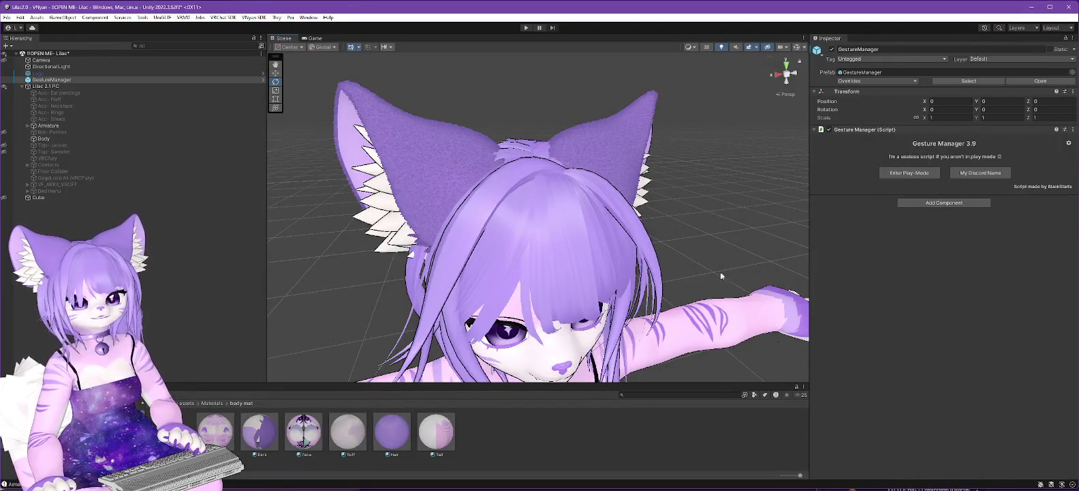
Unlock the Ears material's shader and drop its fur Layer Count from 15 to 1
left_click(257, 436)
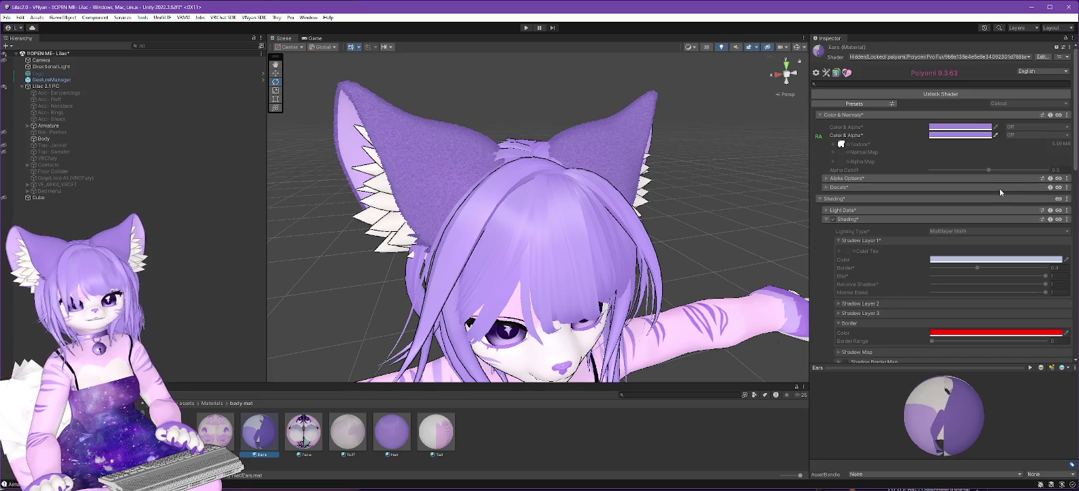
left_click(930, 94)
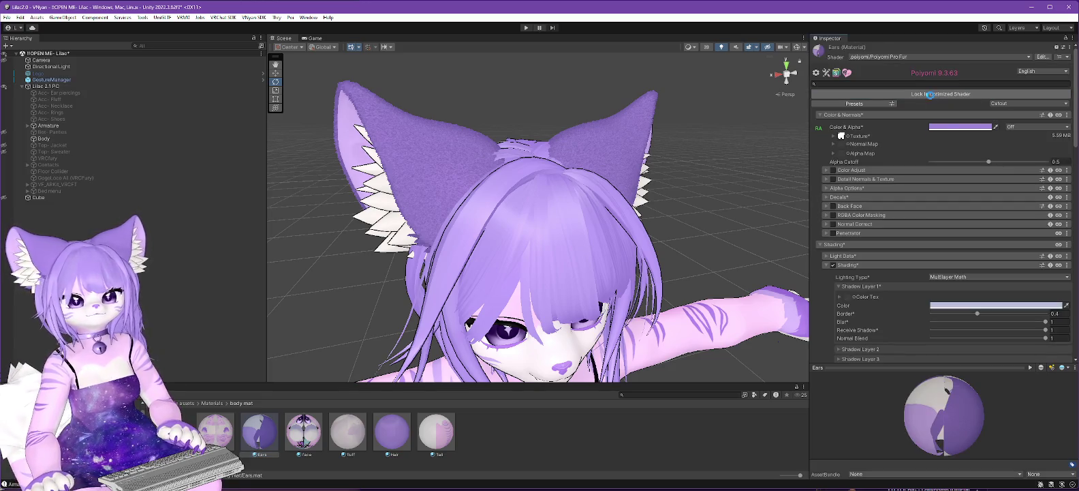
scroll(901, 192, "down", 15)
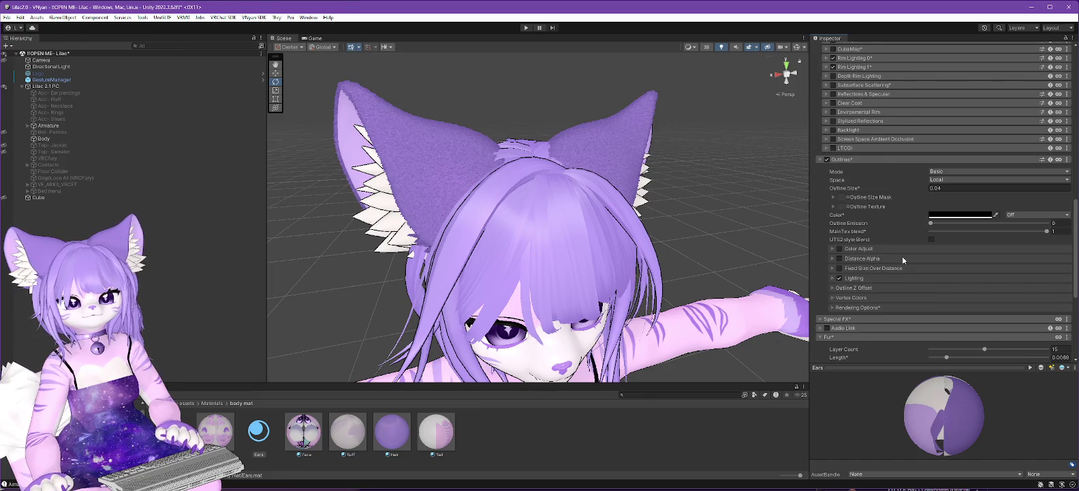
scroll(900, 270, "down", 3)
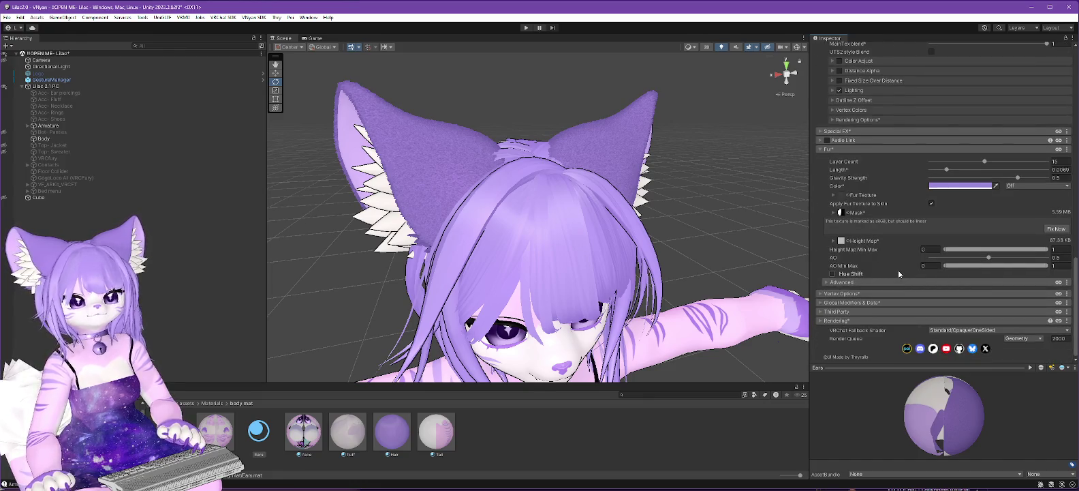
mouse_move(984, 161)
left_mouse_down()
mouse_move(895, 167)
mouse_move(904, 167)
left_mouse_up()
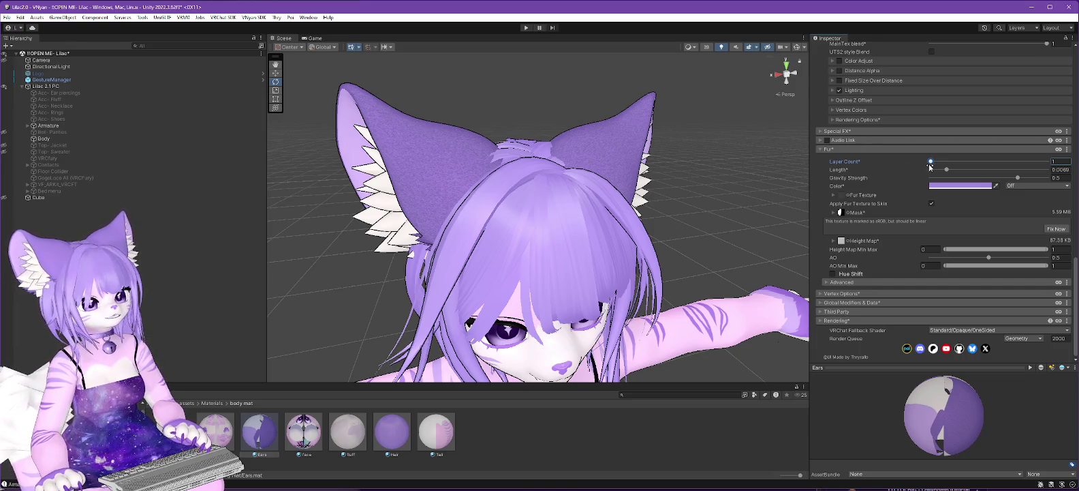
mouse_move(933, 168)
left_mouse_down()
mouse_move(1049, 171)
mouse_move(843, 173)
left_mouse_up()
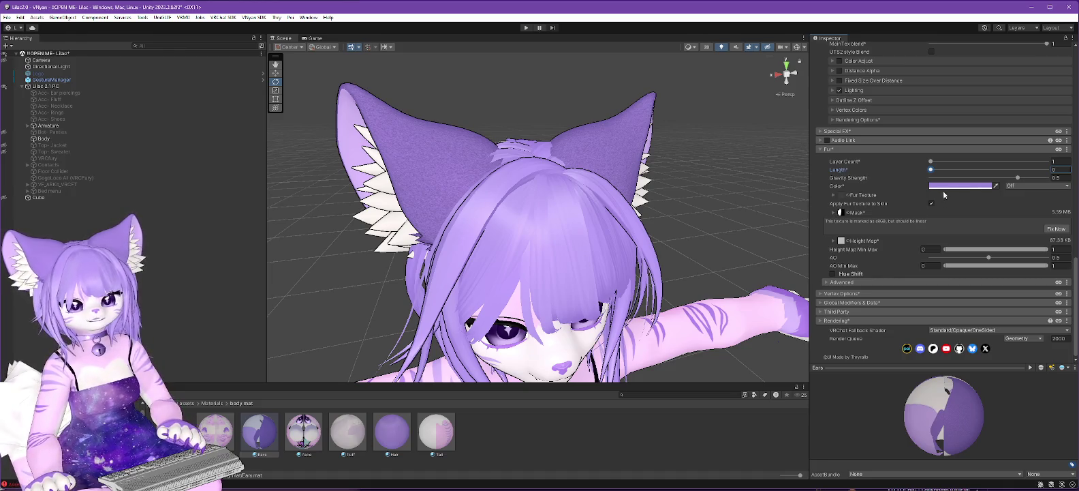
mouse_move(931, 162)
left_mouse_down()
mouse_move(955, 167)
mouse_move(904, 170)
mouse_move(944, 175)
mouse_move(934, 171)
mouse_move(944, 160)
mouse_move(935, 163)
left_mouse_up()
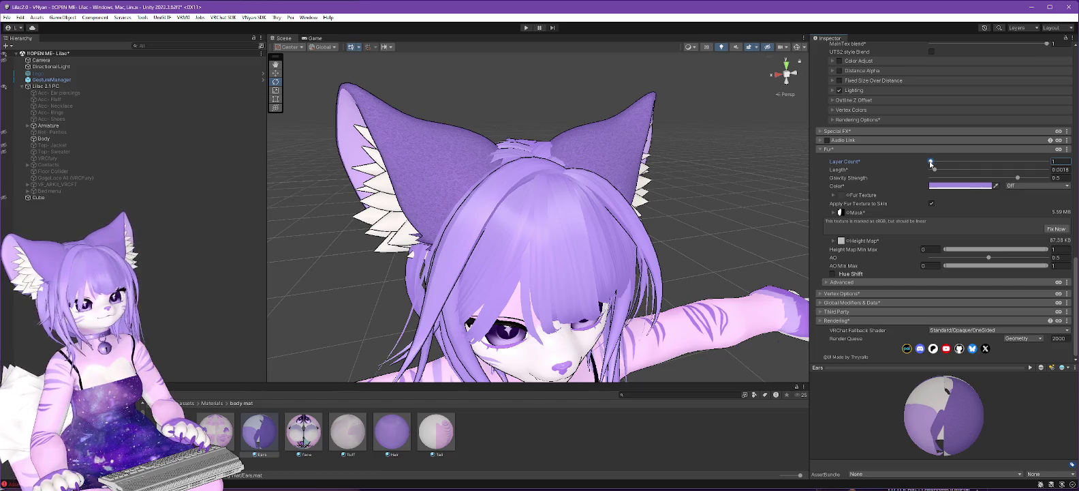
left_click_drag(934, 163, 931, 164)
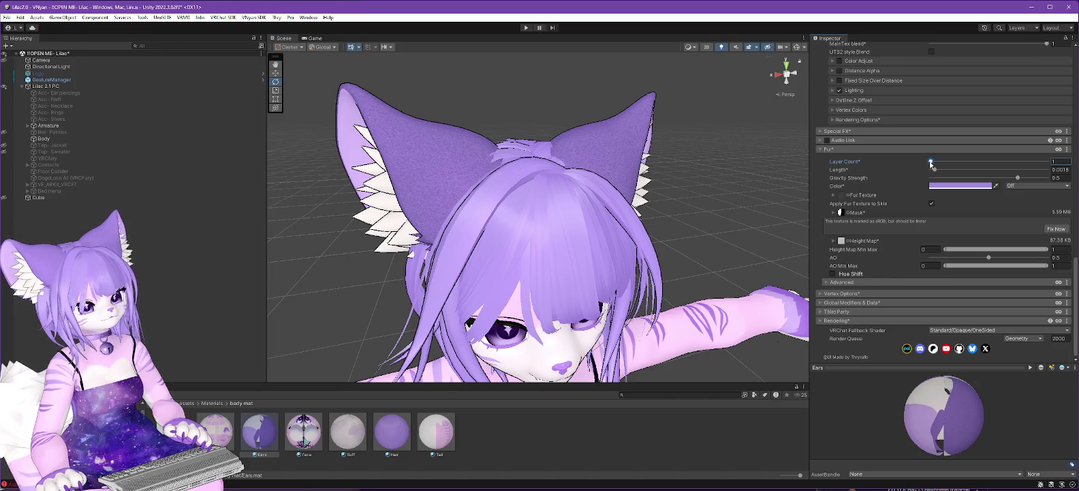
mouse_move(477, 204)
left_mouse_down()
mouse_move(443, 297)
mouse_move(748, 218)
mouse_move(732, 211)
left_mouse_up()
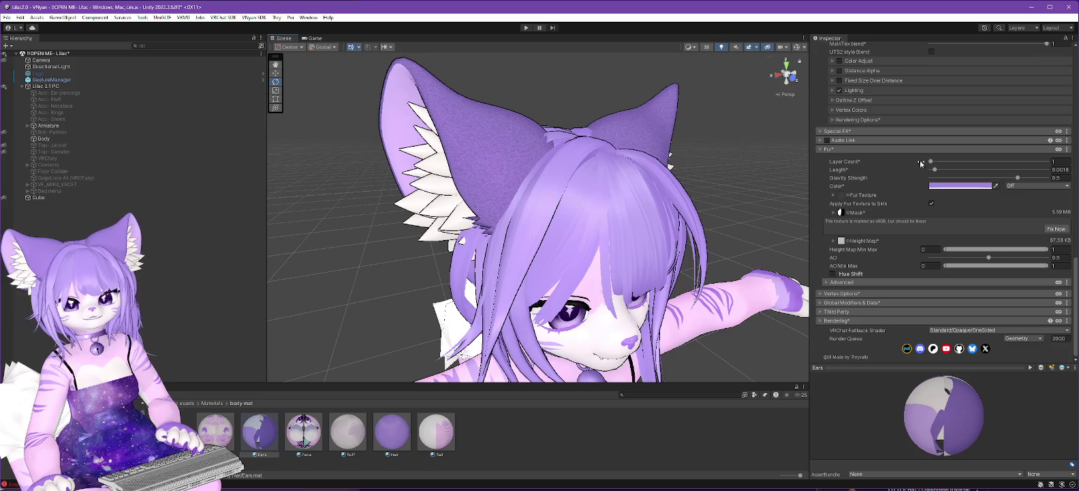
Switch the Ears material's shader to .poiyomi > Poiyomi Pro
scroll(879, 166, "up", 10)
scroll(879, 166, "up", 10)
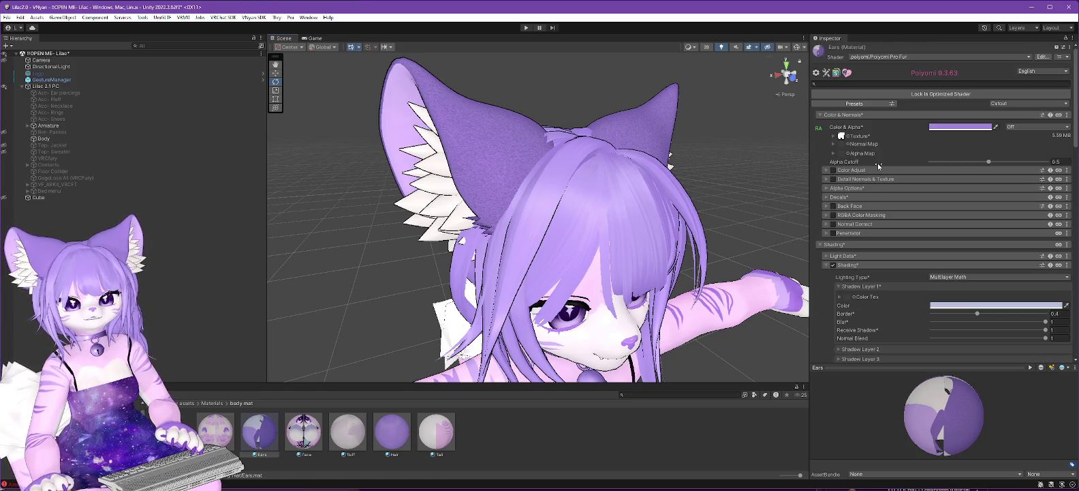
left_click(886, 57)
left_click(862, 83)
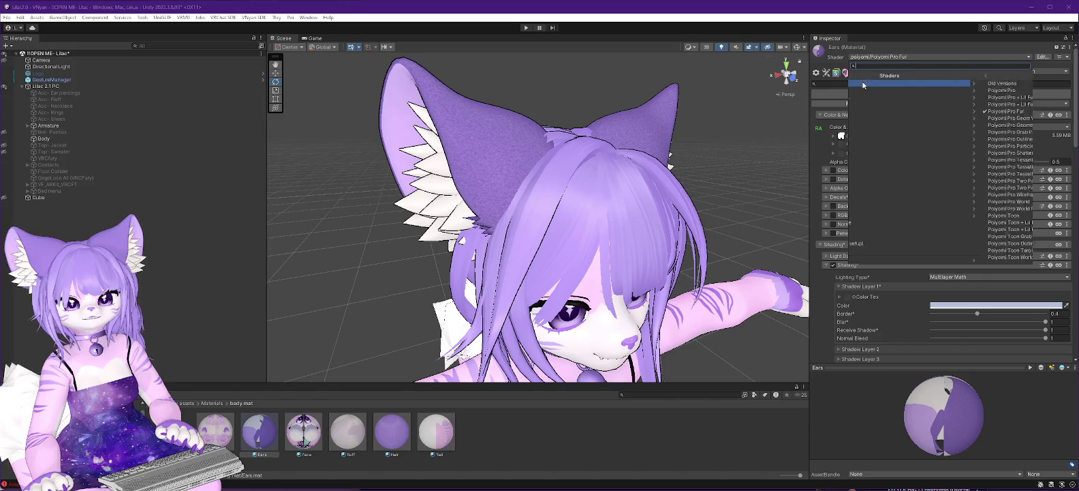
left_click(878, 93)
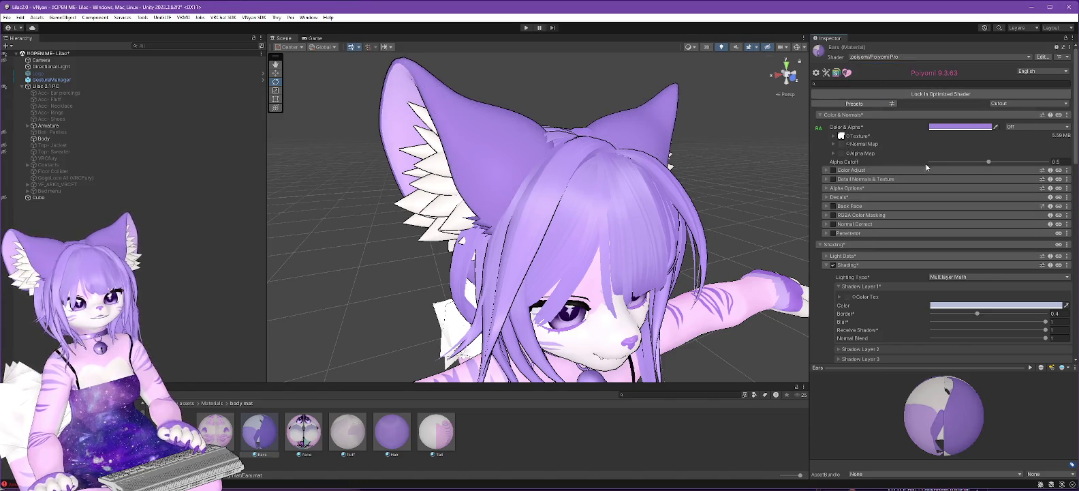
Assign the HairNormal texture to the Ears material's Normal Map slot
scroll(715, 173, "down", 4)
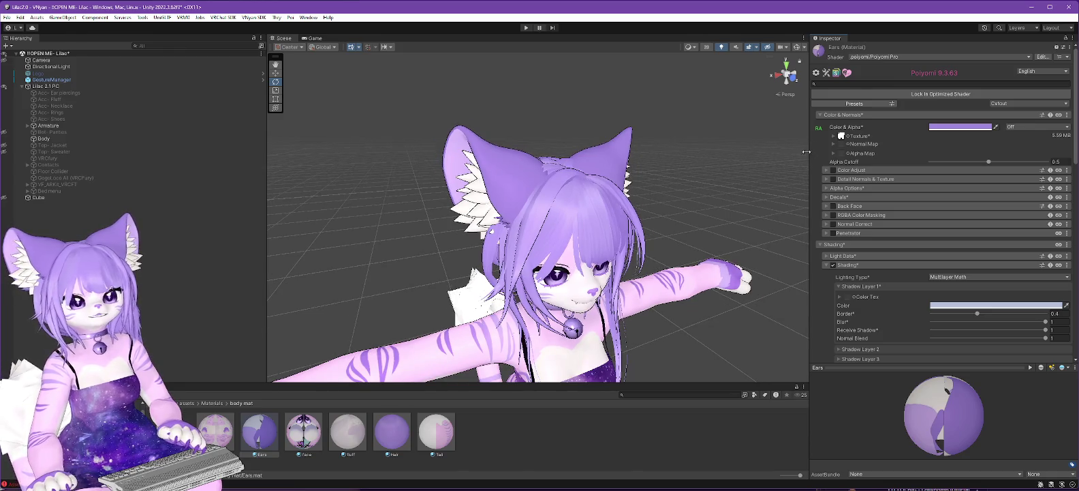
scroll(695, 180, "up", 2)
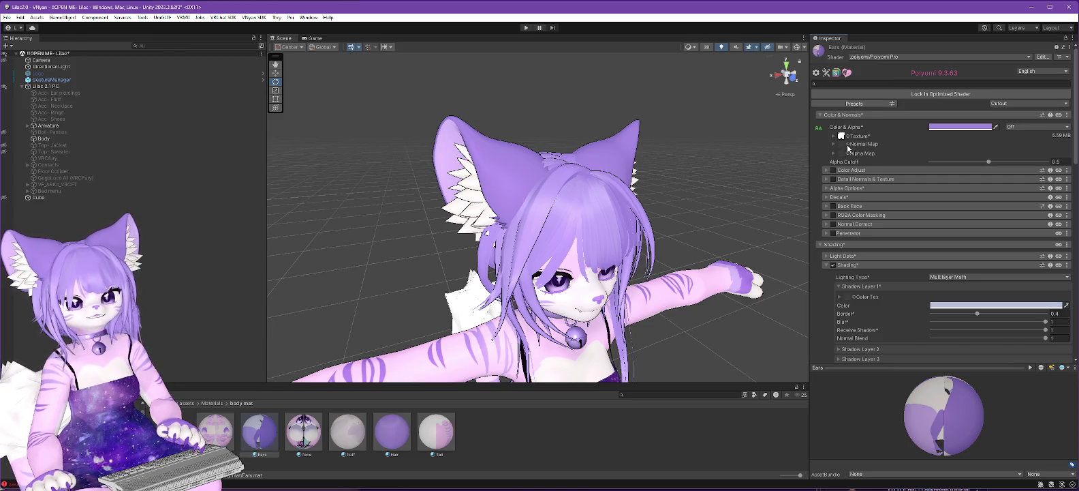
left_click(848, 147)
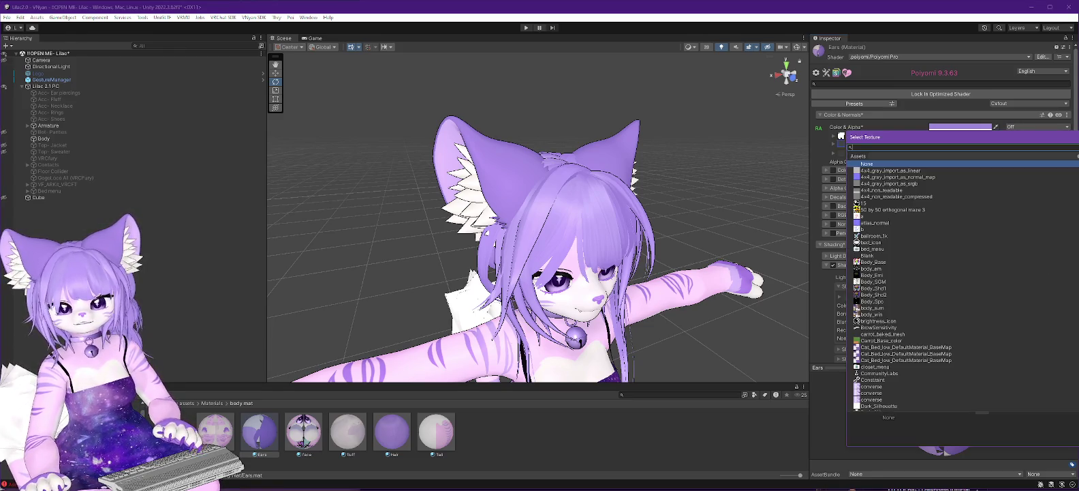
scroll(907, 287, "down", 6)
scroll(899, 286, "down", 10)
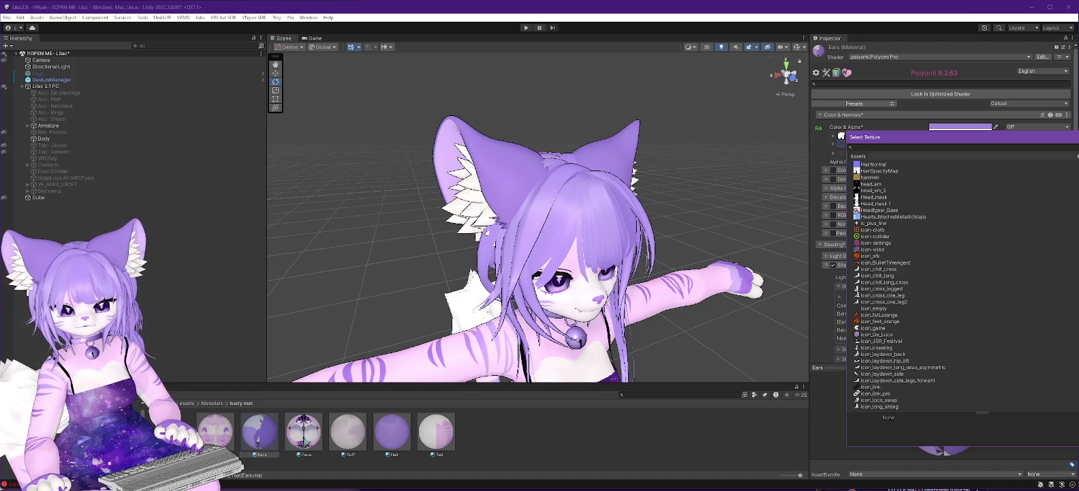
scroll(899, 287, "up", 5)
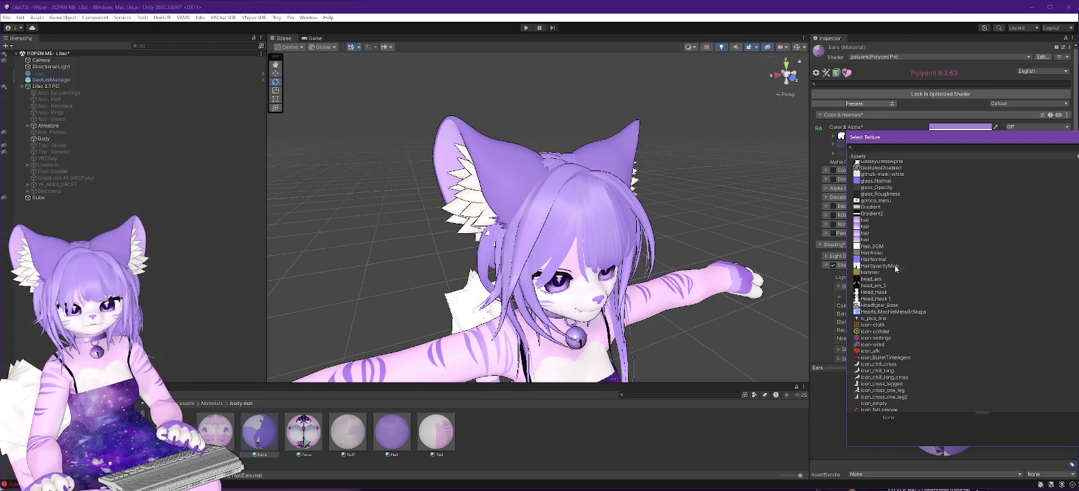
left_click(875, 260)
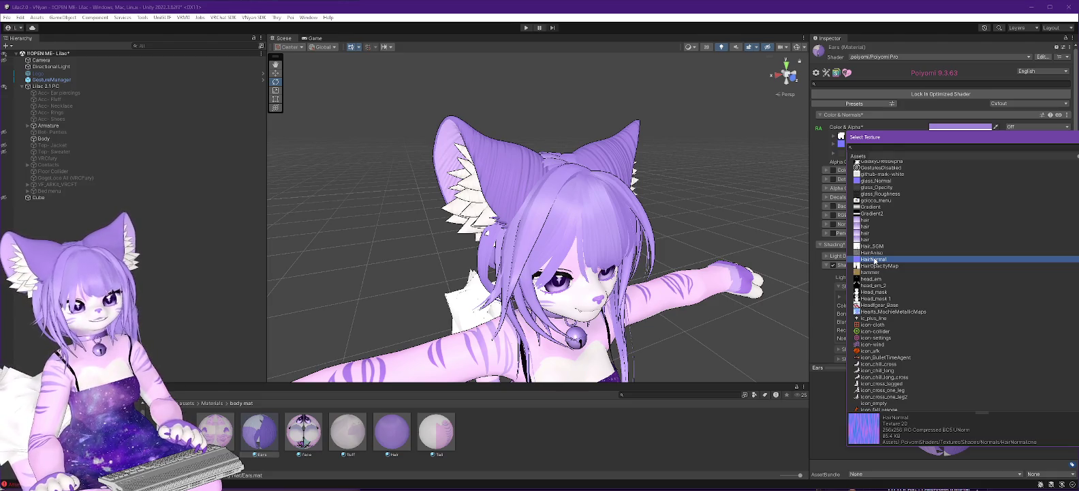
mouse_move(931, 136)
left_mouse_down()
mouse_move(1075, 155)
mouse_move(1064, 202)
left_mouse_up()
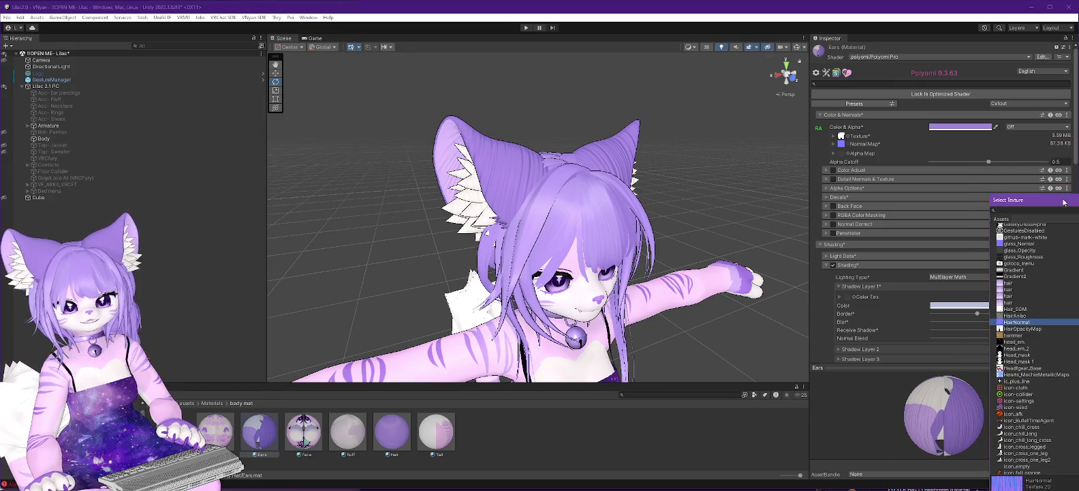
Expand the Normal Map options and set its Intensity to 0.7
left_click(833, 144)
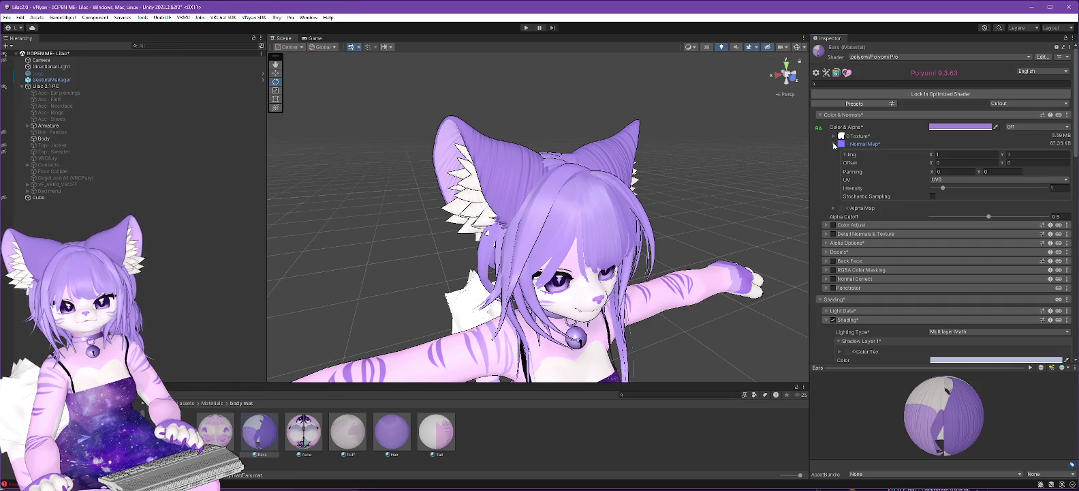
left_click(833, 144)
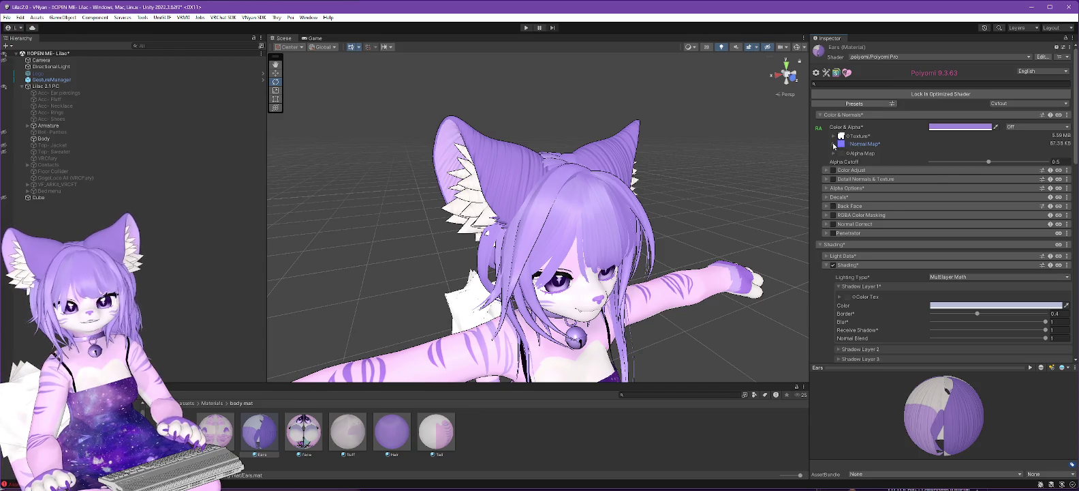
left_click(833, 144)
mouse_move(945, 188)
left_mouse_down()
mouse_move(910, 191)
mouse_move(941, 188)
mouse_move(919, 188)
left_mouse_up()
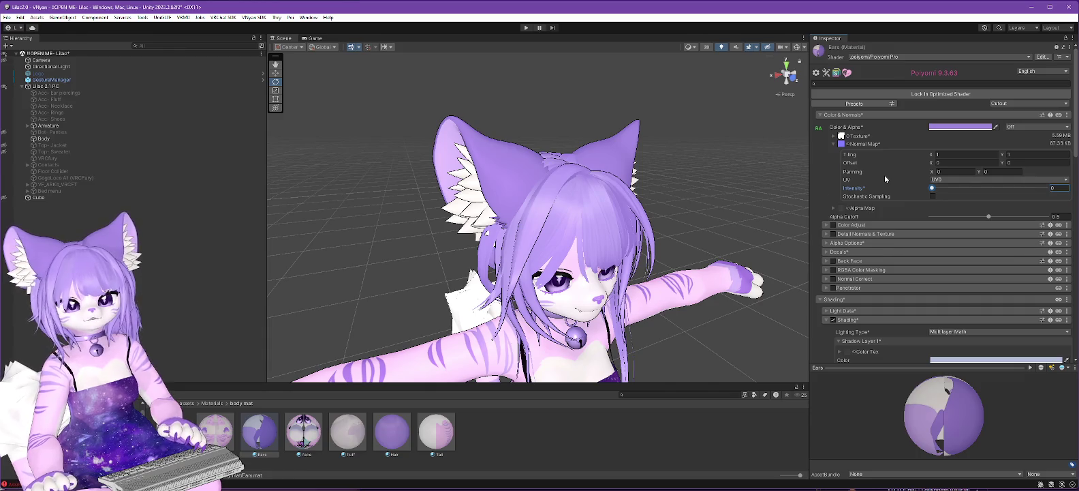
scroll(884, 176, "down", 5)
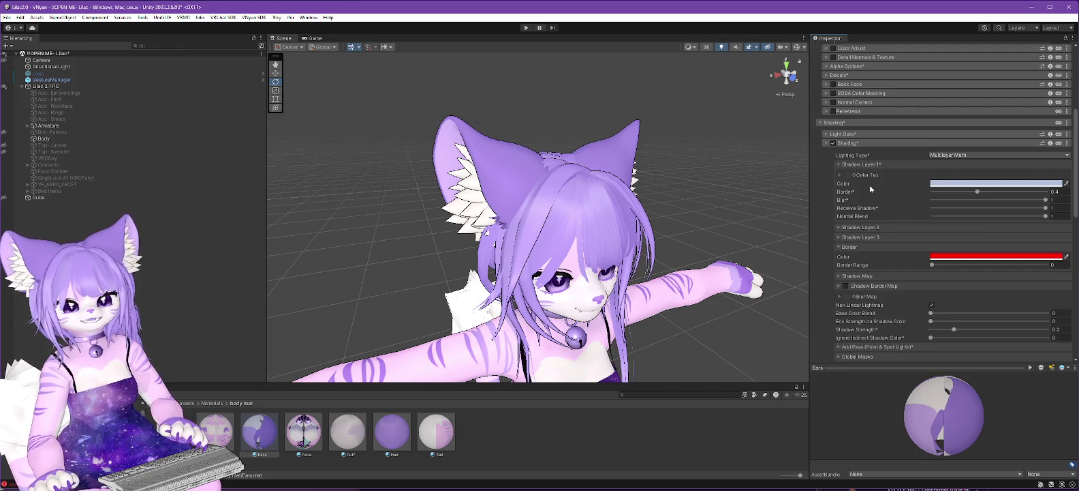
Collapse the Shading and Outlines sections and tick Anisotropics on the Ears material
left_click(825, 142)
scroll(891, 167, "down", 3)
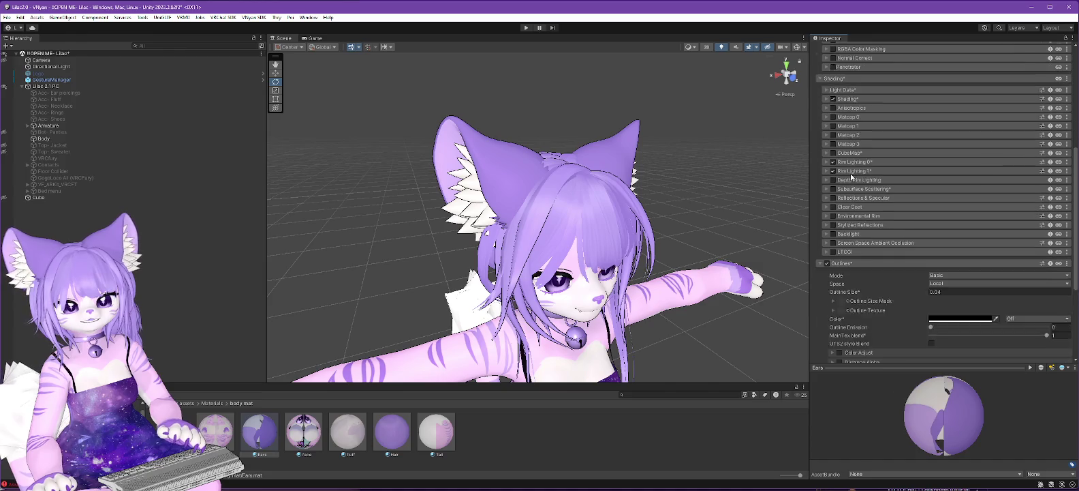
left_click(821, 241)
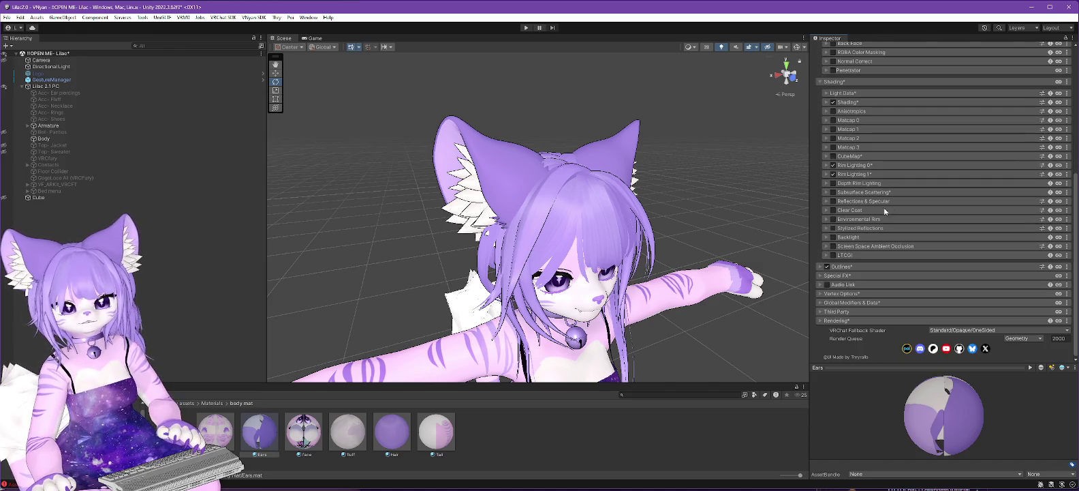
left_click(832, 111)
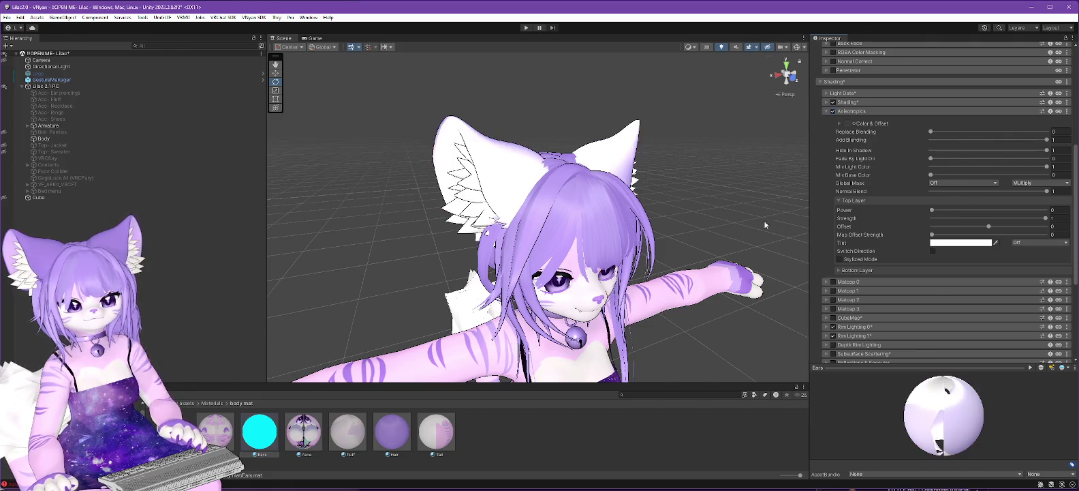
Select the Hair material and unlock its Poiyomi shader
left_click(375, 445)
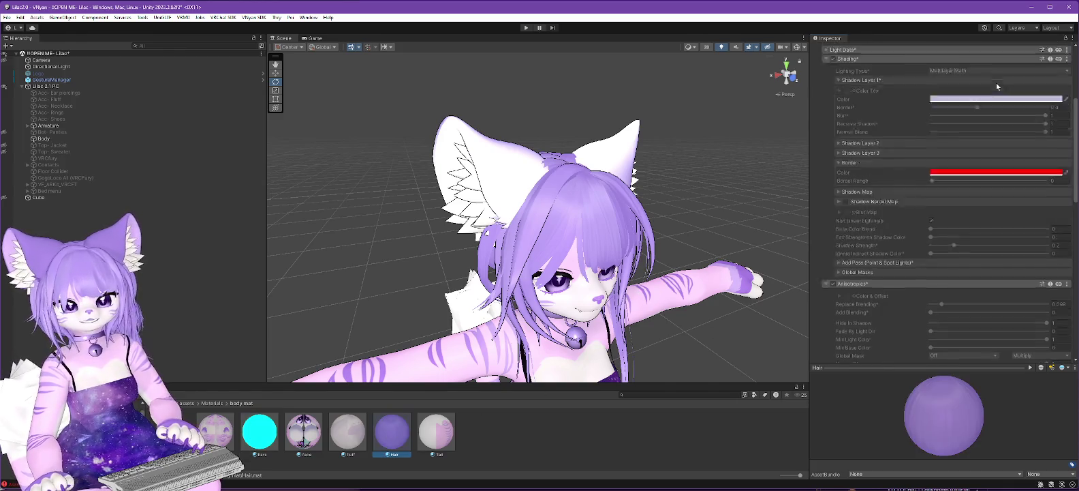
left_click(949, 95)
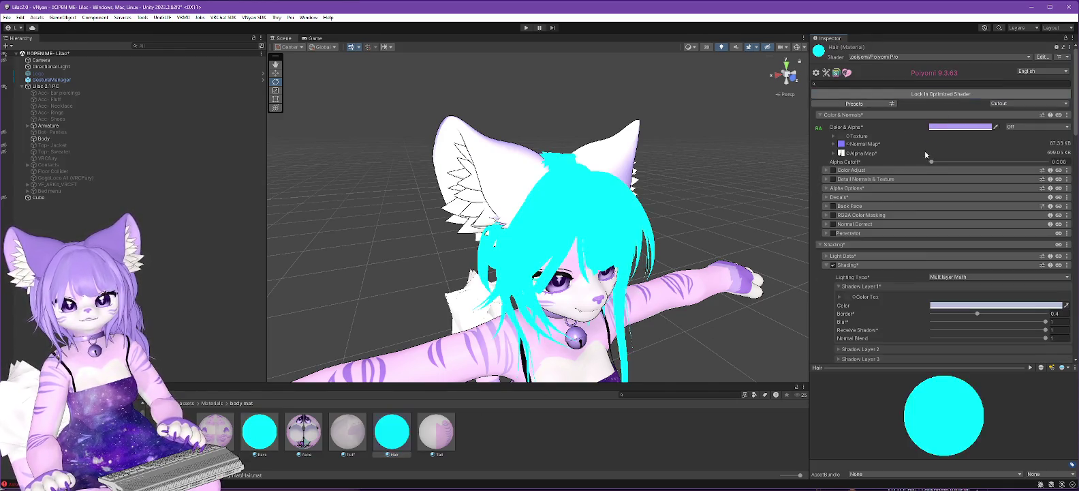
scroll(909, 191, "down", 5)
scroll(892, 172, "down", 1)
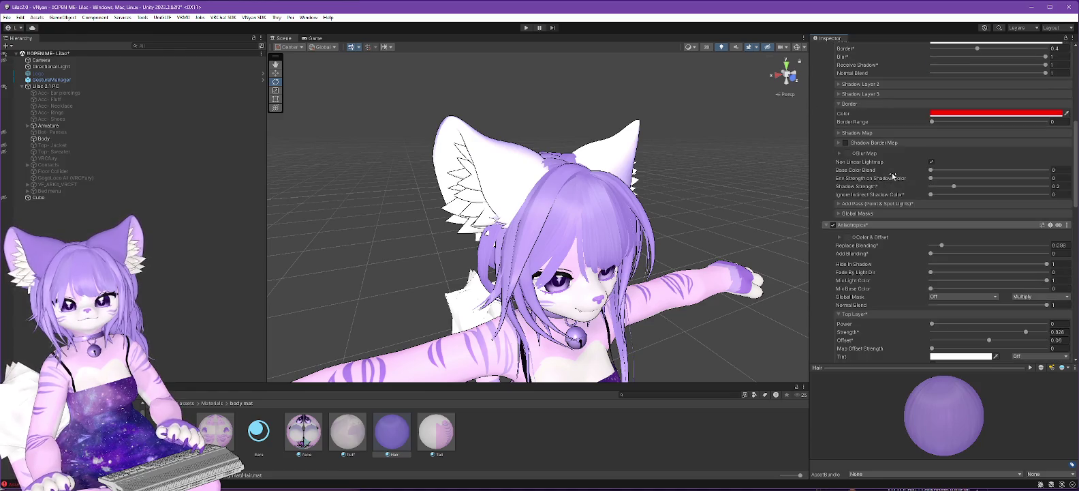
Inspect the Hair material's Anisotropics Color & Offset and Top Layer foldouts without changes
right_click(900, 227)
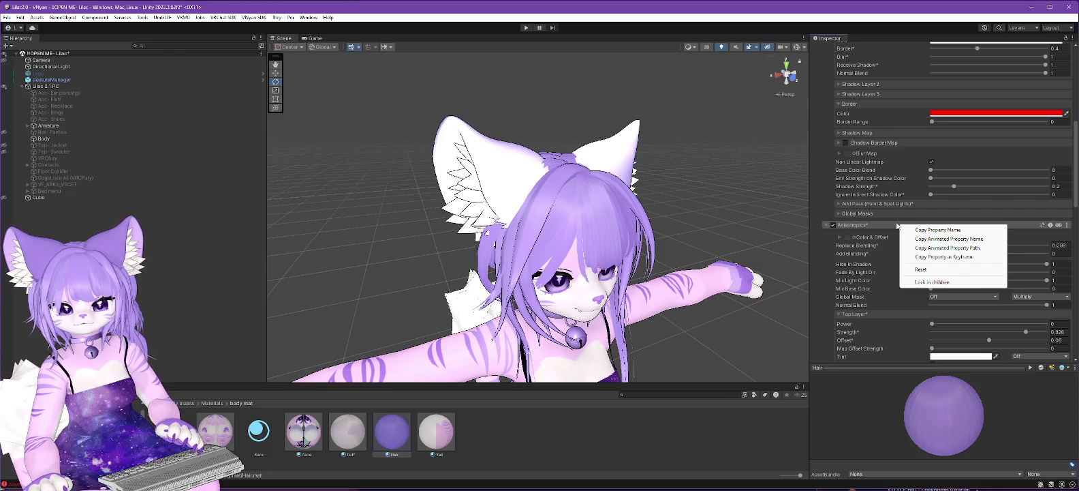
left_click(868, 235)
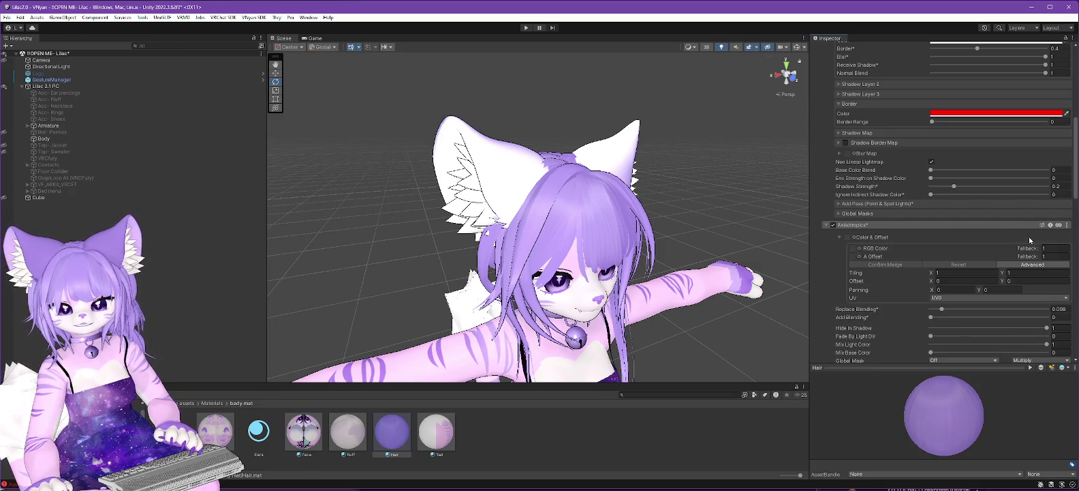
left_click(825, 225)
left_click(825, 225)
left_click(840, 237)
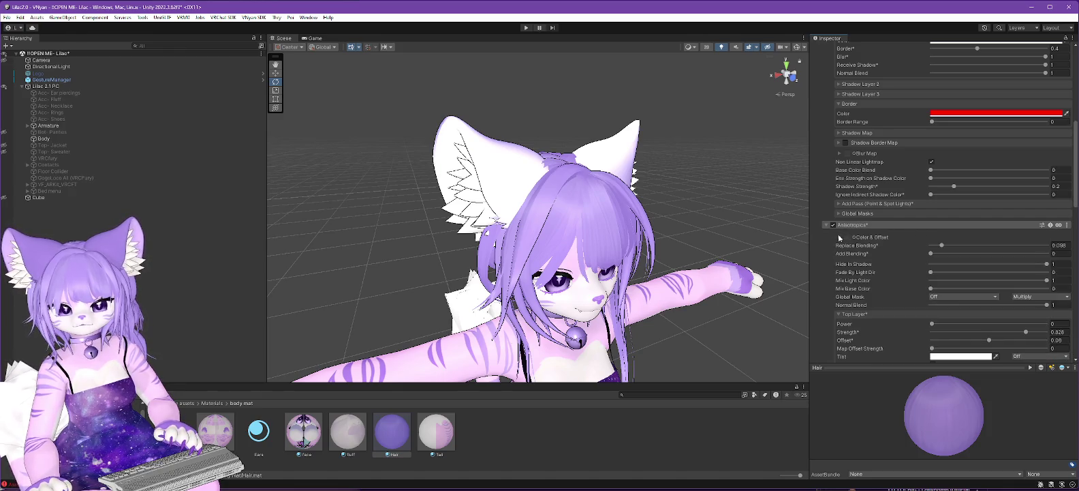
scroll(949, 230, "down", 2)
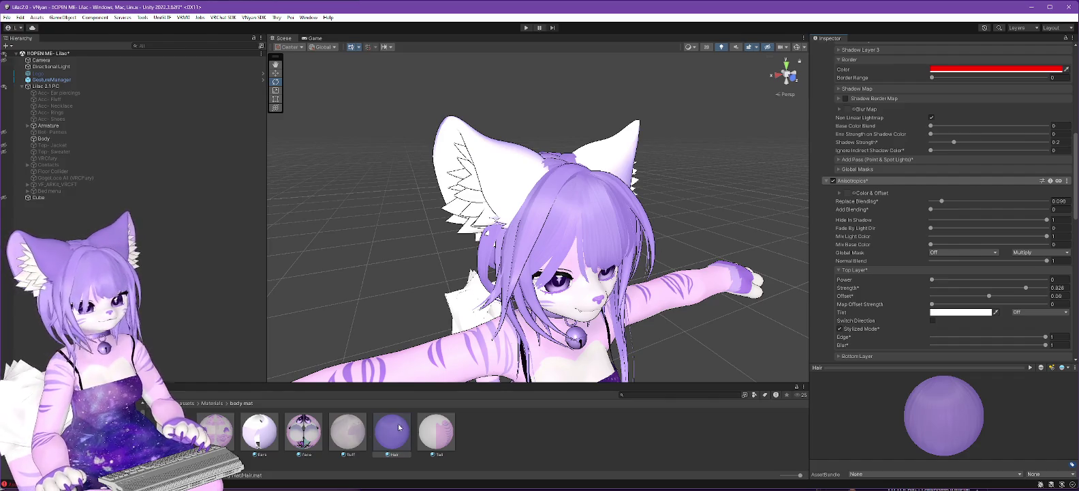
left_click(884, 269)
left_click(880, 269)
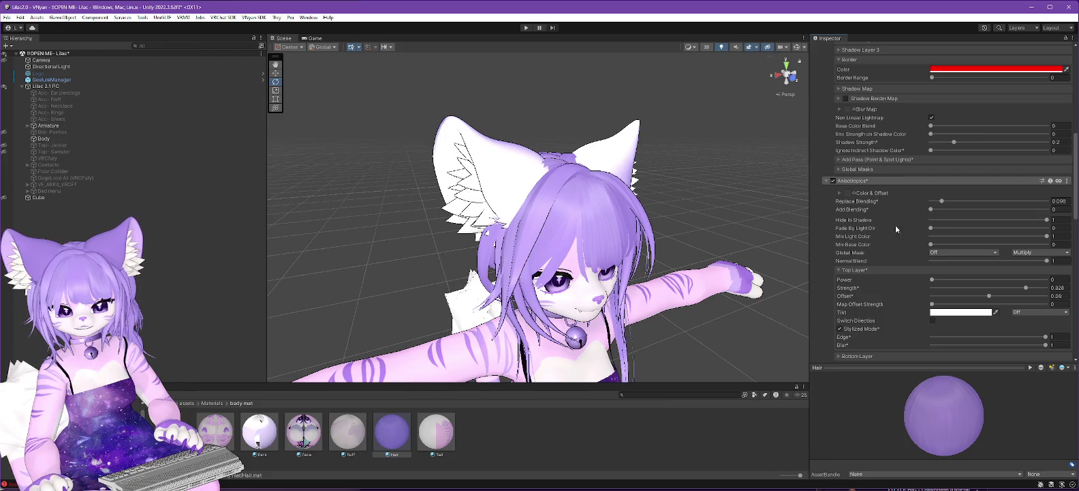
right_click(894, 180)
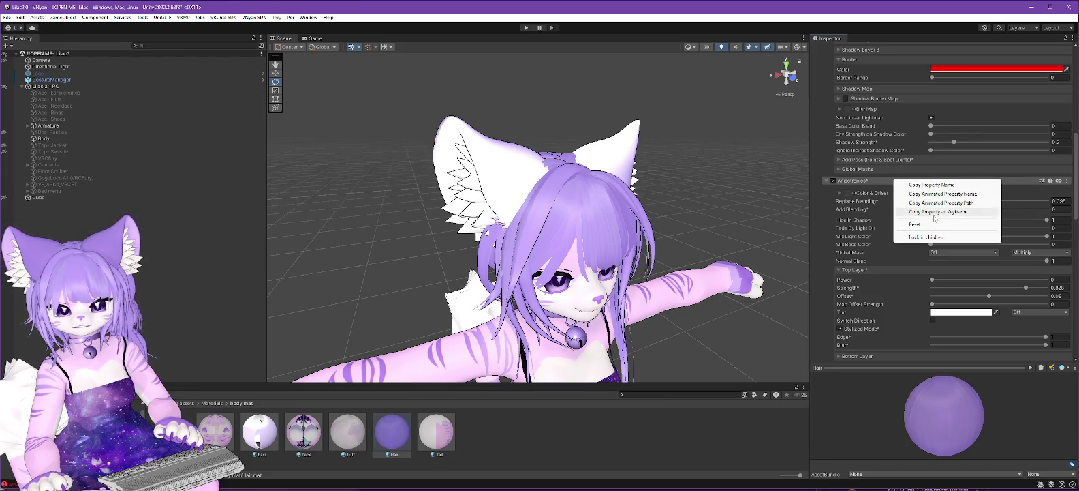
left_click(934, 212)
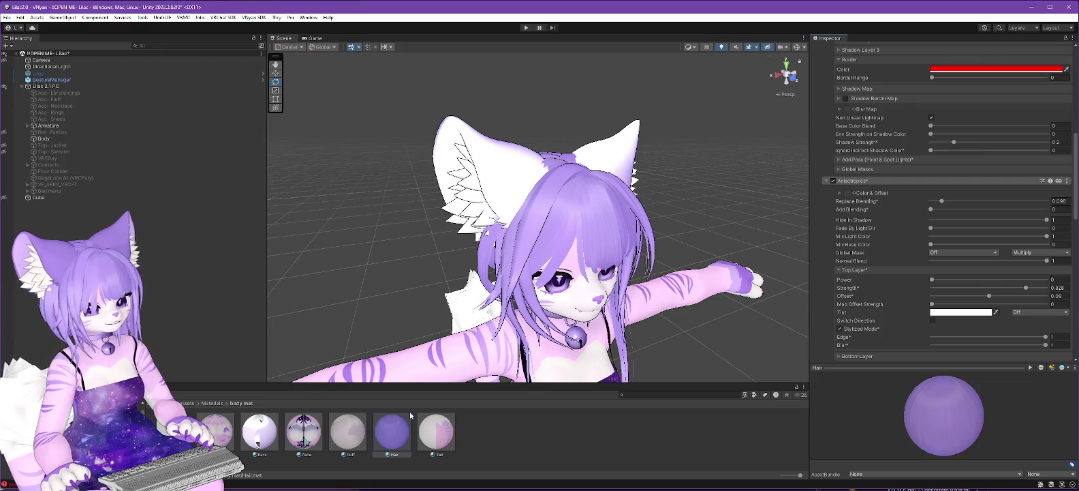
Select the Ears material and set its Anisotropics Add Blending to 0.98
left_click(257, 425)
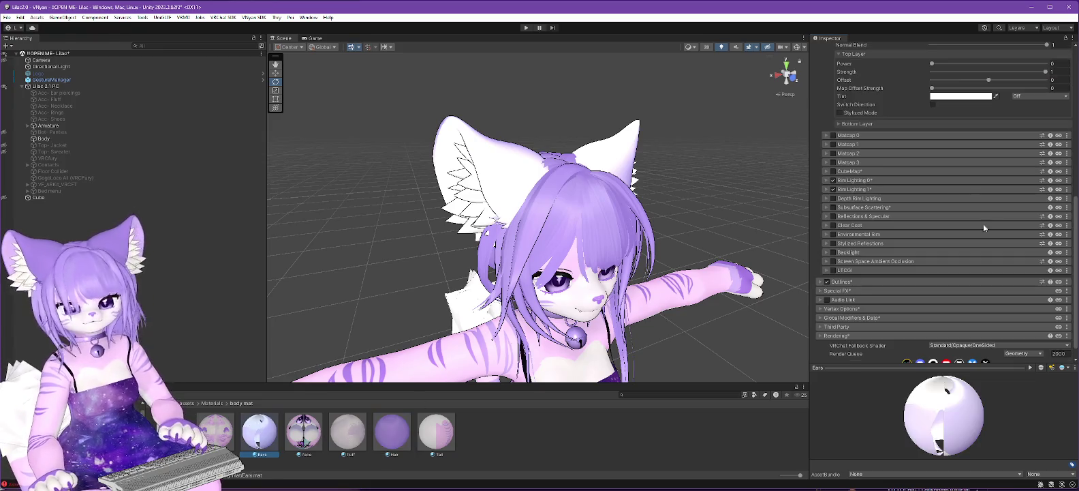
scroll(870, 216, "up", 5)
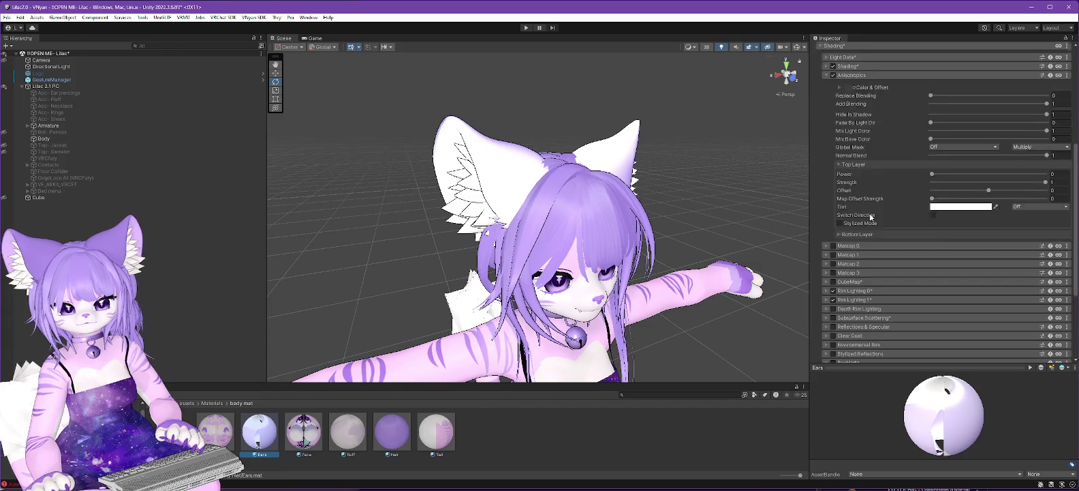
right_click(886, 121)
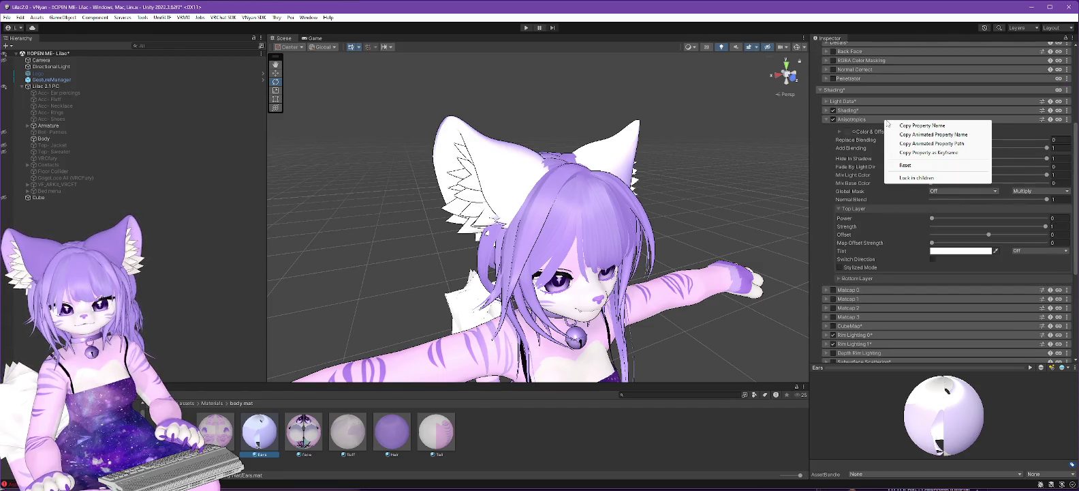
left_click(1067, 147)
left_click(1067, 147)
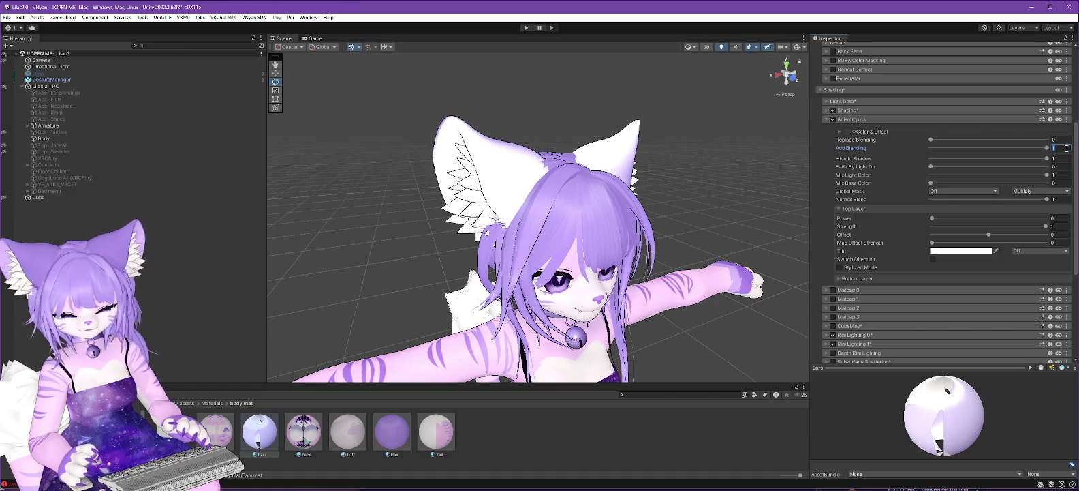
type("0.98")
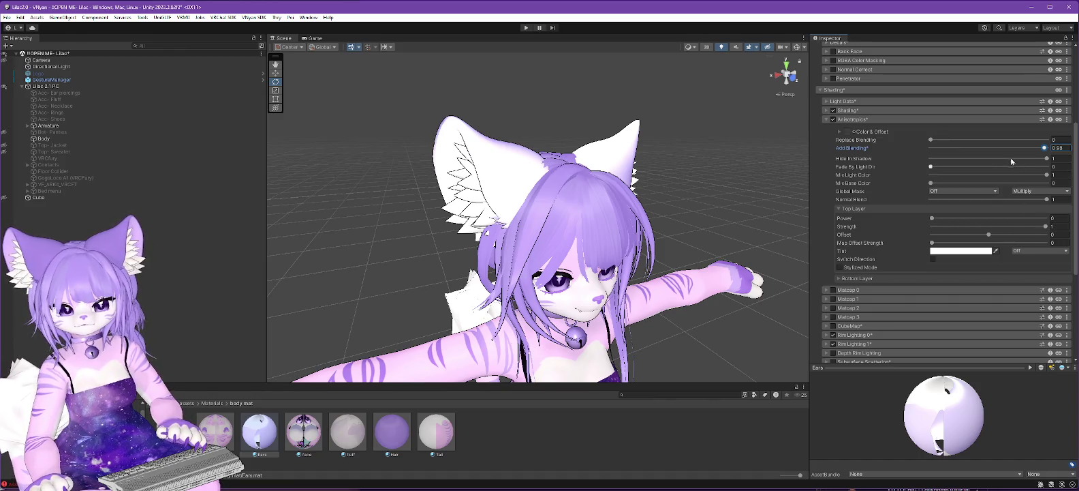
Lower Top Layer Strength, enable Stylized Mode and Switch Direction, Power 0, Add Blending ~0.1
mouse_move(1046, 226)
left_mouse_down()
mouse_move(906, 241)
mouse_move(946, 226)
left_mouse_up()
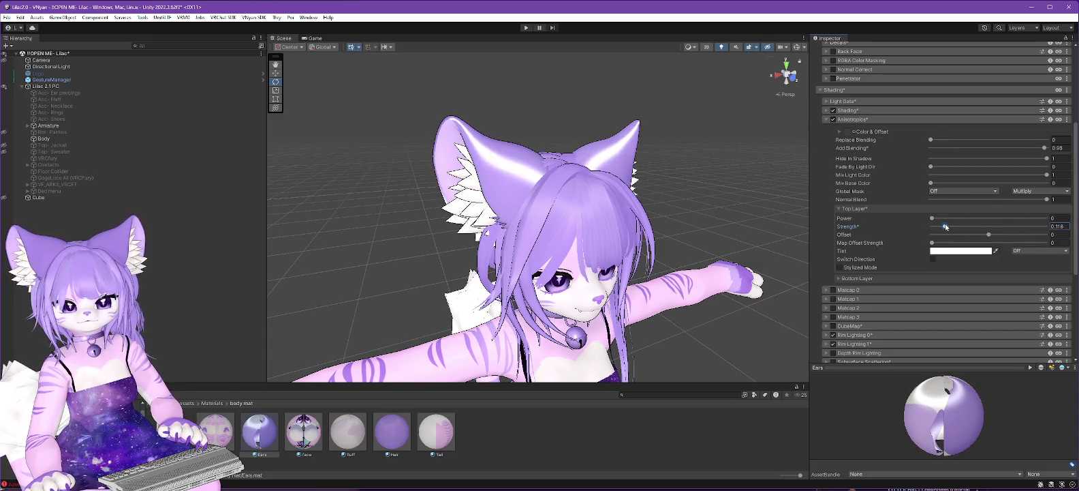
left_click(840, 268)
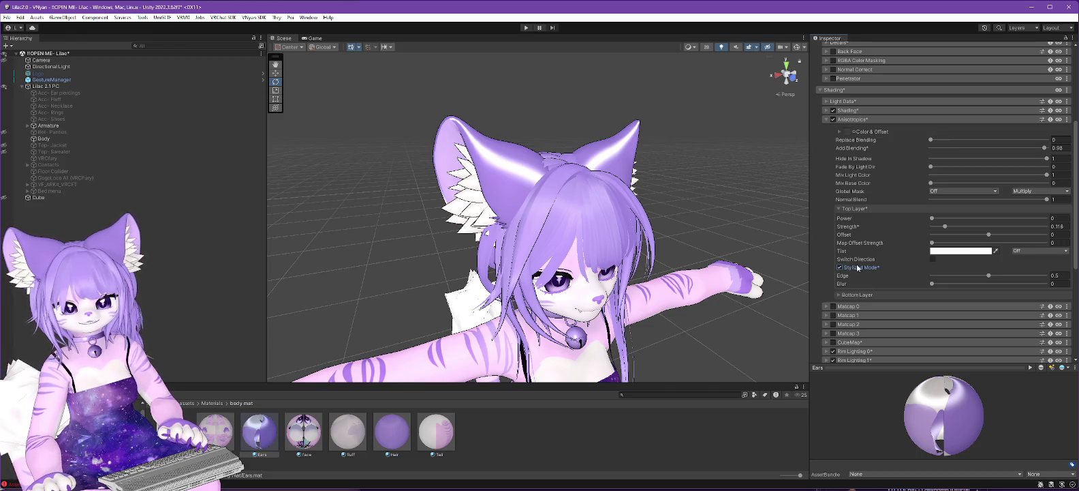
left_click(931, 260)
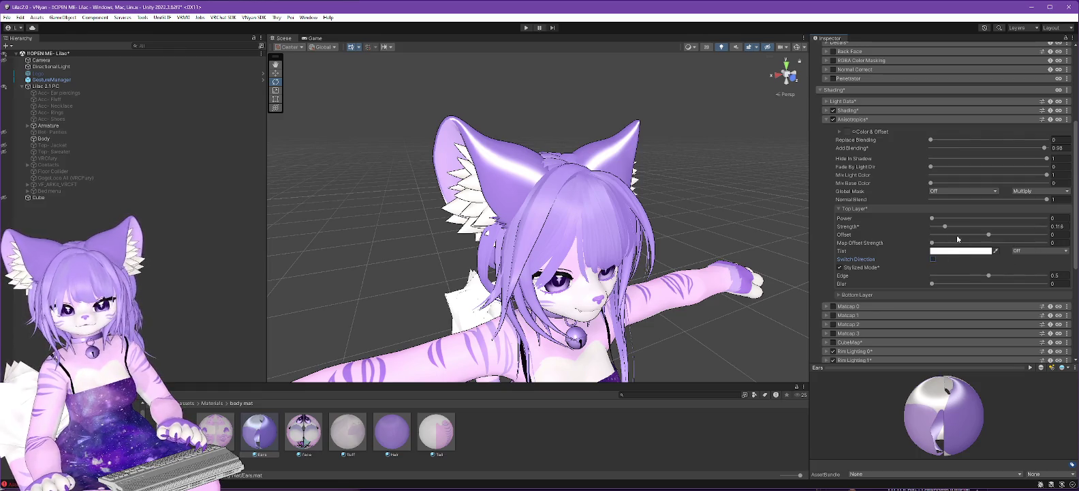
left_click(943, 218)
left_click_drag(918, 216, 893, 216)
left_click_drag(1027, 145, 940, 163)
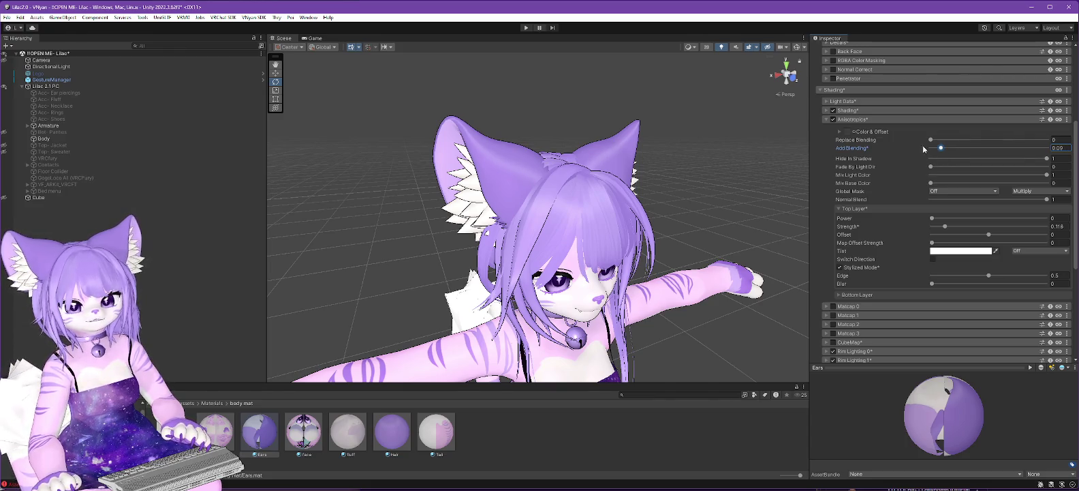
scroll(906, 144, "up", 6)
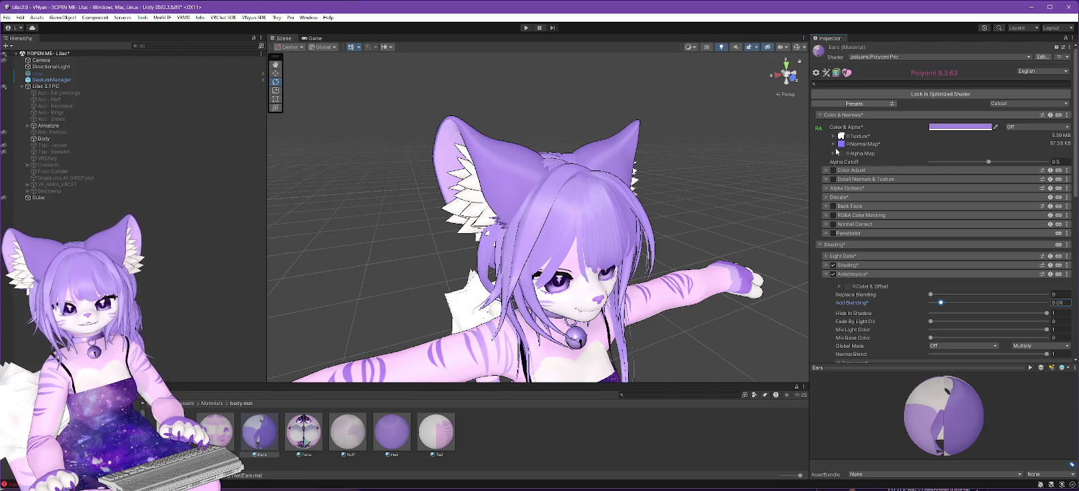
Try Ears normal map intensities like 0.14 and 0.22, then settle on 0
left_click(833, 145)
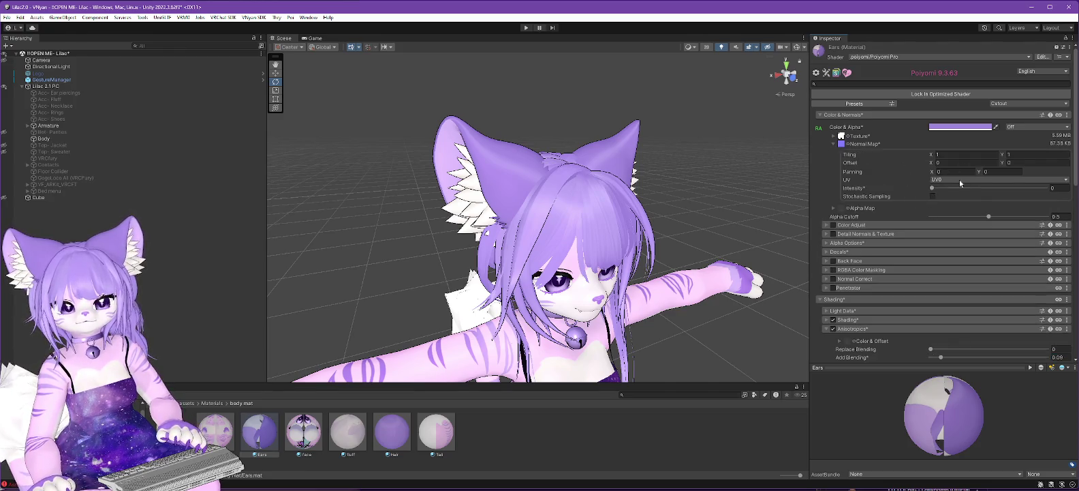
mouse_move(932, 190)
left_mouse_down()
mouse_move(985, 187)
mouse_move(875, 186)
mouse_move(935, 190)
left_mouse_up()
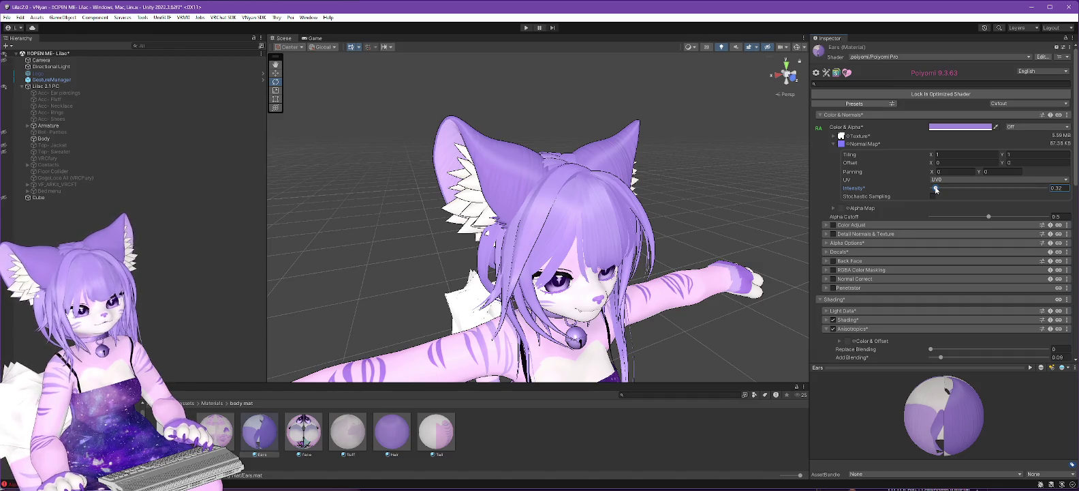
left_click_drag(936, 190, 932, 190)
mouse_move(935, 189)
left_mouse_down()
mouse_move(909, 191)
mouse_move(945, 190)
mouse_move(913, 190)
mouse_move(935, 191)
left_mouse_up()
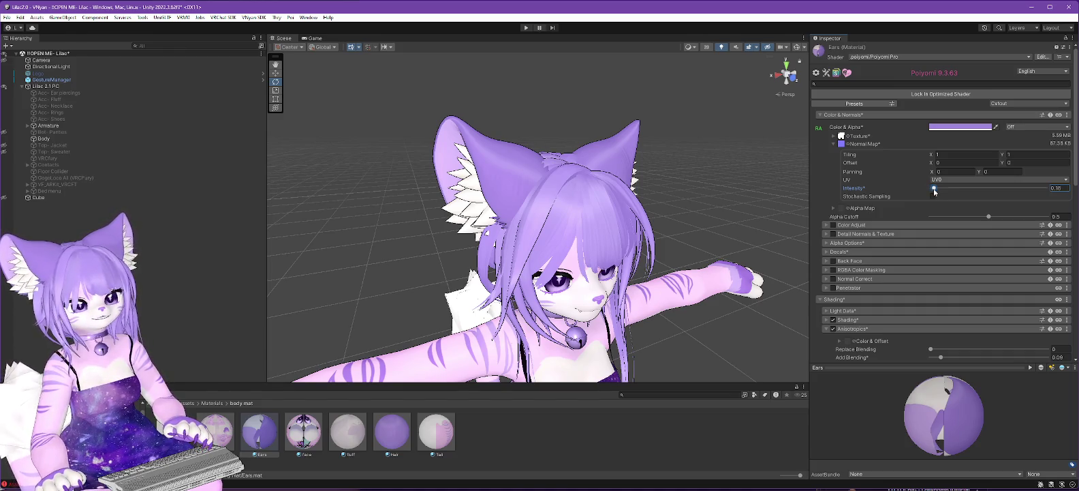
left_click_drag(934, 191, 912, 190)
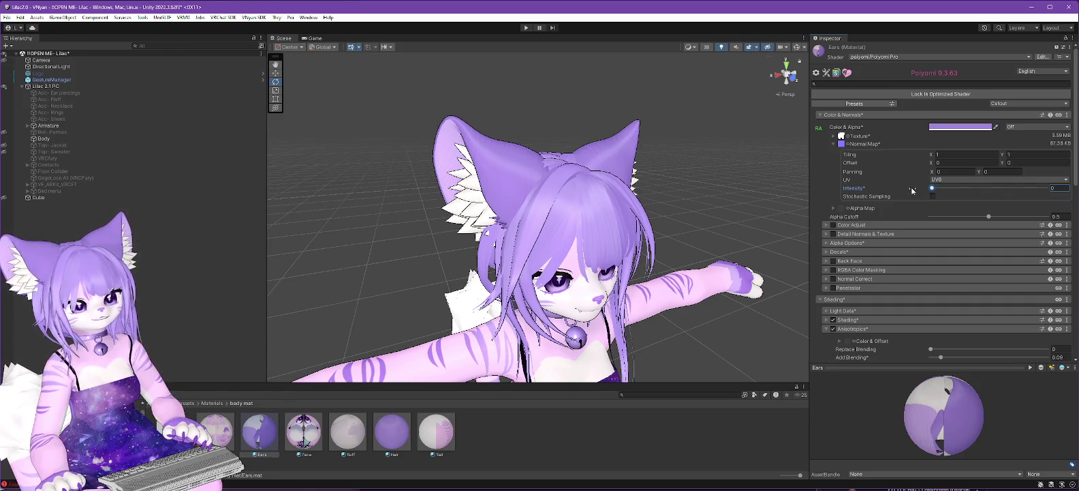
Ping the Ears Normal Map texture to reveal the Poiyomi Textures > Shapes > Normals folder
scroll(881, 191, "down", 6)
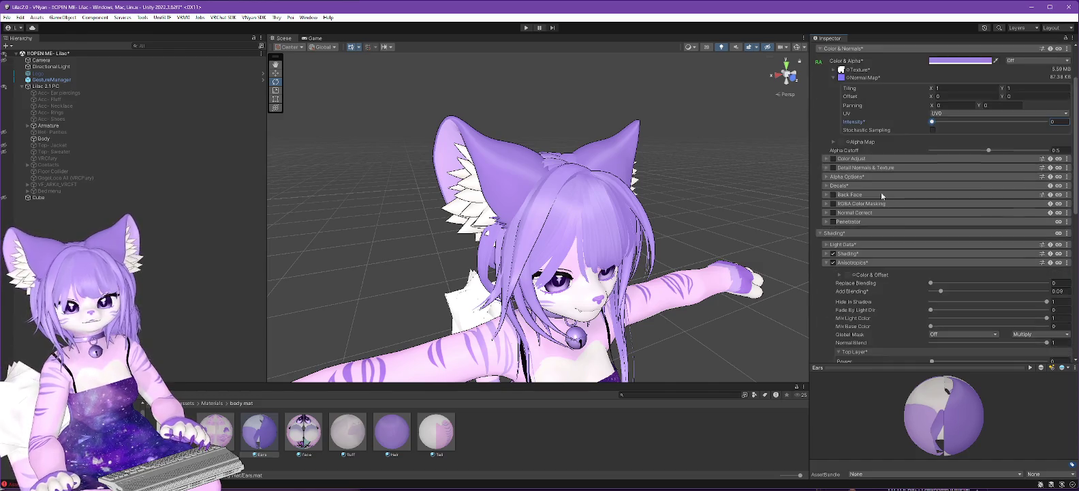
scroll(903, 225, "down", 3)
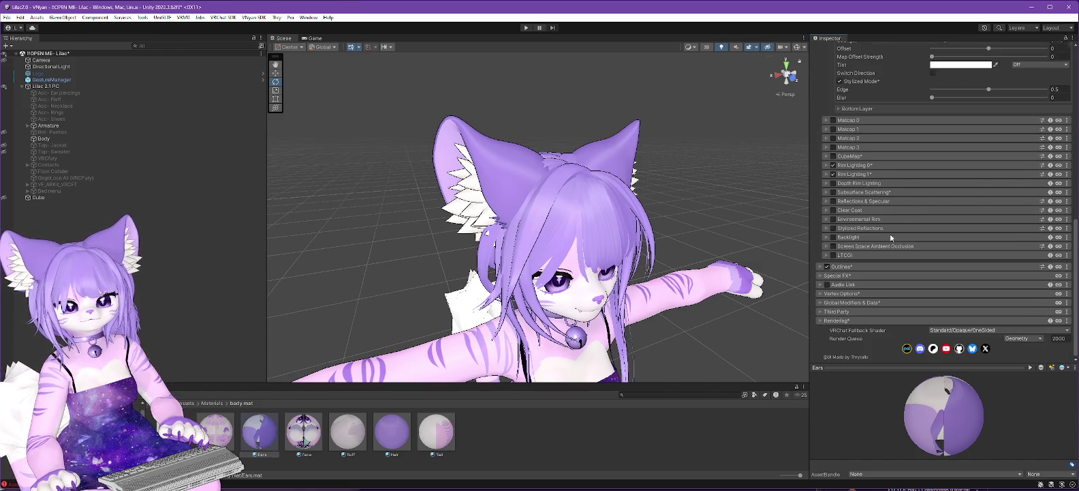
scroll(888, 238, "up", 2)
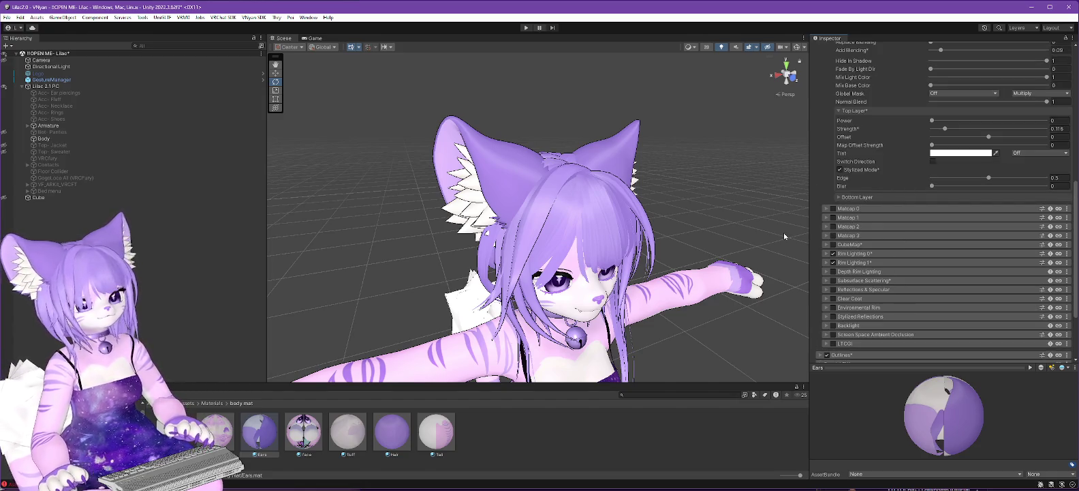
scroll(872, 170, "up", 4)
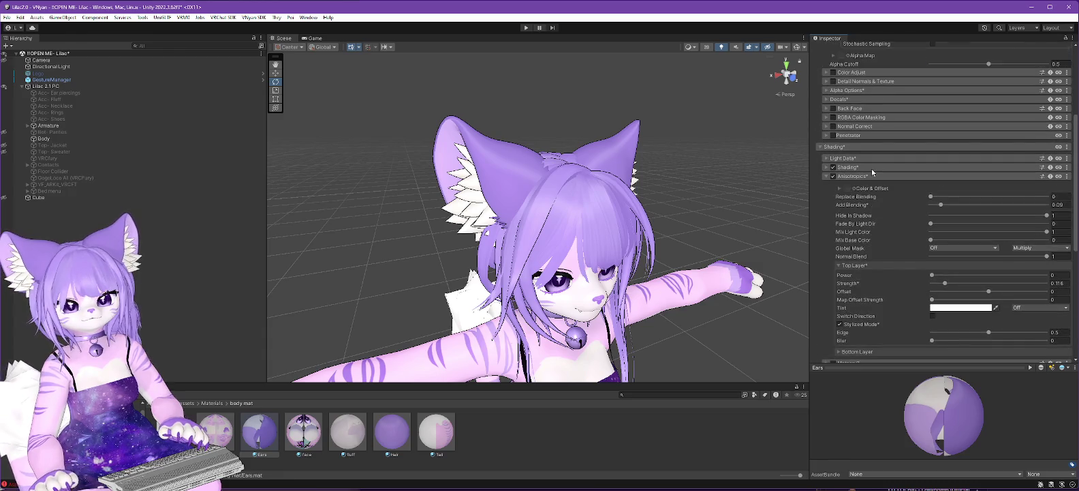
scroll(872, 169, "up", 2)
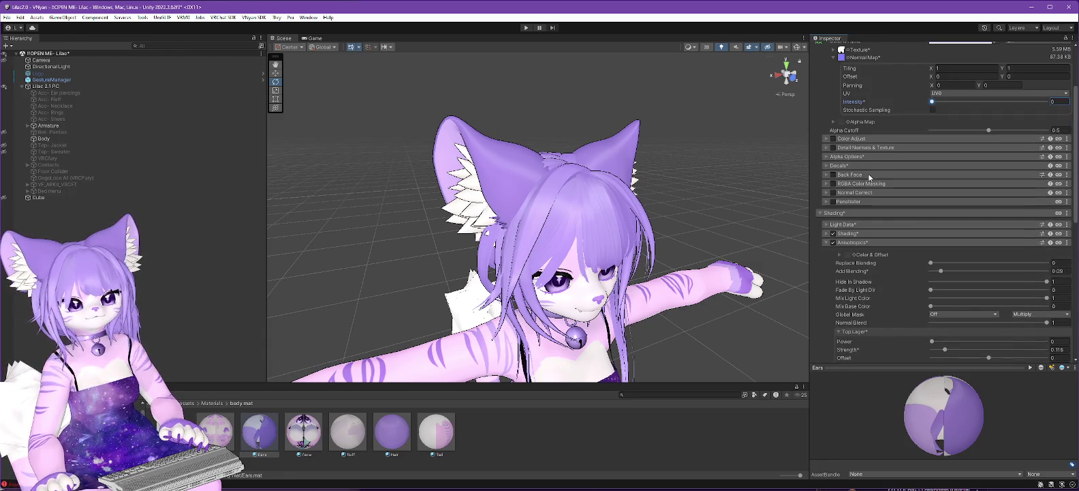
scroll(870, 165, "up", 2)
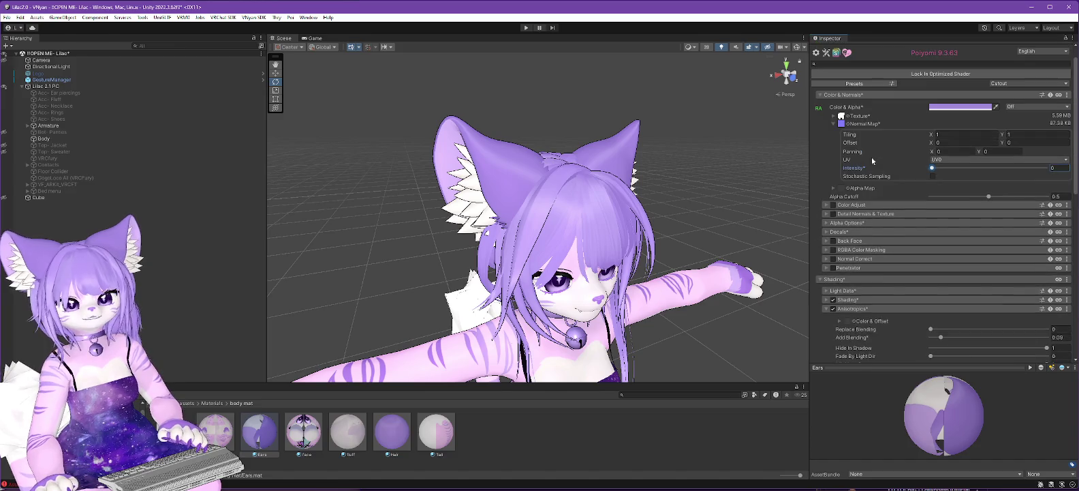
left_click(843, 124)
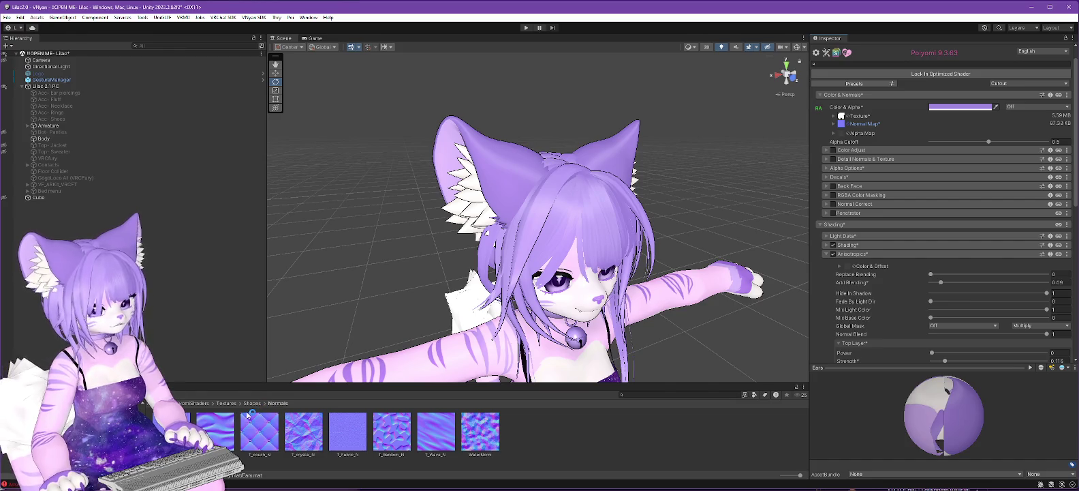
Show HairNormal.png in File Explorer and open it with GIMP
right_click(175, 429)
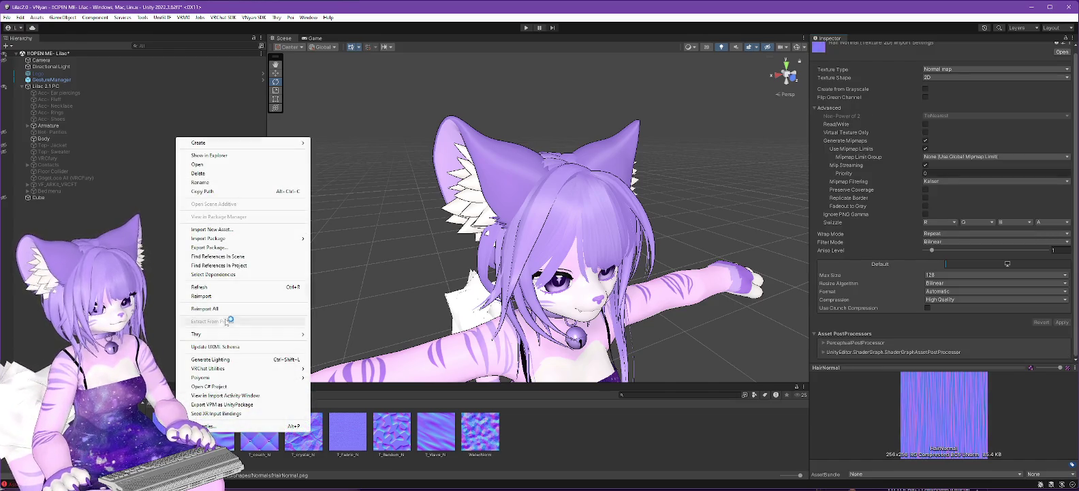
left_click(209, 155)
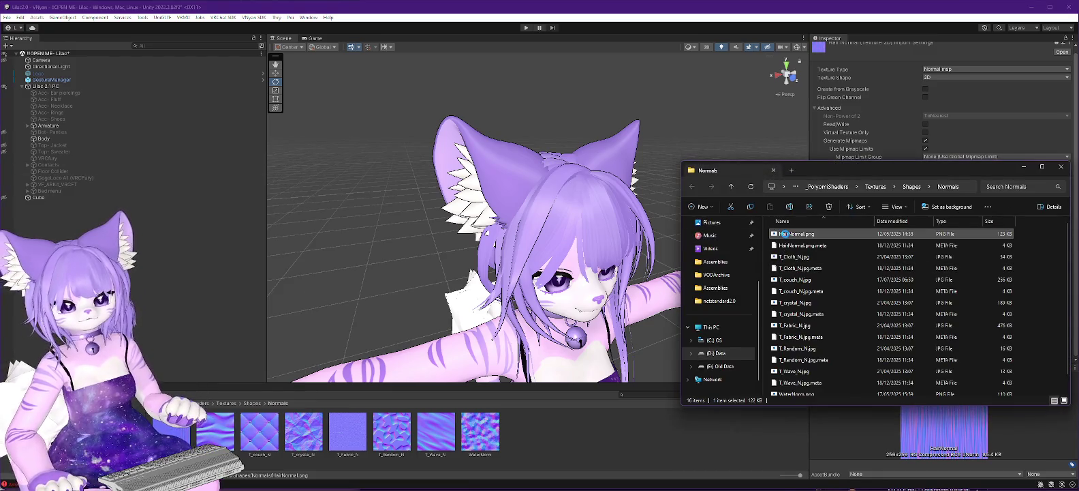
right_click(785, 234)
mouse_move(825, 368)
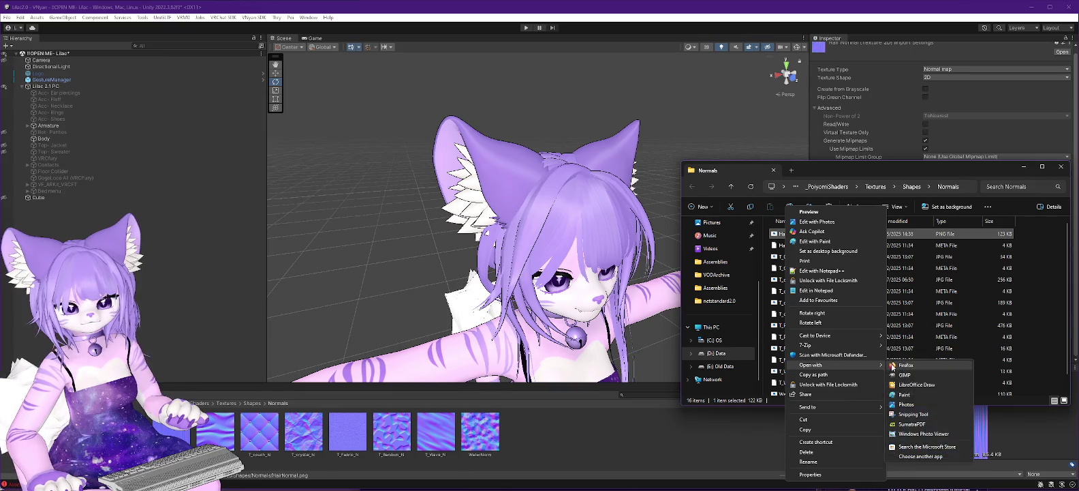
left_click(904, 375)
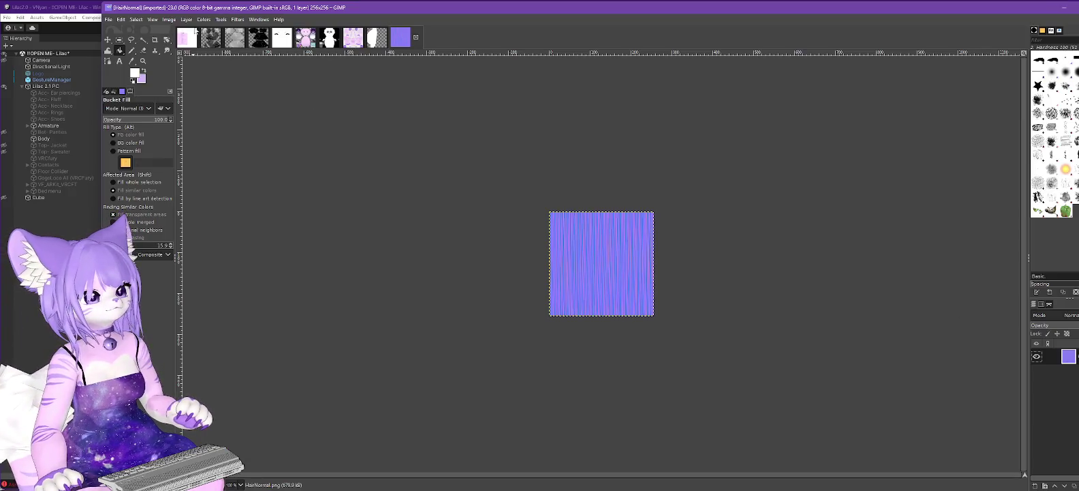
Flip the hair normal texture horizontally and rotate it 90°
left_click(177, 20)
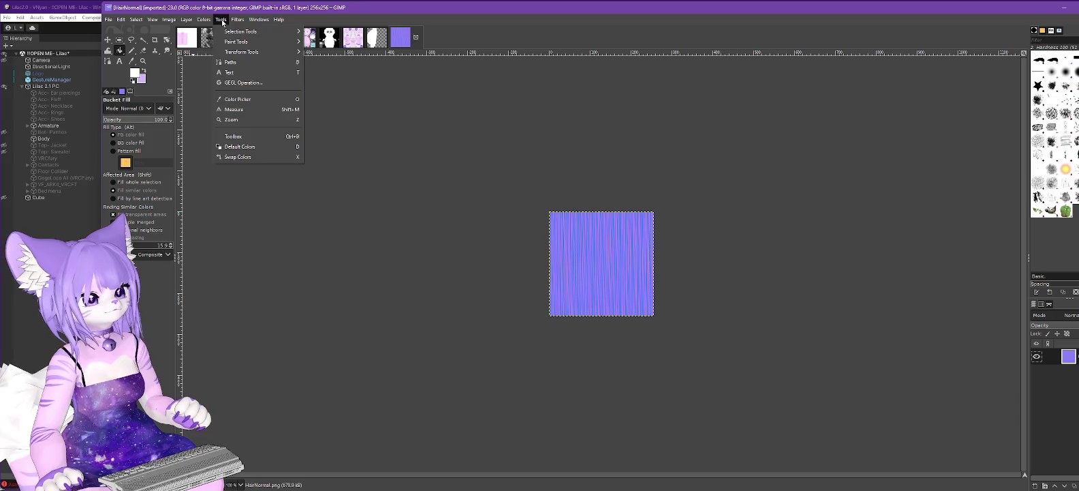
mouse_move(197, 23)
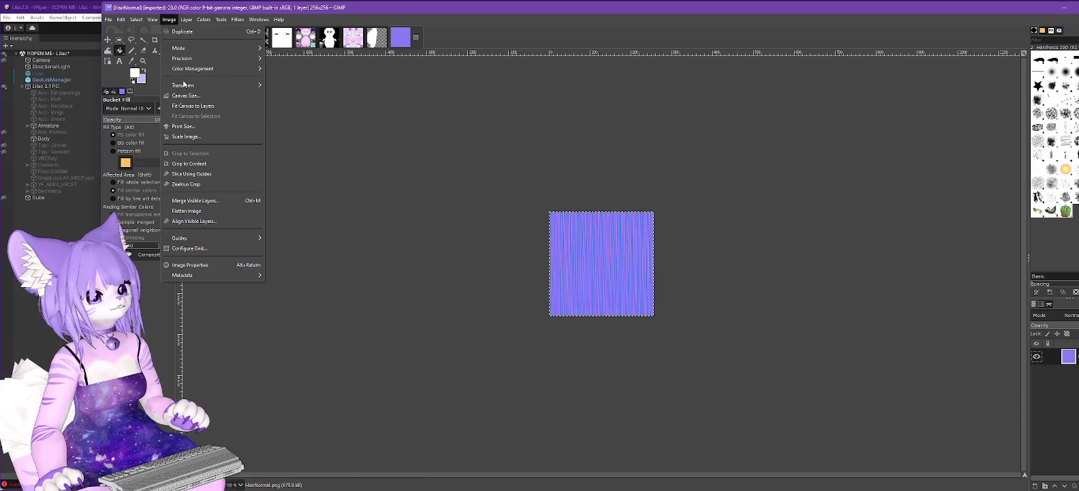
mouse_move(252, 85)
left_click(296, 88)
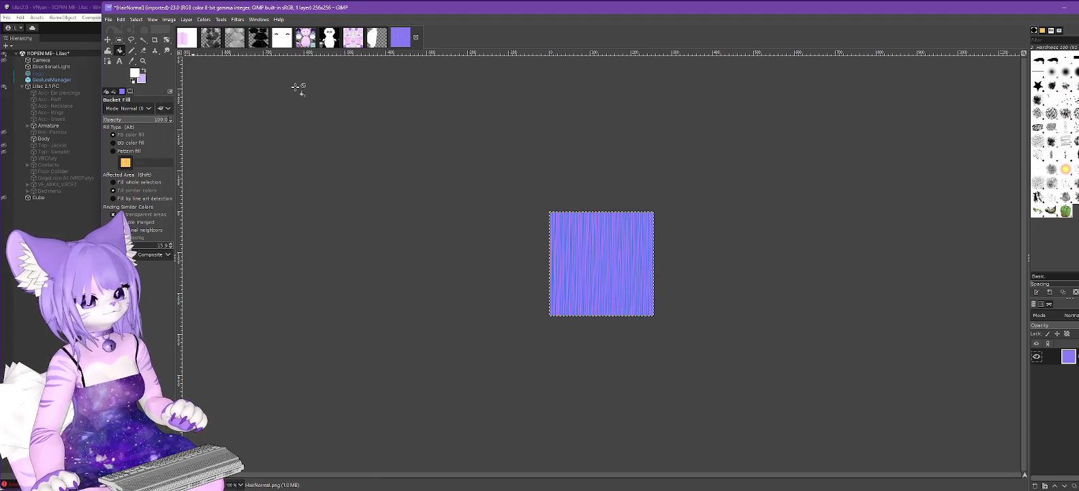
left_click(169, 19)
mouse_move(211, 85)
left_click(298, 112)
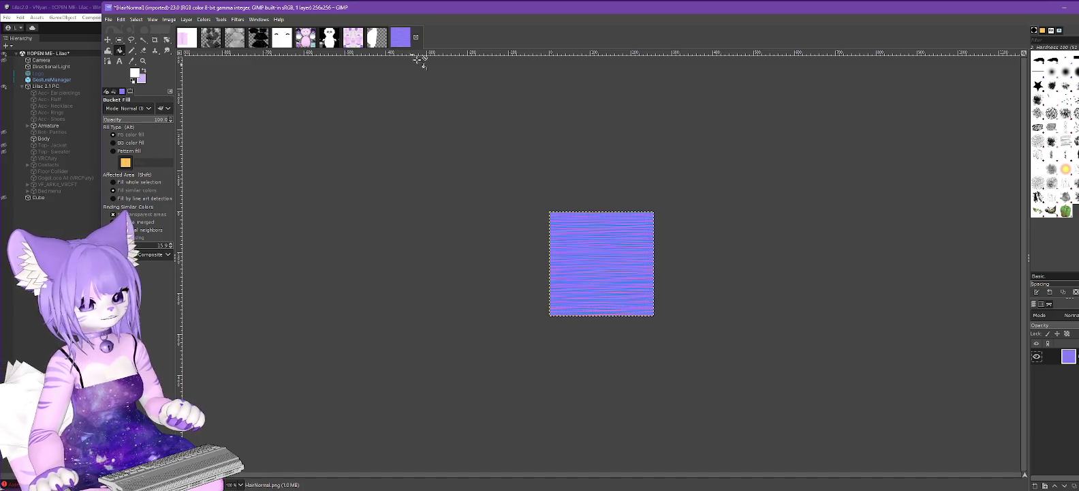
Export the image as HairNormal-Rot.png into Assets > LumCustom and return to Unity
left_click(111, 21)
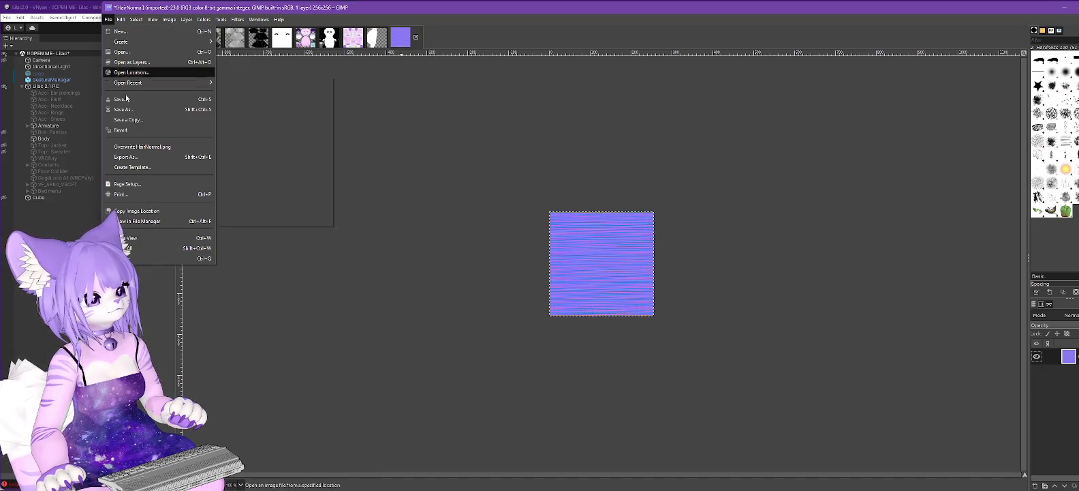
left_click(136, 157)
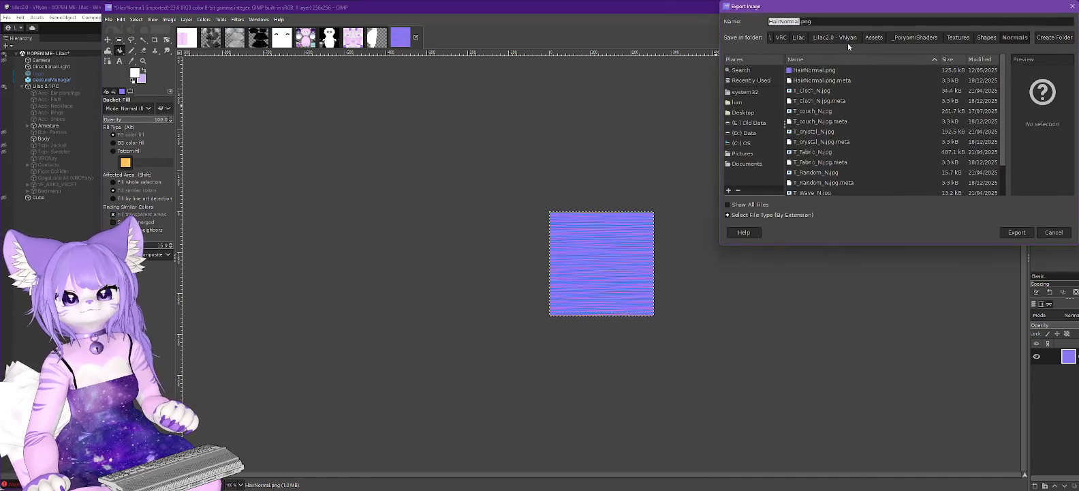
left_click(873, 40)
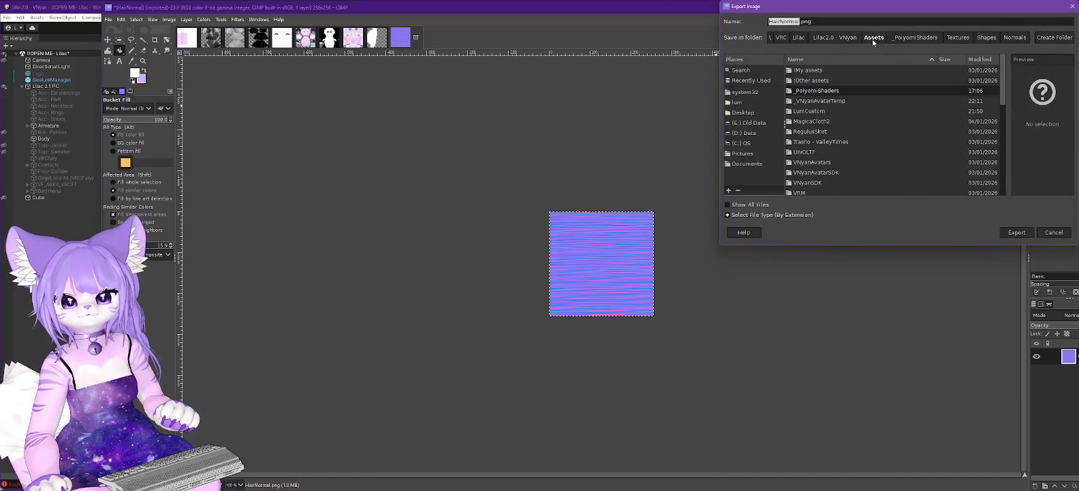
double_click(818, 112)
left_click(797, 21)
type("-R")
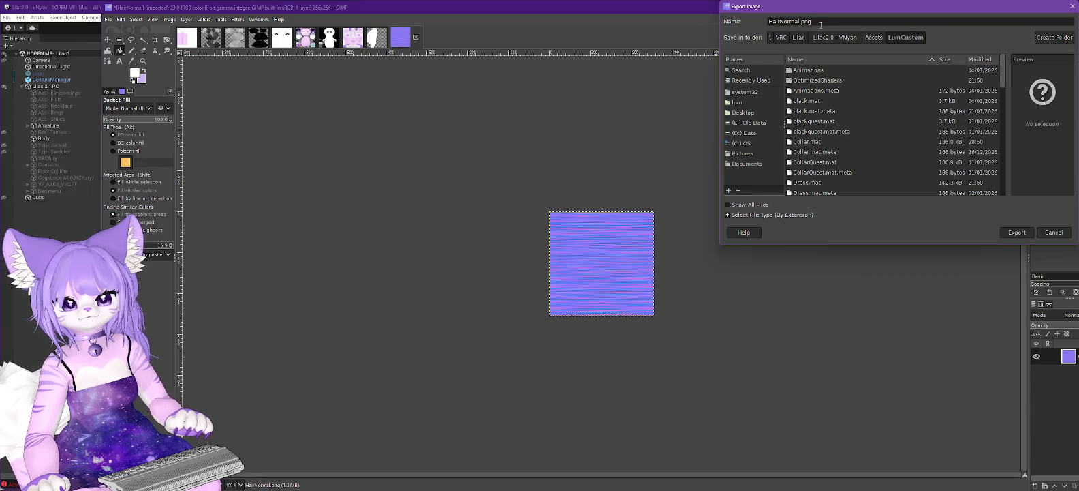
type("ot")
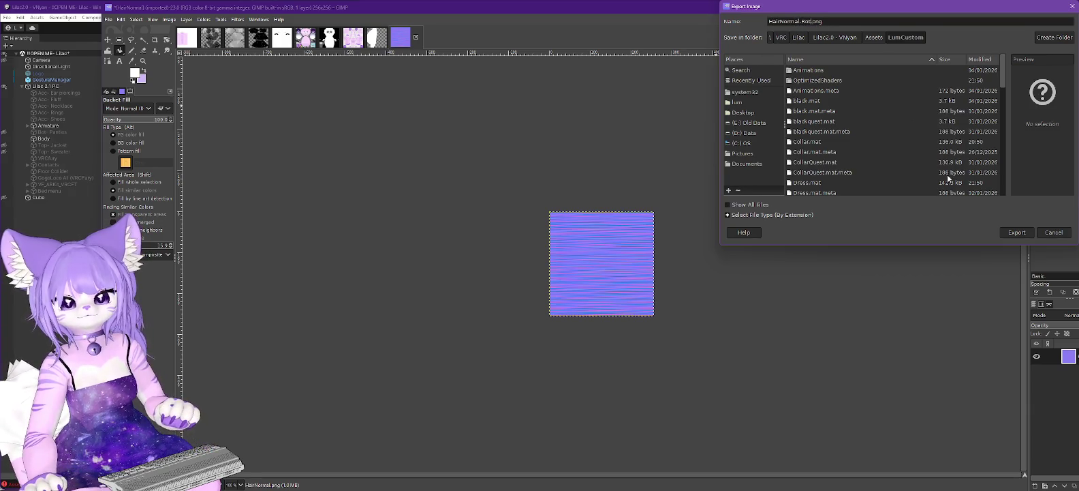
left_click(1015, 232)
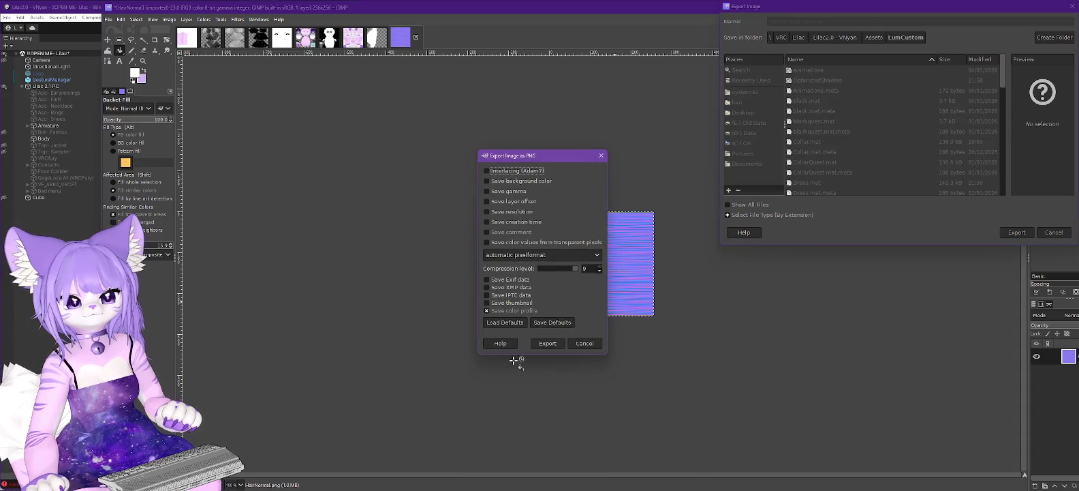
left_click(552, 346)
key("alt+Tab")
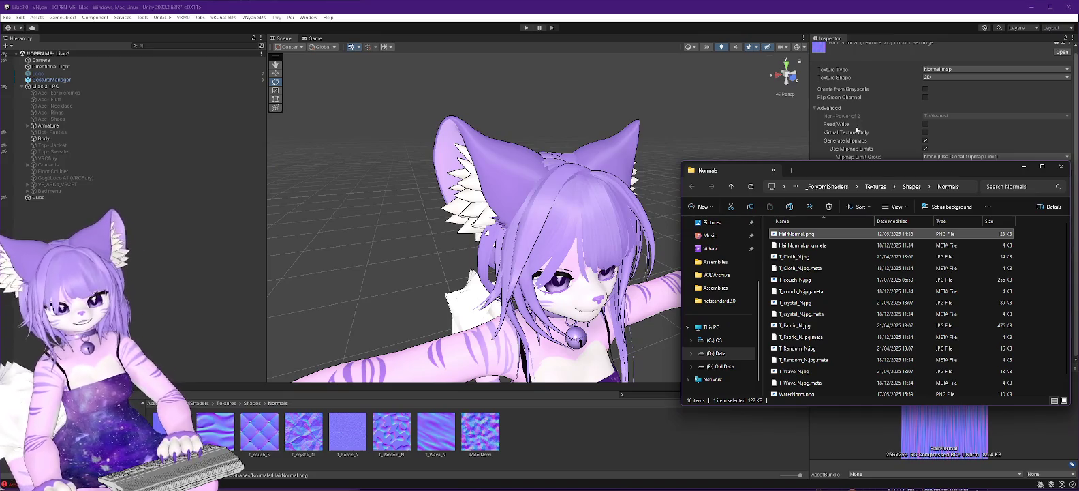
left_click(642, 445)
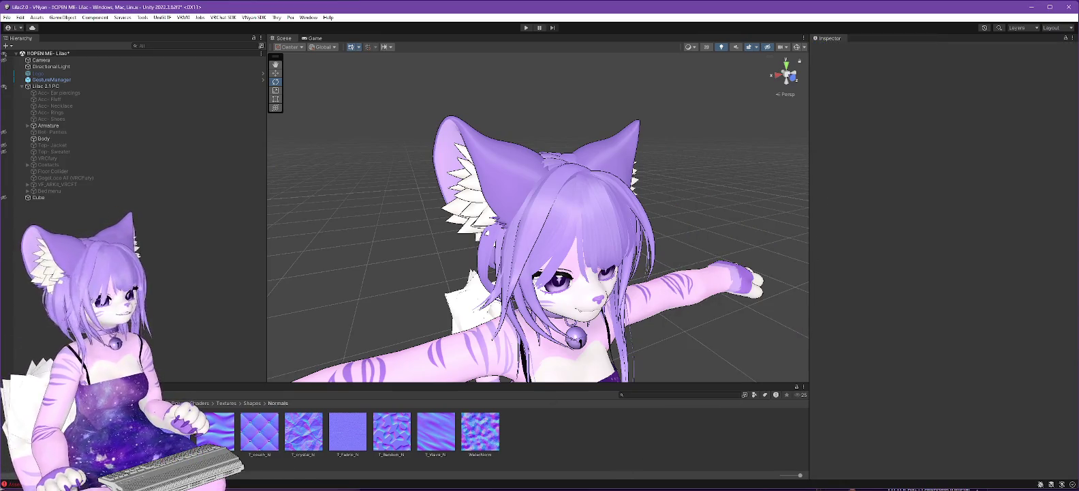
In body mat, give the Ears material the hair normal texture as its Normal Map, with Intensity 0.25
left_click_drag(209, 384, 209, 271)
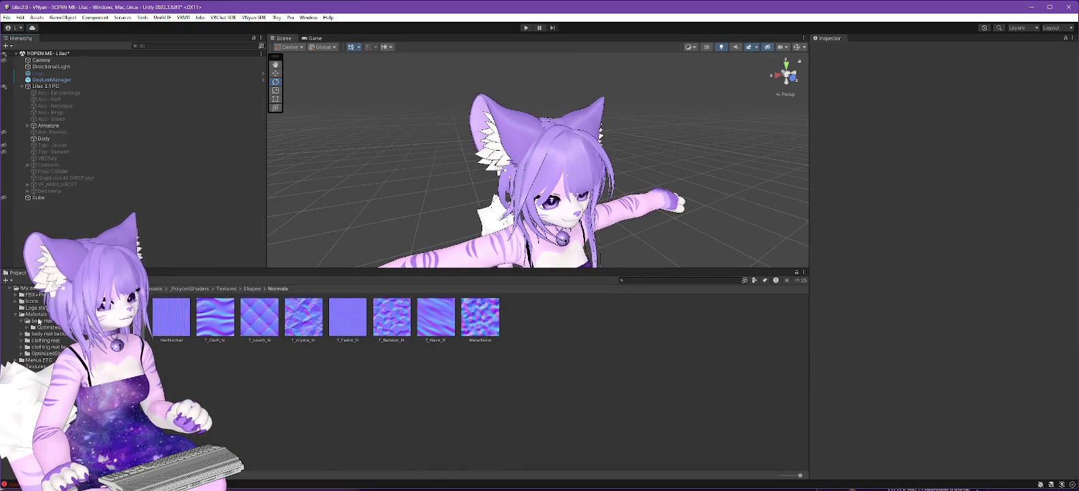
left_click(41, 320)
left_click(260, 316)
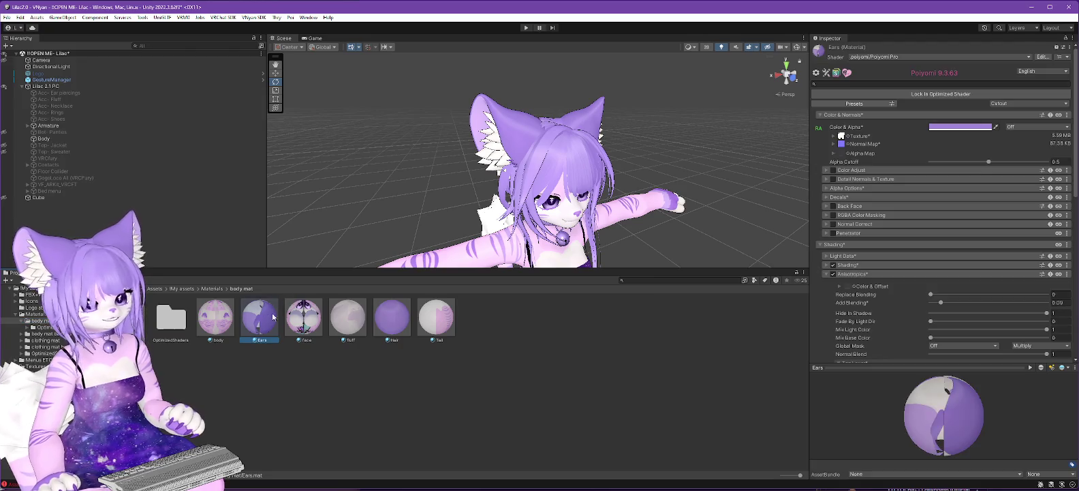
left_click(847, 149)
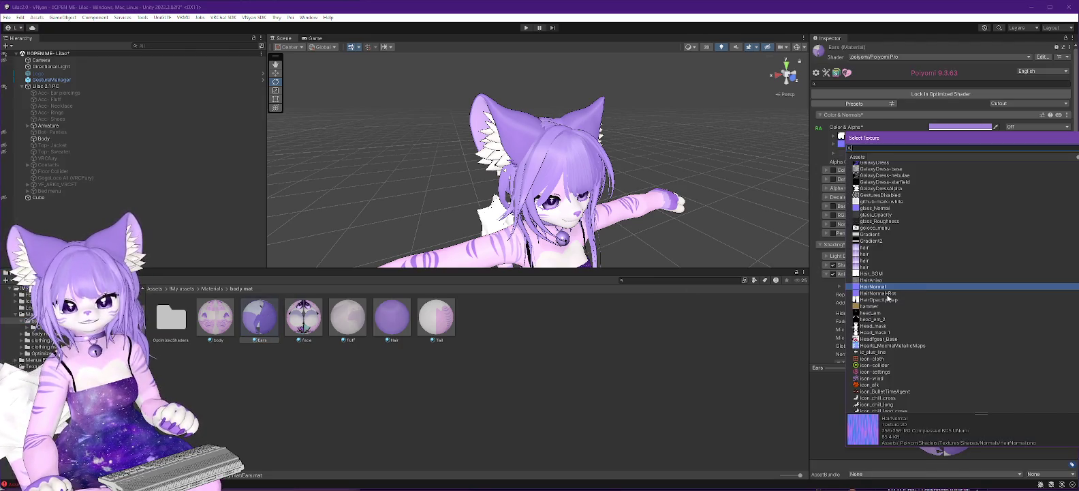
left_click(898, 284)
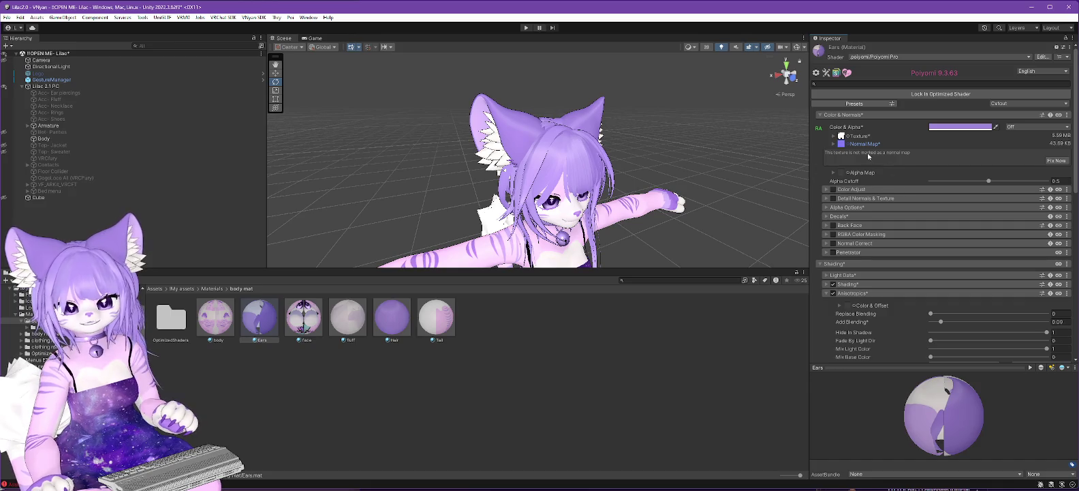
left_click(834, 144)
mouse_move(933, 207)
left_mouse_down()
mouse_move(947, 210)
mouse_move(908, 207)
mouse_move(935, 209)
left_mouse_up()
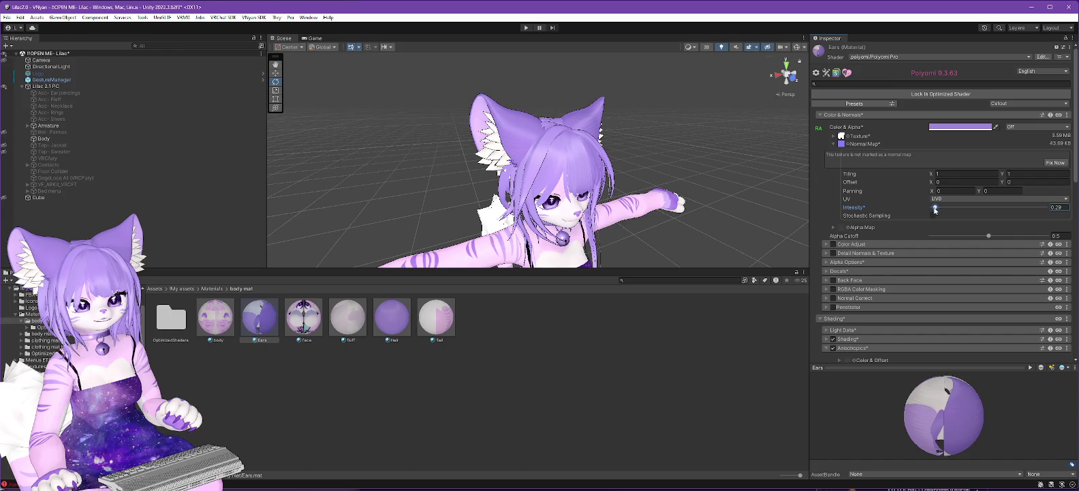
left_click_drag(935, 209, 933, 210)
mouse_move(679, 196)
left_mouse_down()
mouse_move(626, 162)
mouse_move(546, 165)
left_mouse_up()
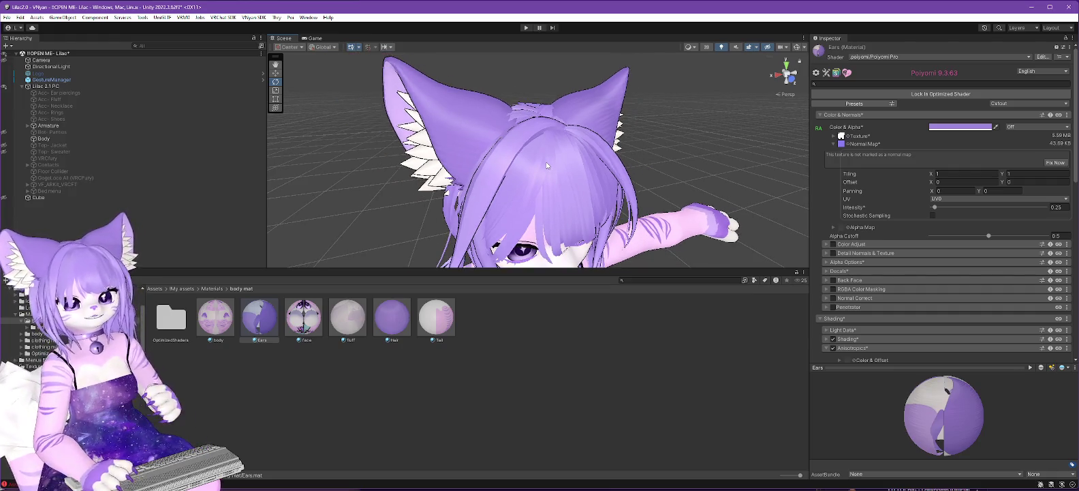
Set the Ears normal map Tiling to X 1 and Y 3, then check it in the Scene view
left_click(945, 174)
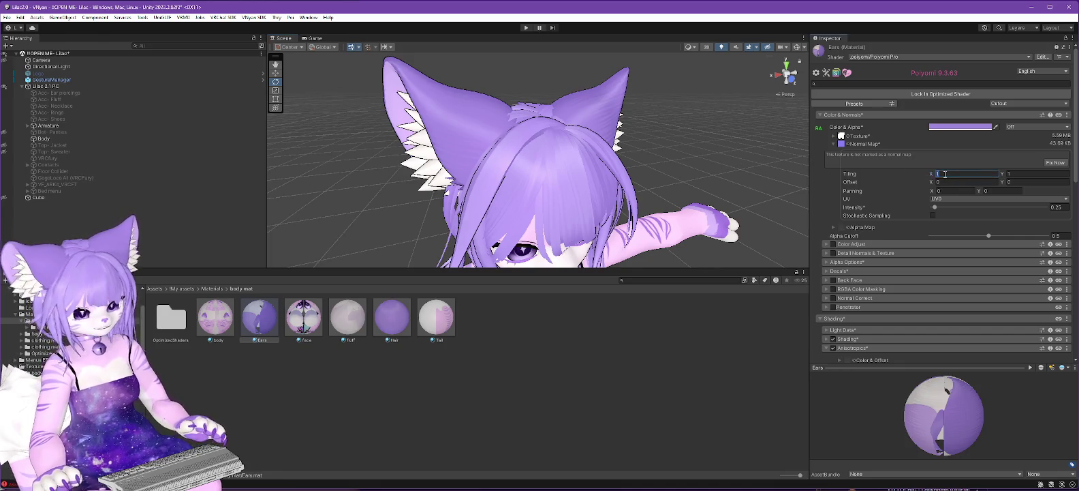
type("3")
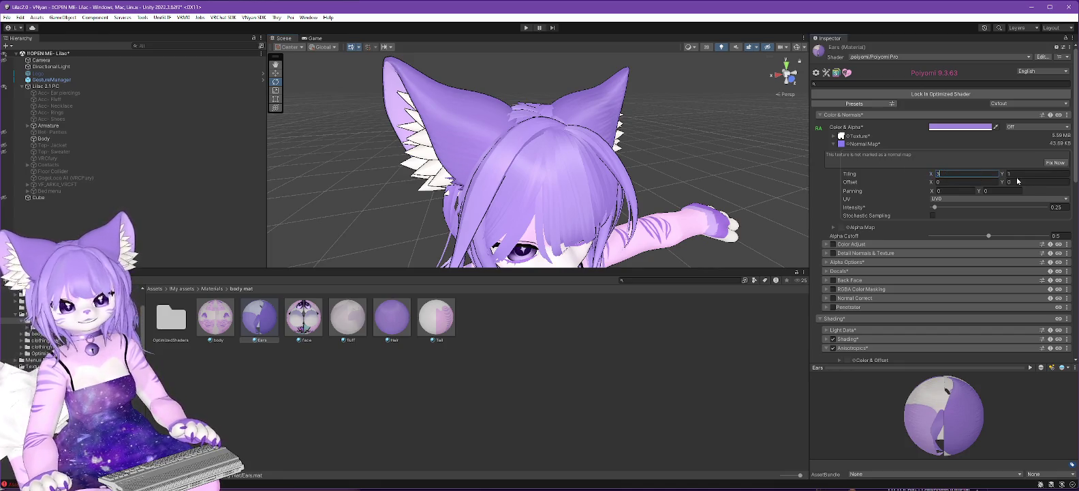
left_click(1019, 175)
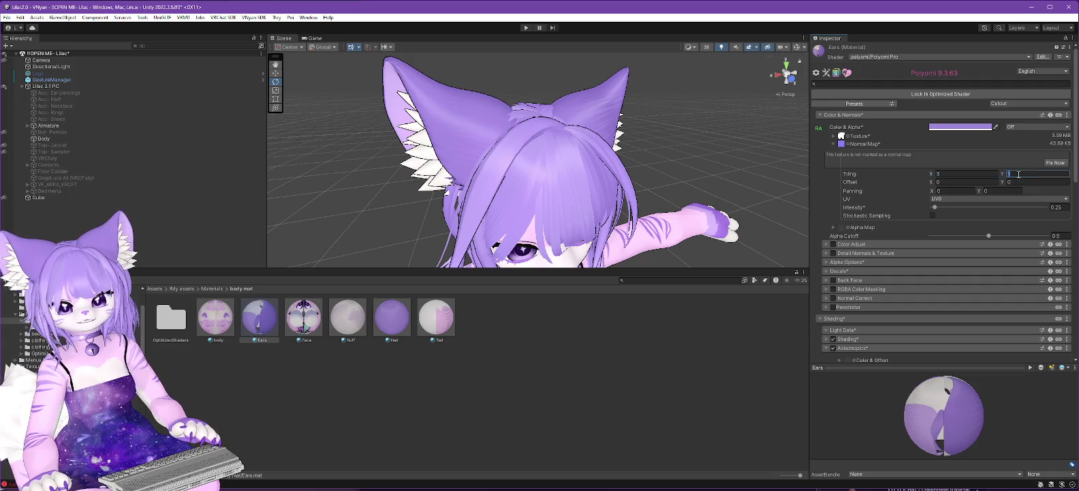
left_click(952, 174)
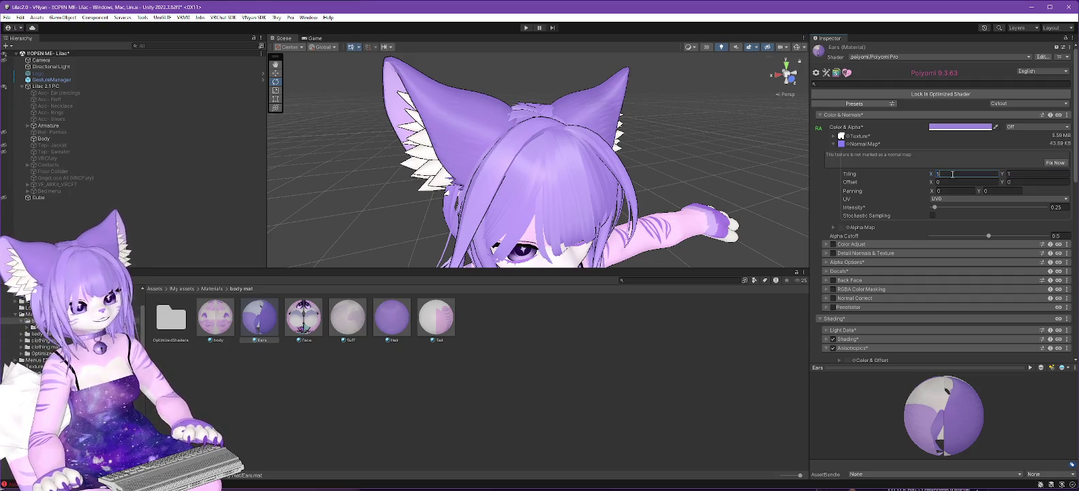
key("BackSpace")
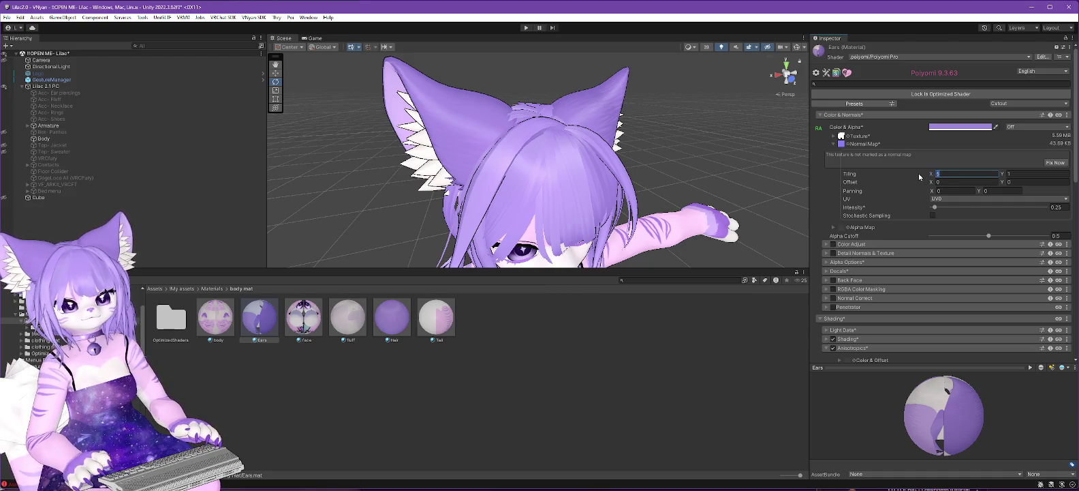
type("1")
key("Tab")
left_click(965, 173)
key("Tab")
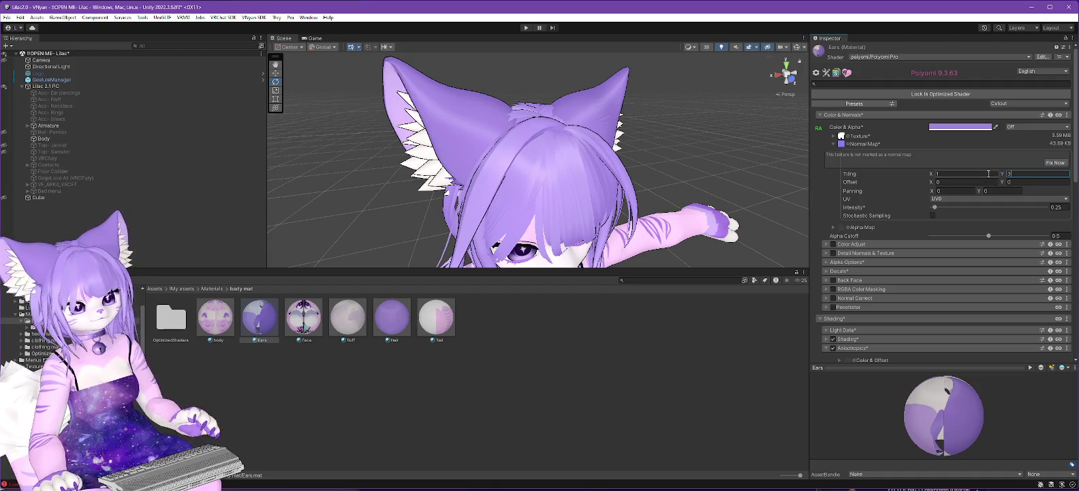
mouse_move(750, 170)
left_mouse_down()
mouse_move(652, 175)
mouse_move(656, 202)
mouse_move(685, 198)
left_mouse_up()
scroll(686, 198, "up", 2)
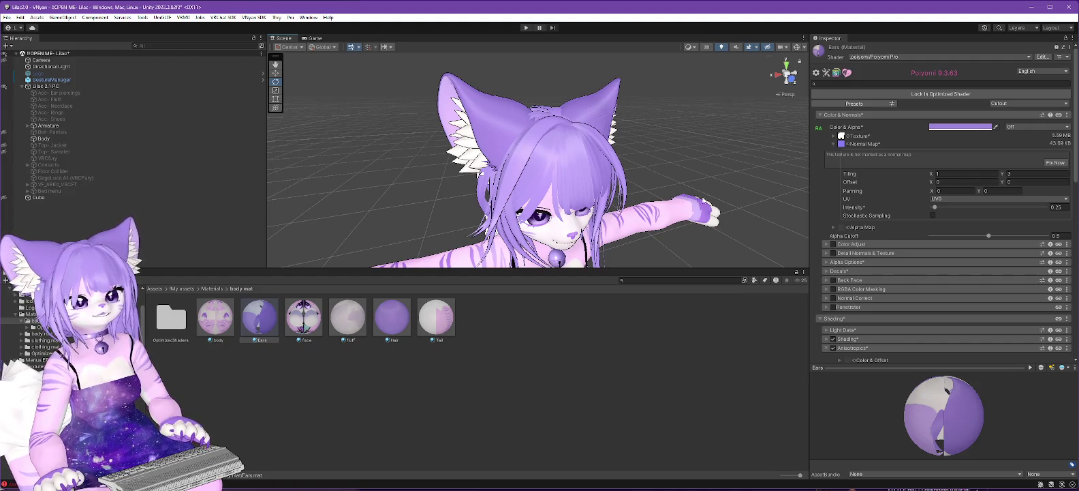
scroll(868, 224, "down", 10)
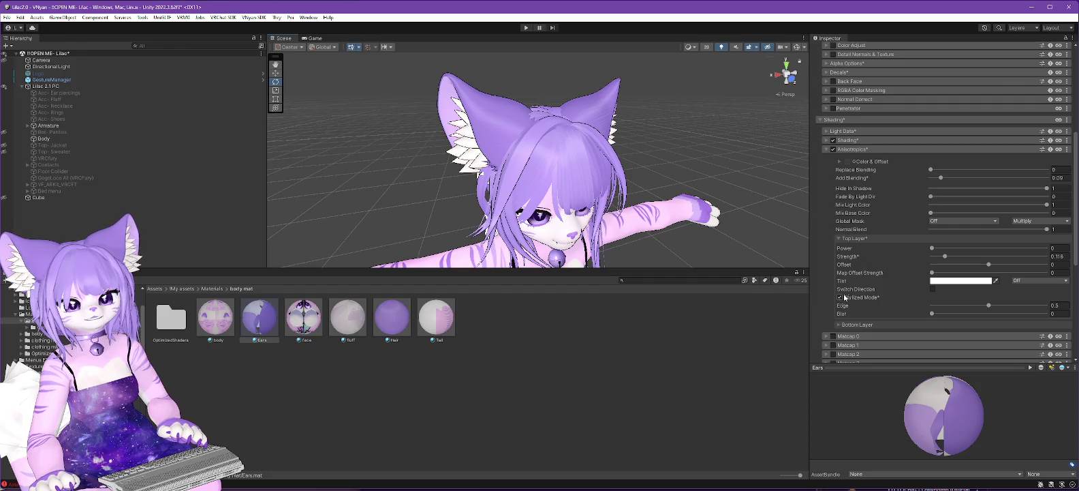
Toggle the anisotropic Switch Direction and Stylized Mode options, leaving both as they were
left_click(933, 289)
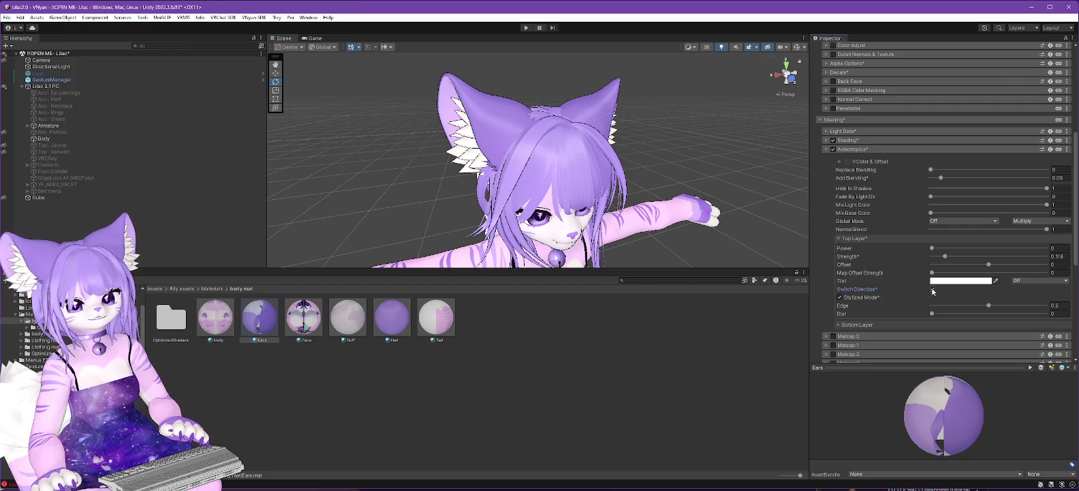
left_click(933, 289)
left_click(840, 297)
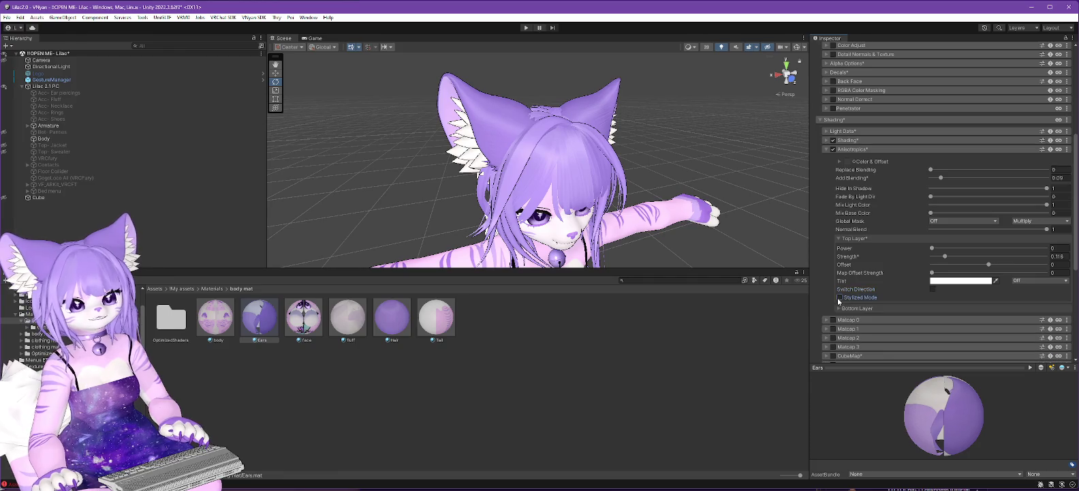
left_click(840, 297)
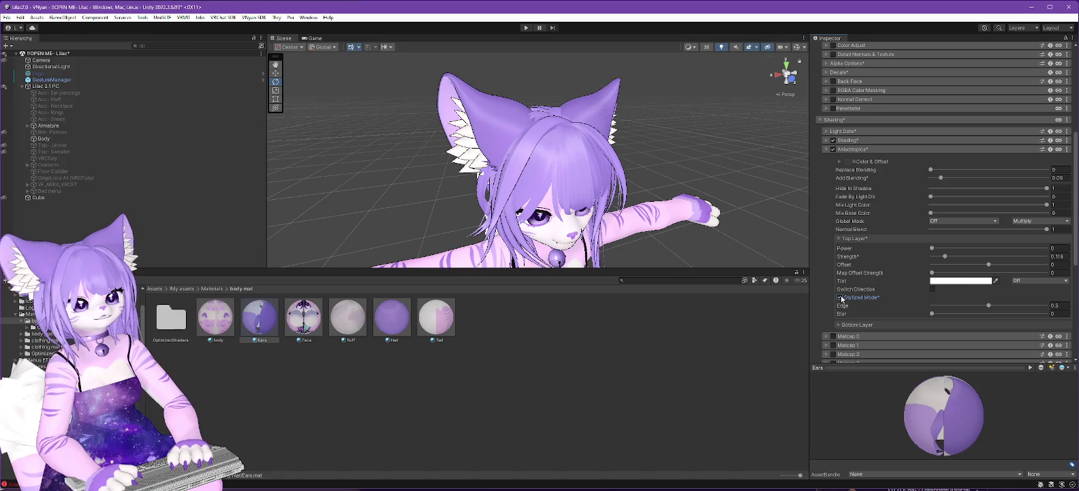
Orbit the Scene view from the avatar's side round to its front, and bring up the Hair material
left_click_drag(507, 136, 419, 139)
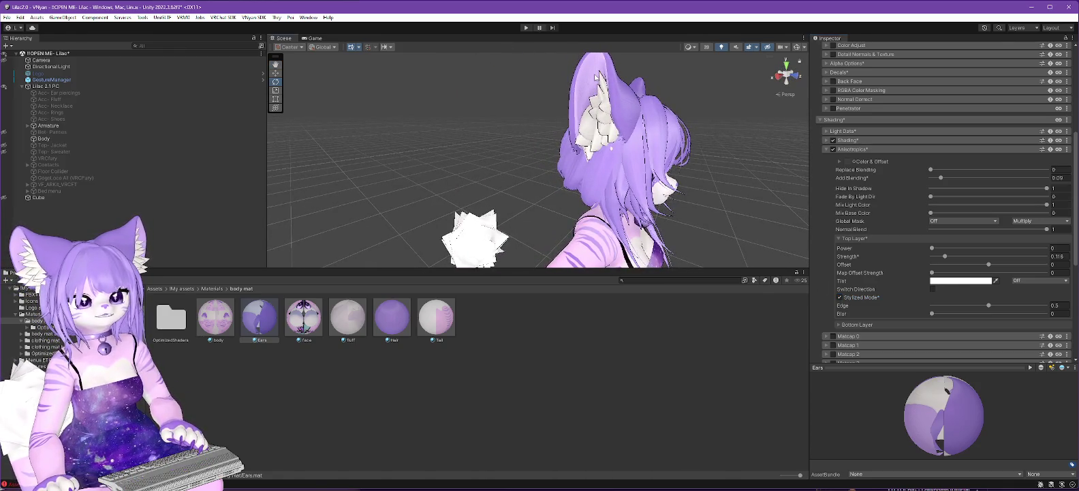
mouse_move(673, 168)
left_mouse_down()
mouse_move(604, 166)
mouse_move(630, 172)
mouse_move(603, 151)
mouse_move(674, 135)
mouse_move(568, 151)
left_mouse_up()
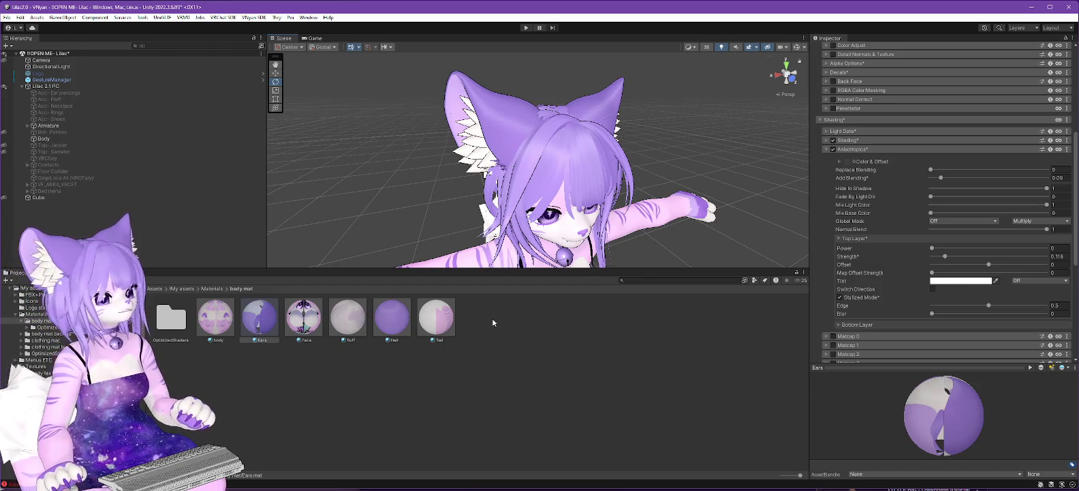
left_click(392, 319)
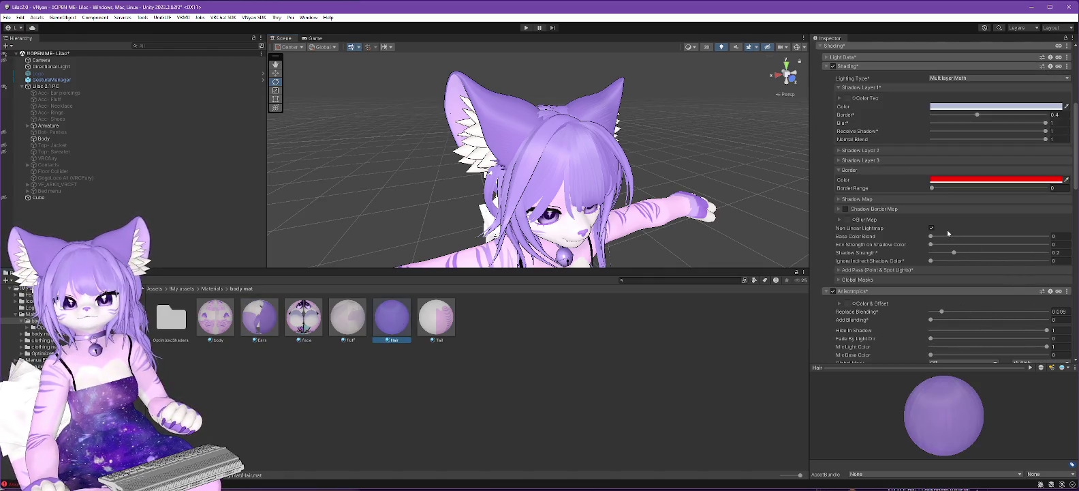
scroll(947, 233, "down", 3)
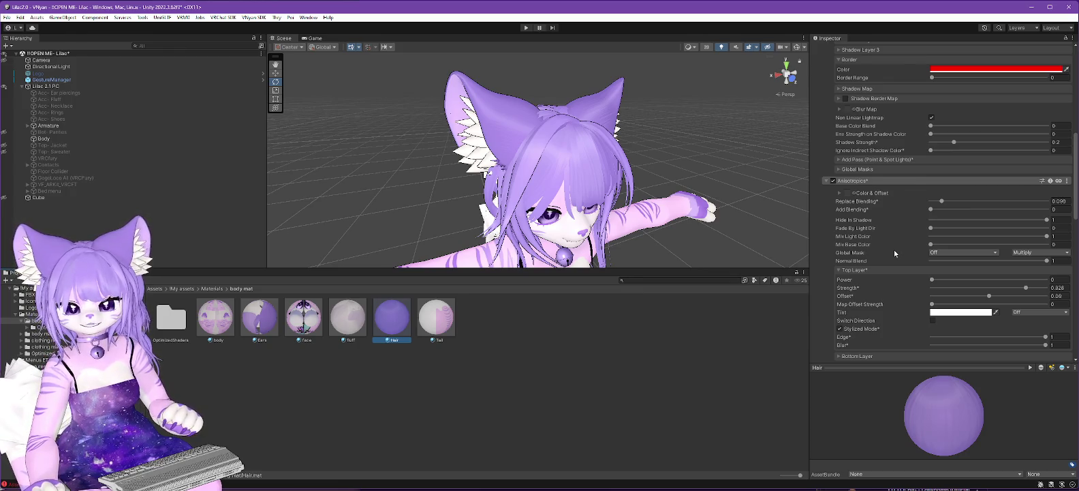
scroll(895, 251, "down", 2)
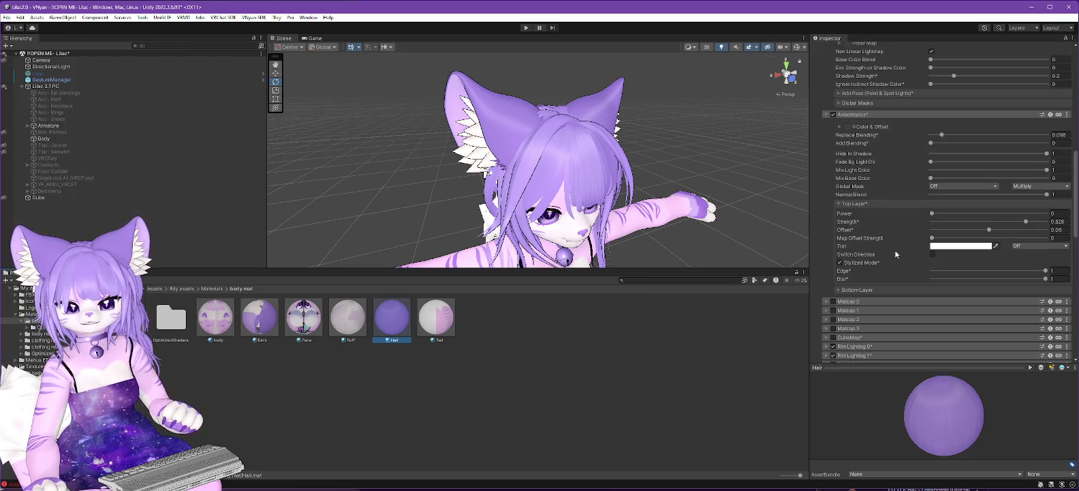
left_click(263, 323)
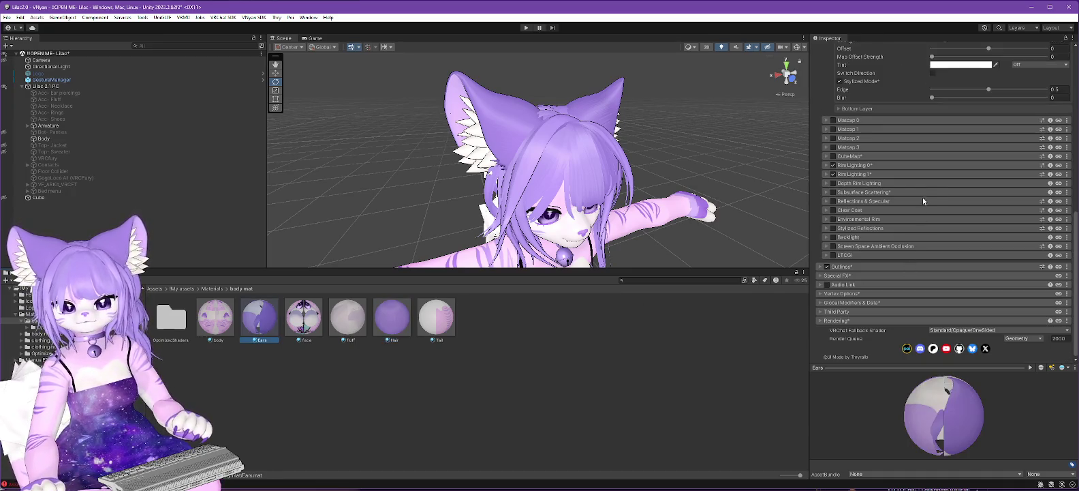
scroll(927, 201, "up", 3)
scroll(935, 205, "up", 2)
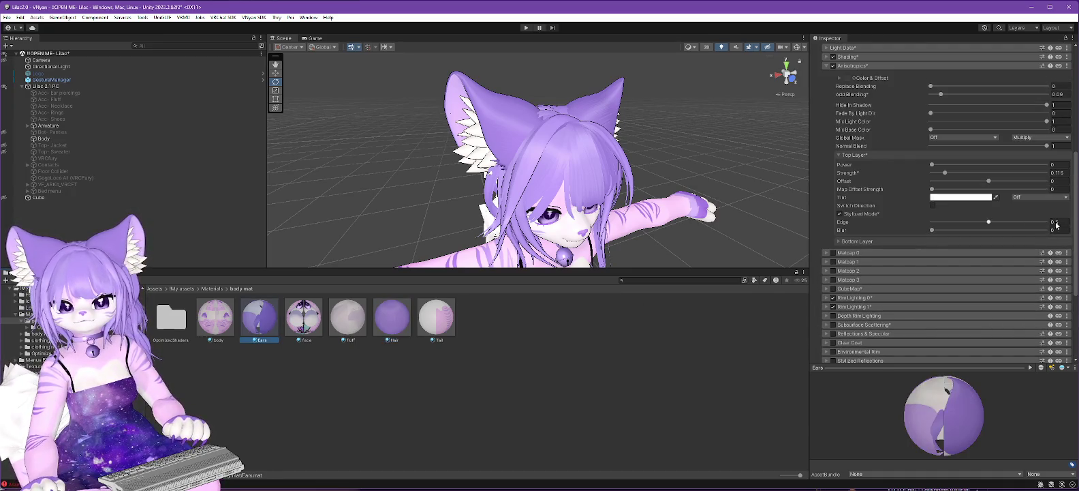
Set the Ears Top Layer Offset to 0.06 and bring its Strength from 0.828 down to 0
left_click(1066, 173)
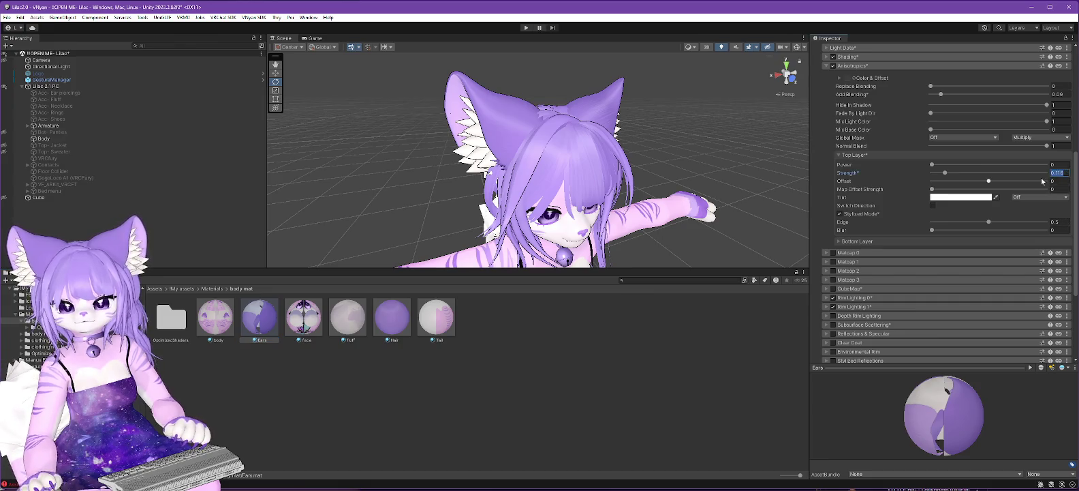
key("BackSpace")
type(".828")
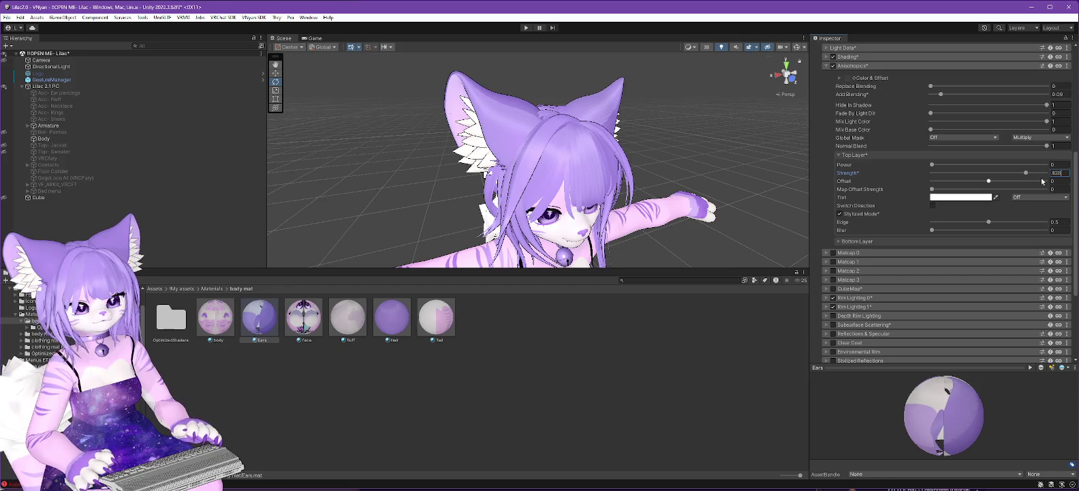
left_click(1065, 182)
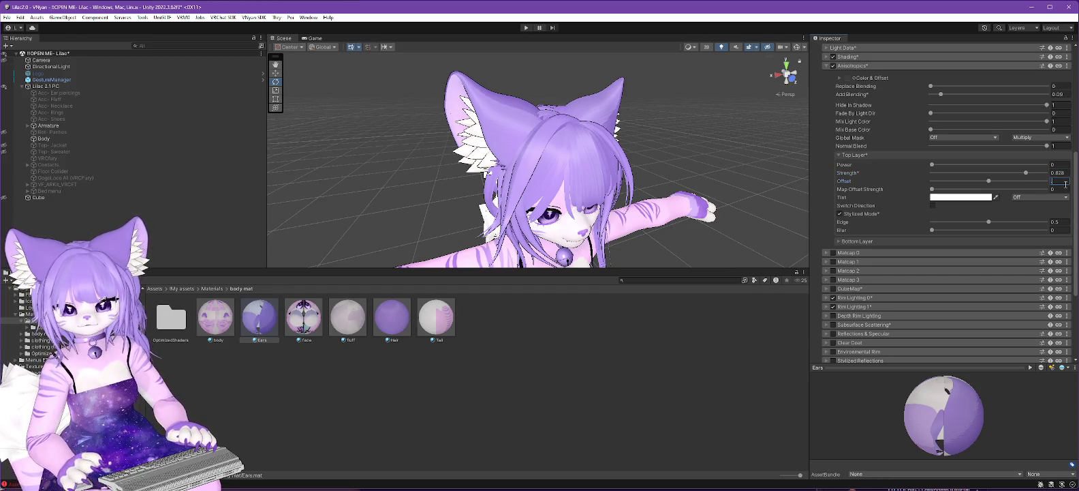
type("0.08")
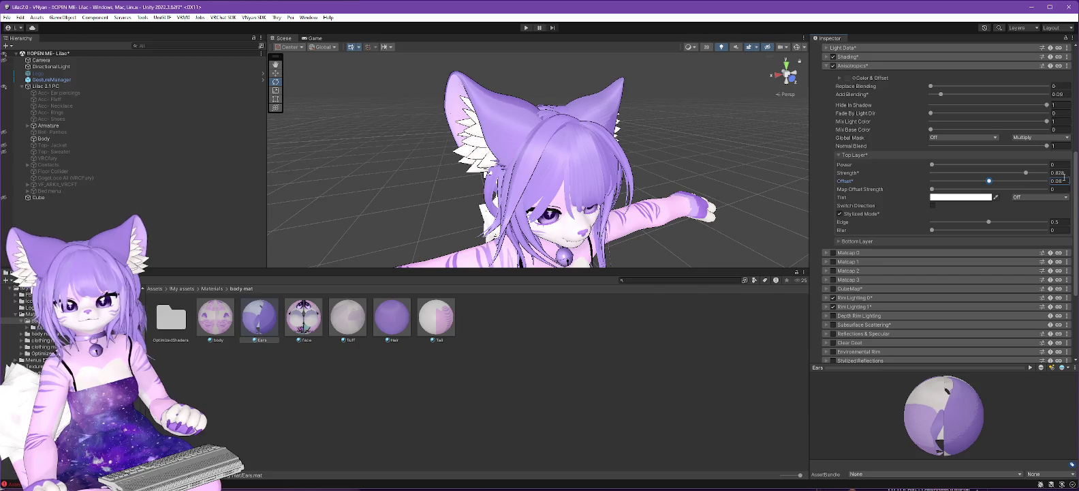
mouse_move(1027, 173)
left_mouse_down()
mouse_move(965, 181)
mouse_move(995, 182)
mouse_move(970, 179)
mouse_move(986, 182)
left_mouse_up()
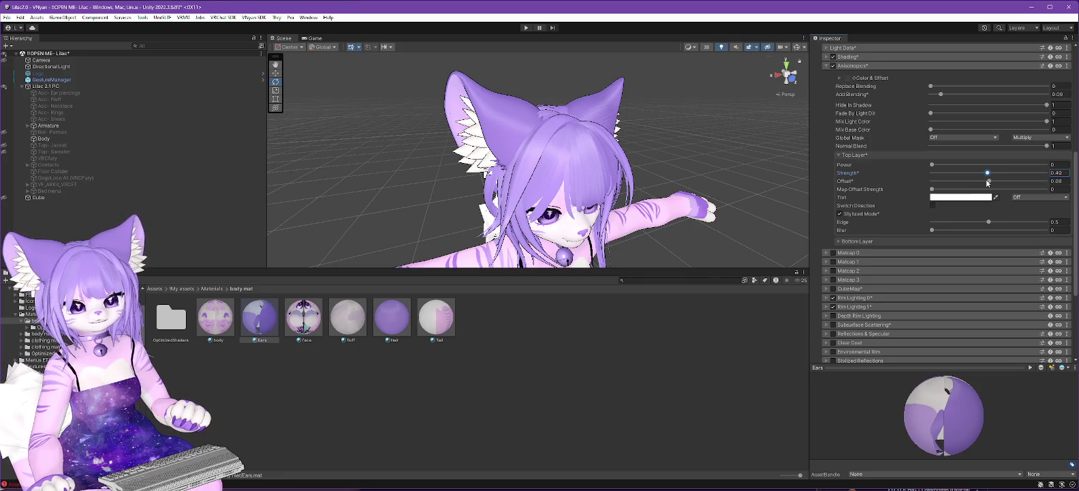
left_click_drag(987, 182, 863, 185)
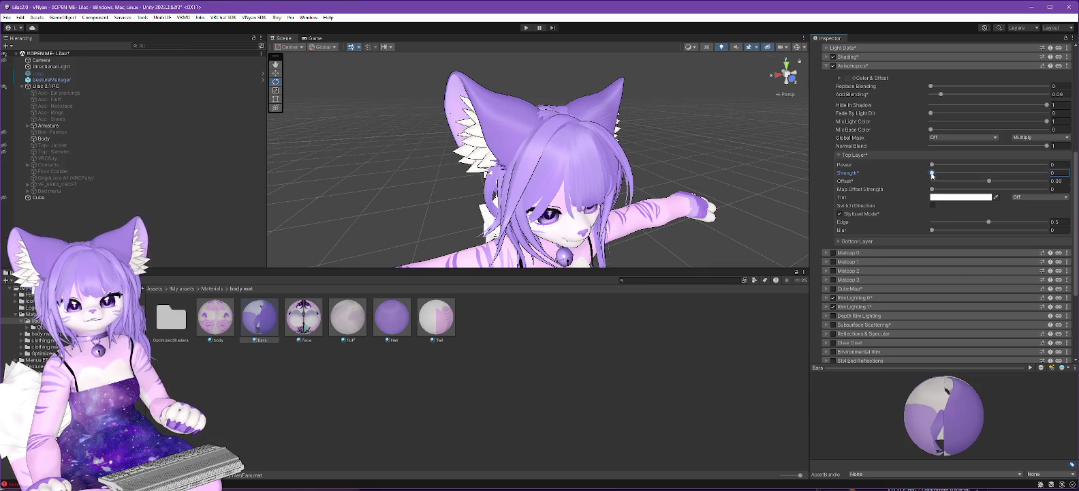
left_click(834, 66)
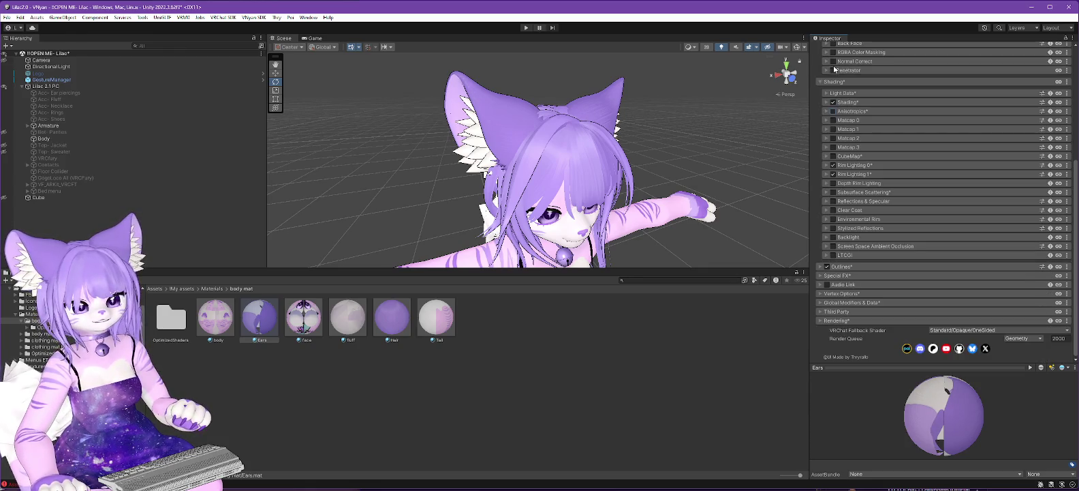
Set the Ears anisotropic Add Blending to 0.094 and check the highlight from the front
scroll(848, 116, "up", 5)
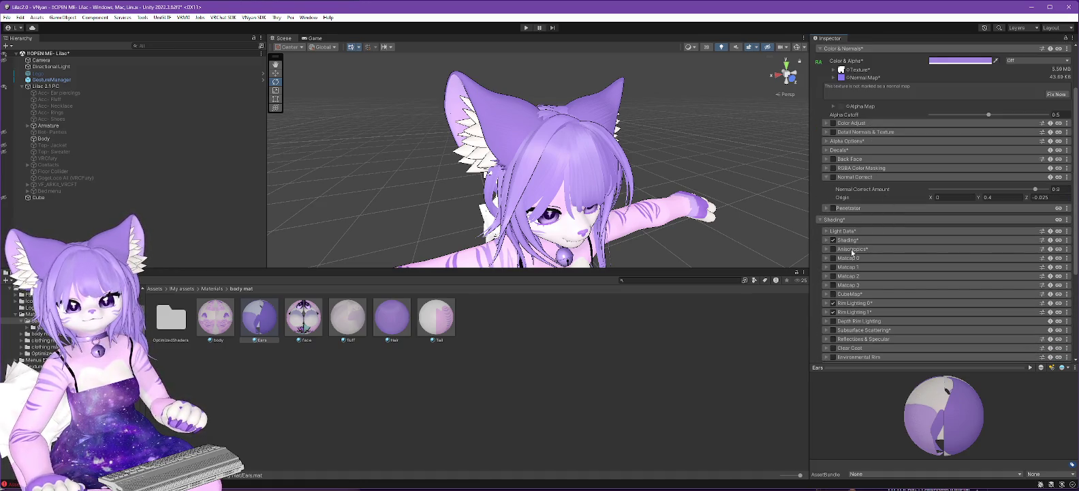
left_click(834, 250)
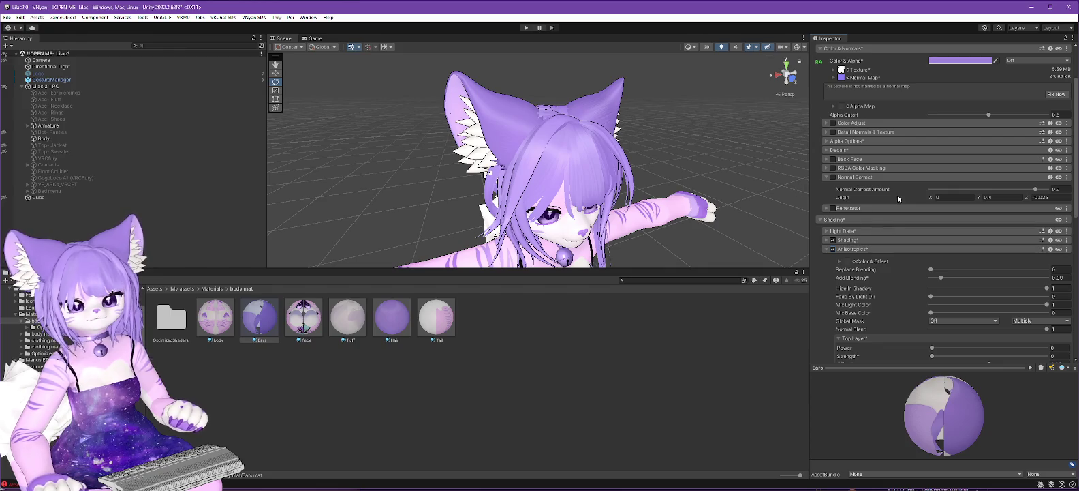
scroll(887, 225, "down", 2)
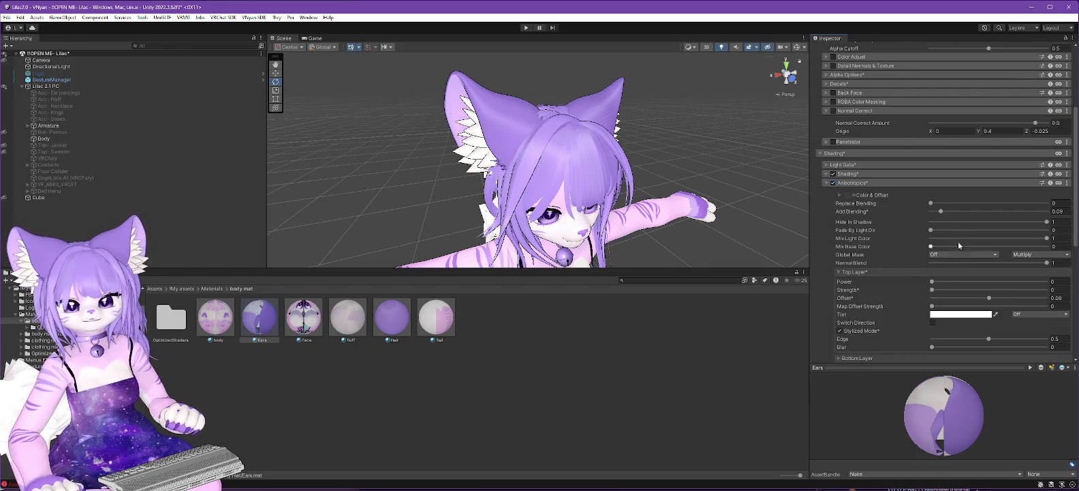
mouse_move(941, 212)
left_mouse_down()
mouse_move(897, 216)
mouse_move(941, 221)
left_mouse_up()
left_click_drag(617, 227, 715, 227)
left_click_drag(580, 179, 520, 192)
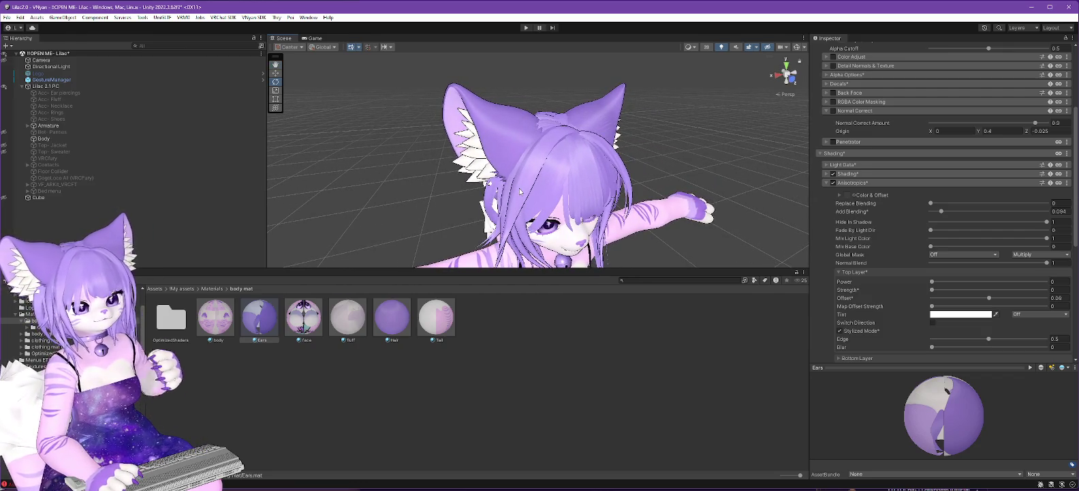
mouse_move(654, 218)
left_mouse_down()
mouse_move(629, 195)
mouse_move(631, 220)
left_mouse_up()
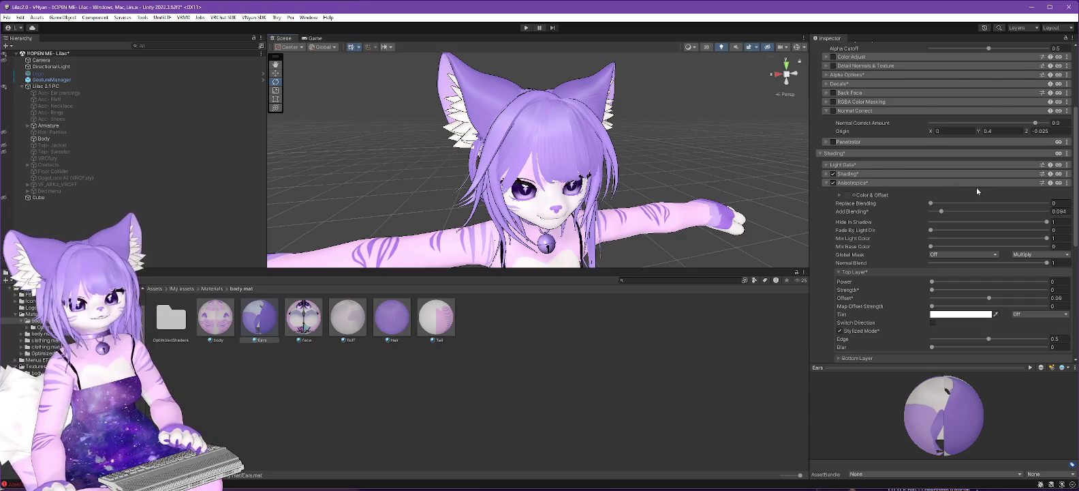
Lock in the Ears material's optimized shader and dismiss the popup
scroll(976, 189, "up", 5)
left_click(930, 94)
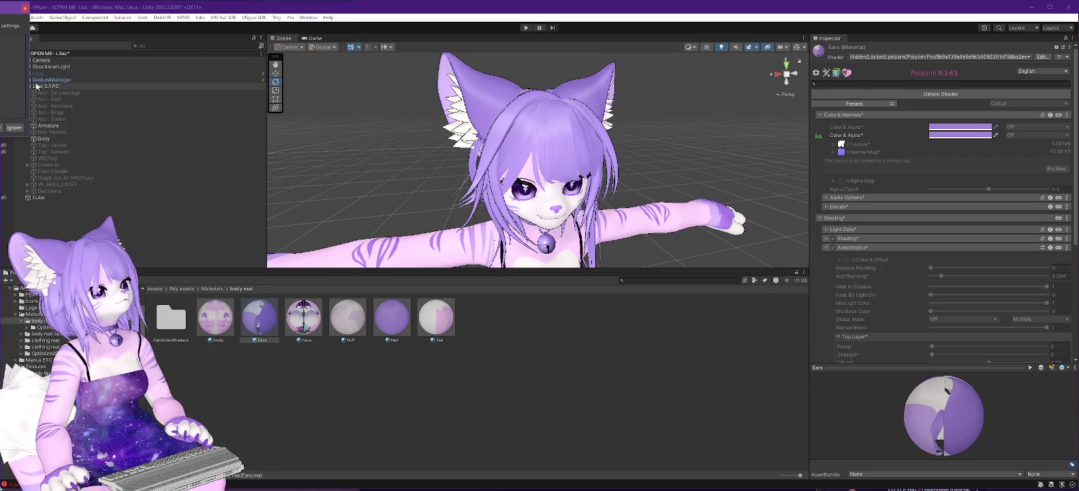
left_click(371, 137)
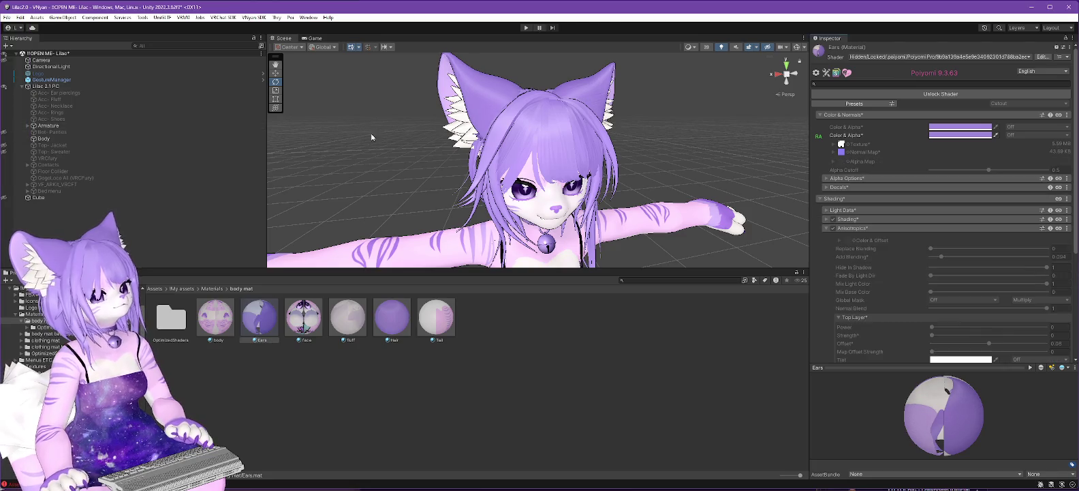
Lock in the optimized shaders across the whole Lilac 2.1 PC avatar
right_click(48, 86)
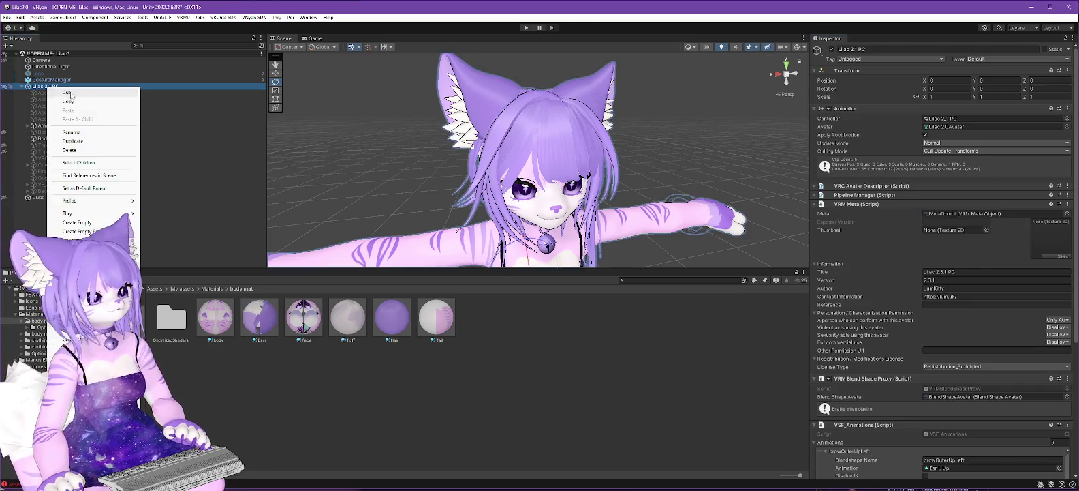
mouse_move(90, 213)
left_click(218, 213)
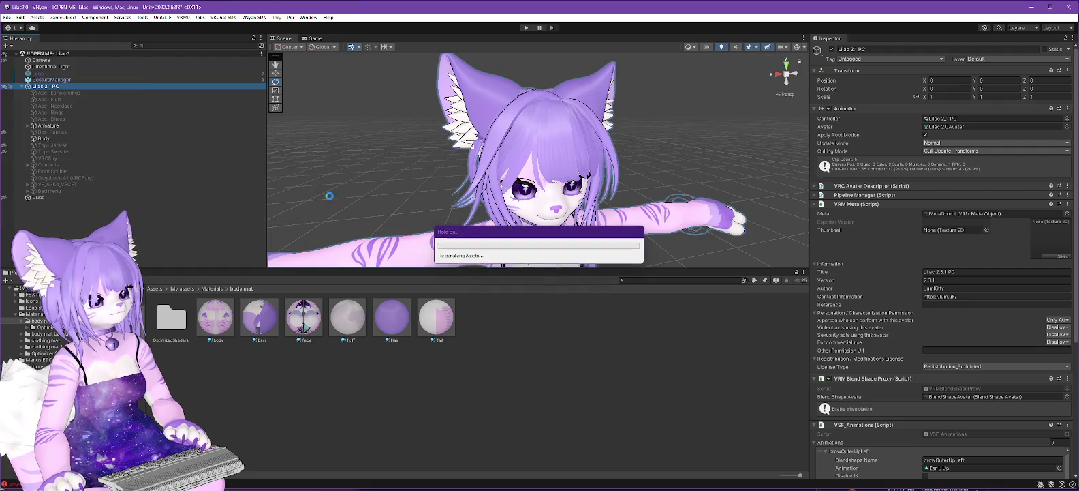
Export the avatar for VNyan, overwriting the existing Lilac 2.3.2 PC.vsfavatar file
left_click(264, 18)
mouse_move(300, 27)
left_click(374, 36)
left_click(117, 99)
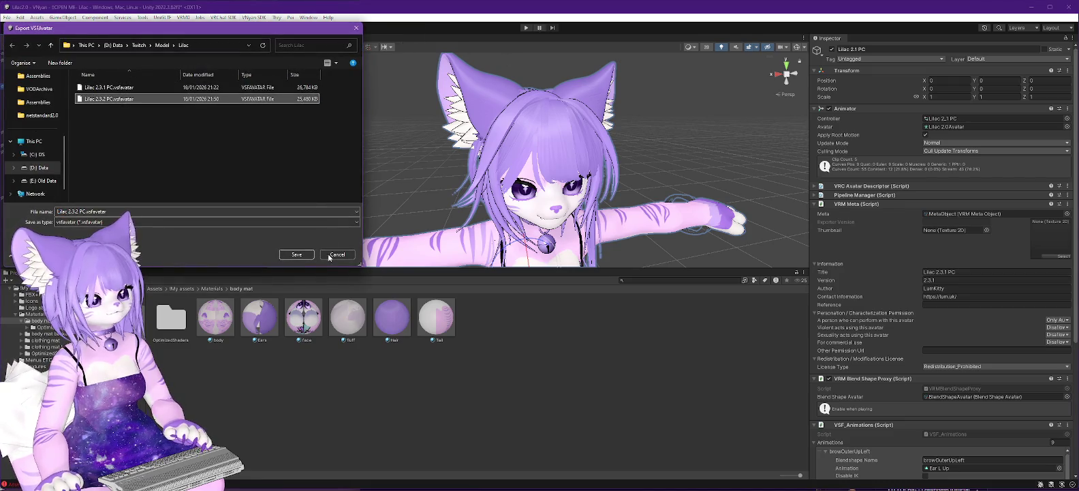
left_click(305, 255)
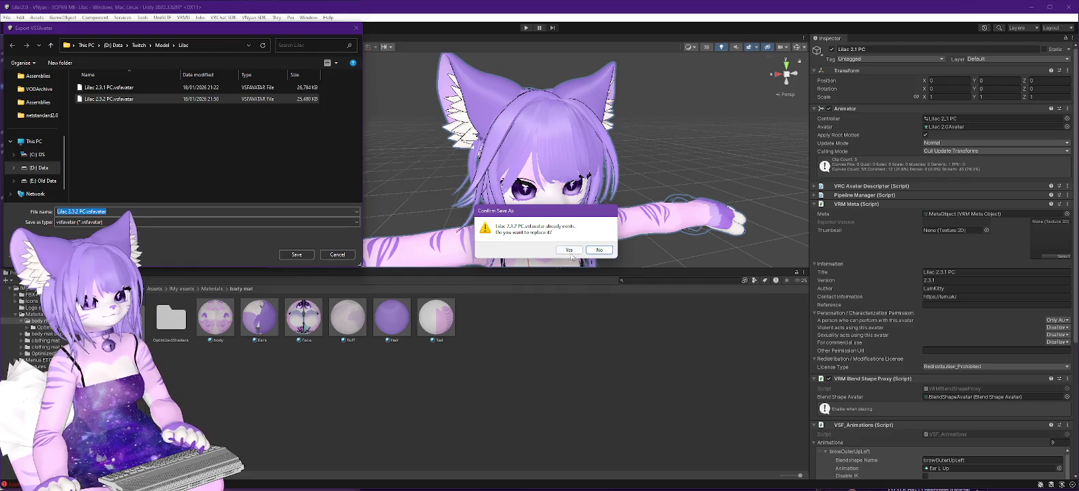
left_click(570, 250)
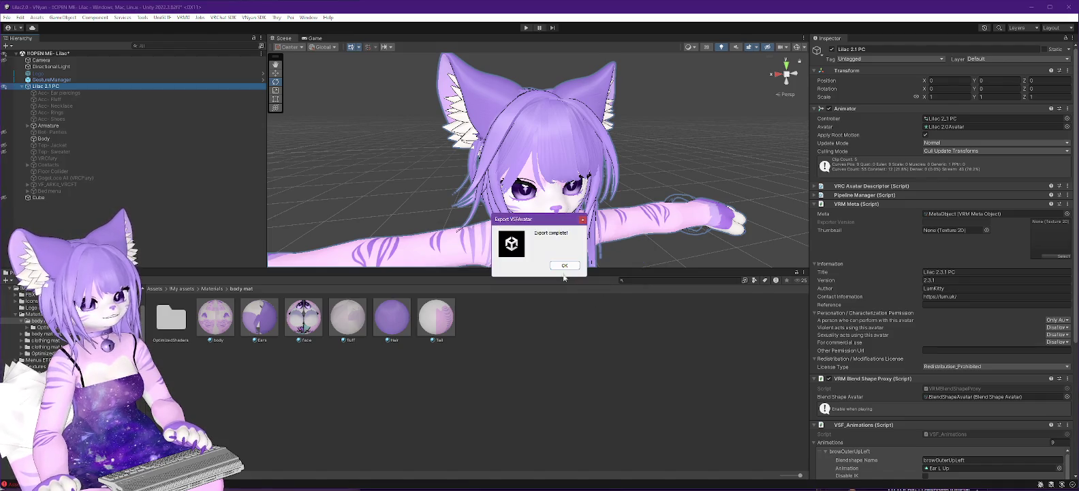
left_click(565, 265)
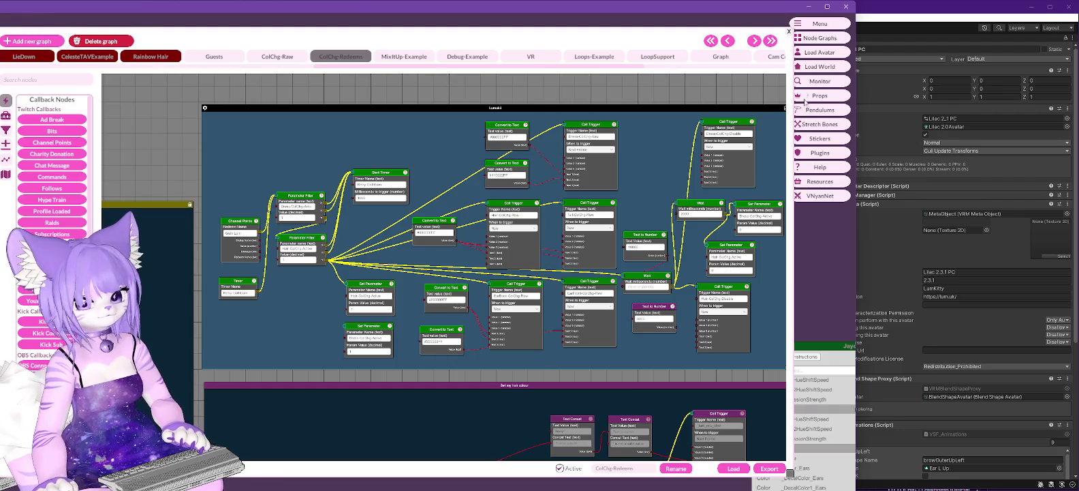
Load the freshly exported .vsfavatar file in VNyan with Load Avatar, then go back to Unity
left_click(813, 53)
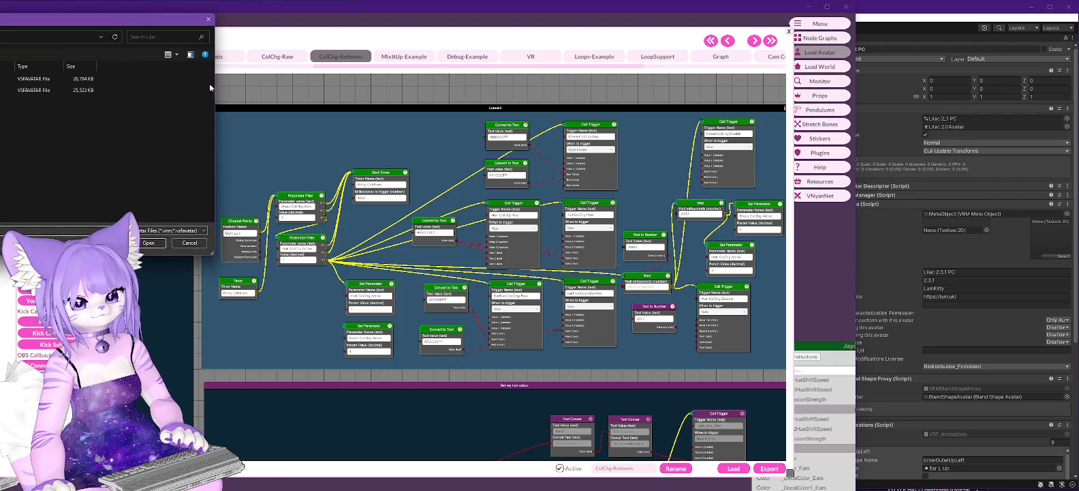
double_click(27, 89)
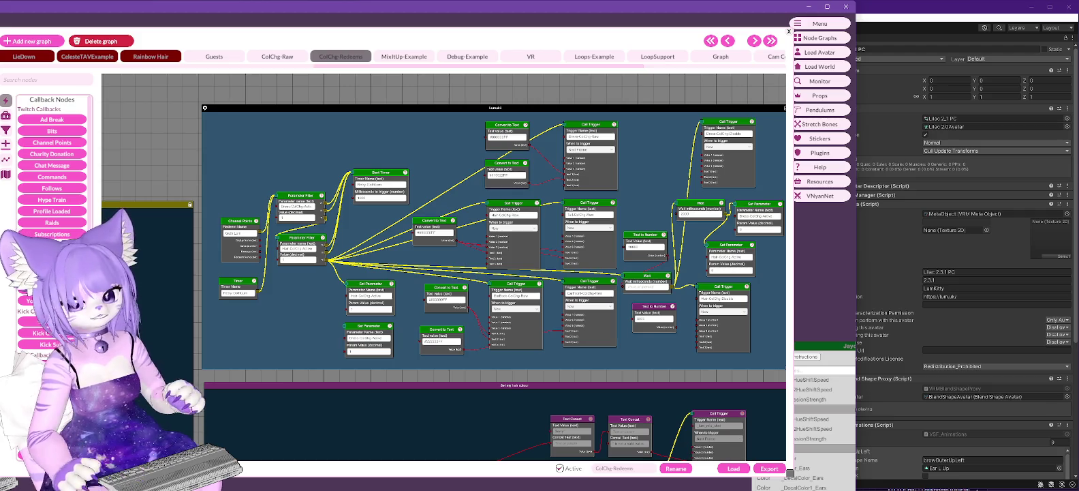
left_click(891, 9)
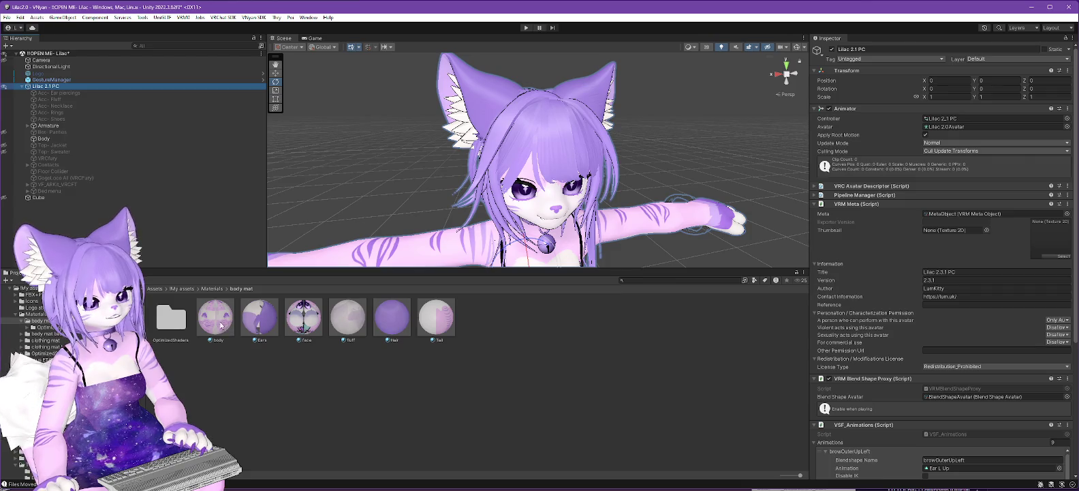
Unlock the Hair material's shader and switch it to .poiyomi > Poiyomi Toon
left_click(393, 323)
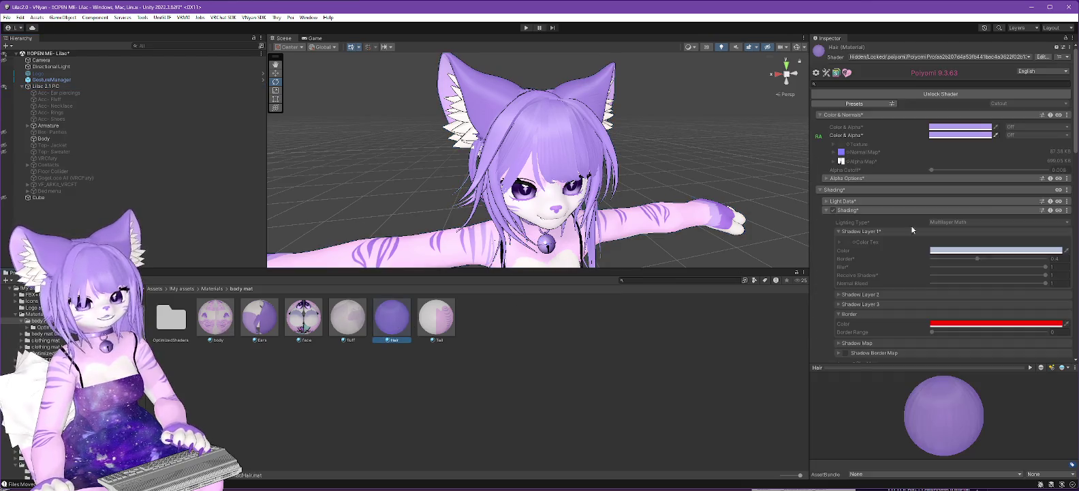
left_click(934, 94)
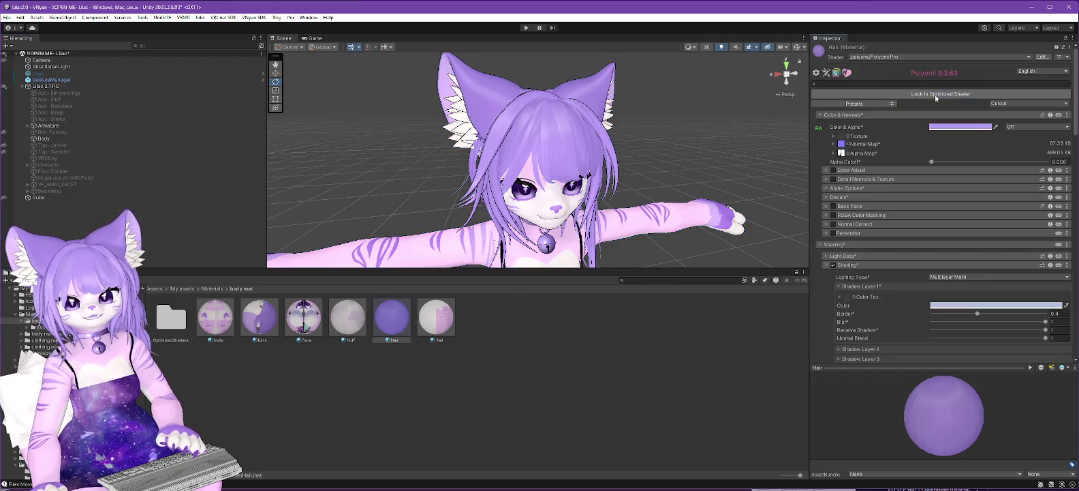
left_click(913, 57)
left_click(900, 83)
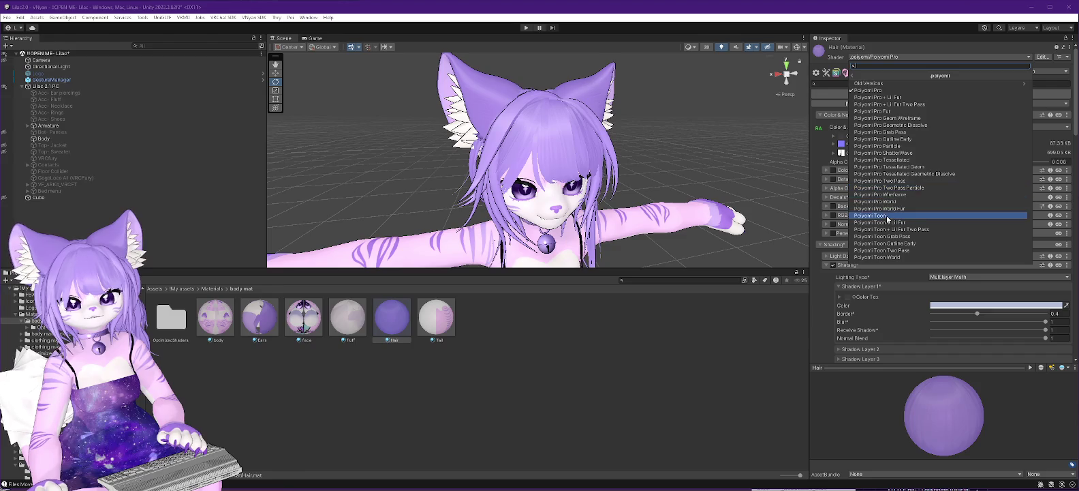
left_click(885, 216)
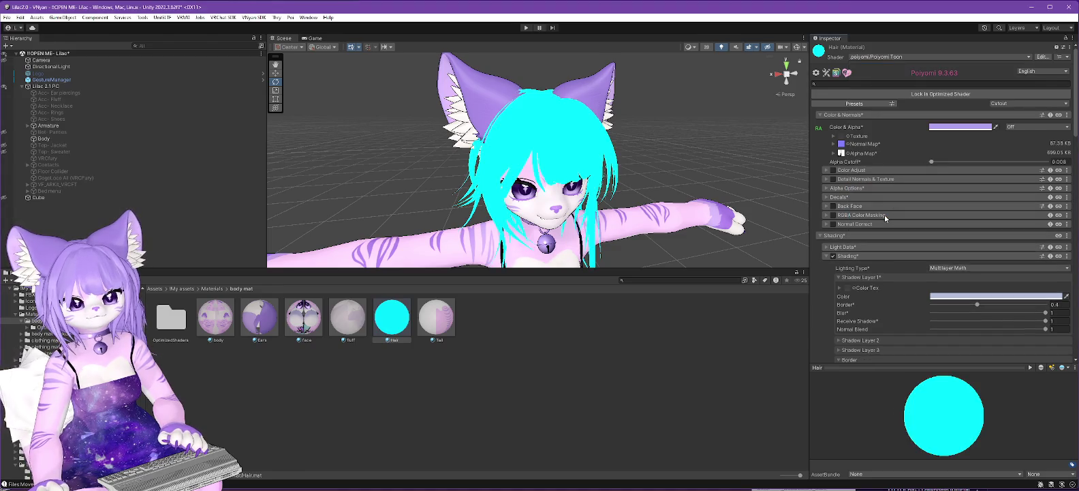
Briefly try Poiyomi Pro on Hair, return to Poiyomi Toon, and lock in the optimized shader
left_click(885, 57)
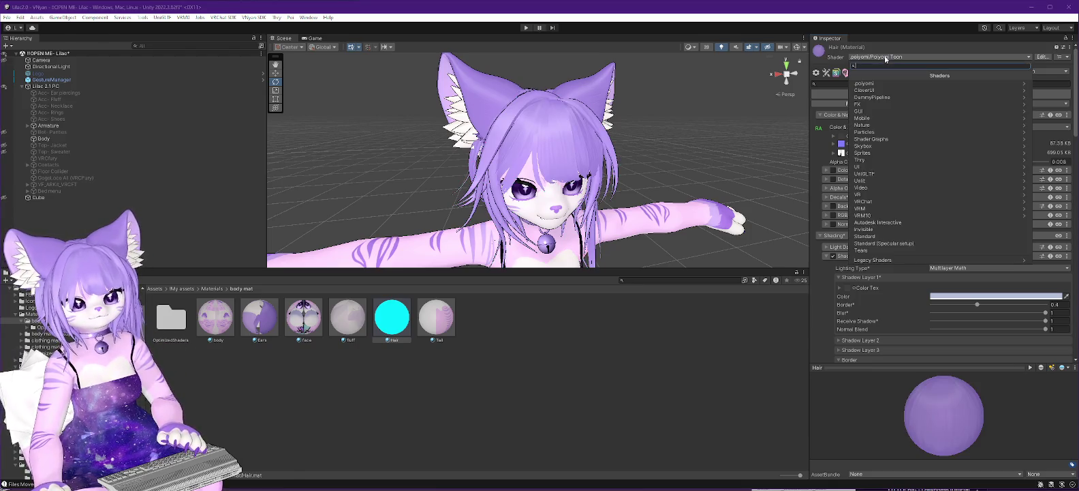
left_click(876, 84)
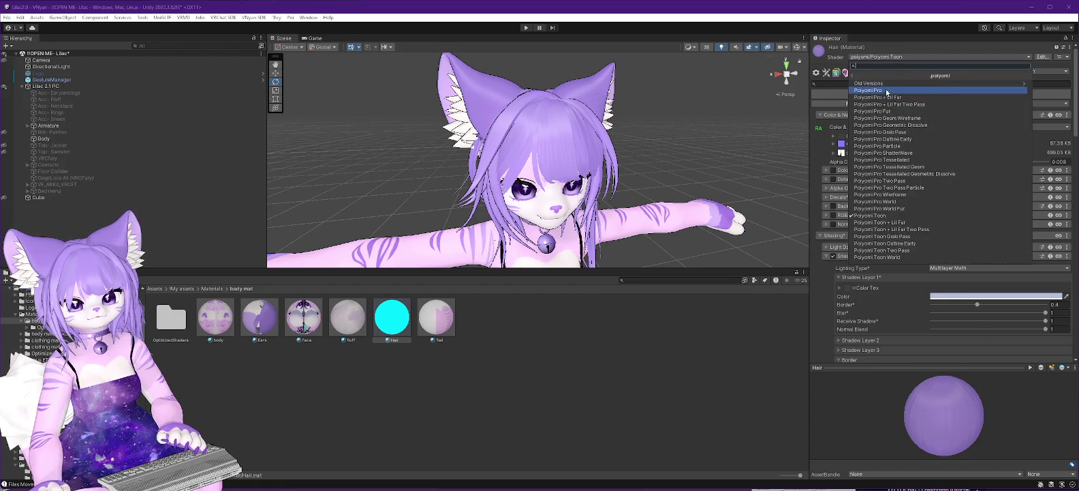
left_click(879, 90)
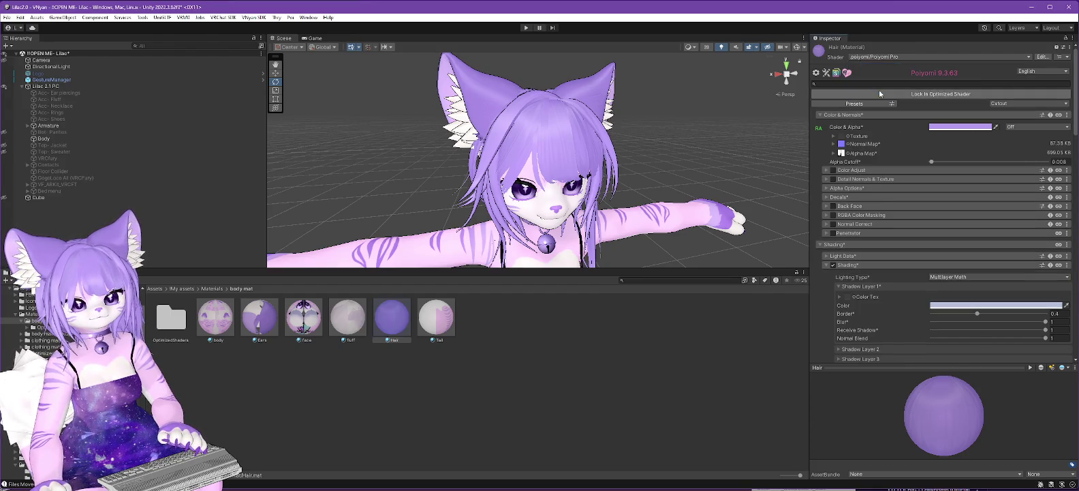
left_click(874, 58)
left_click(874, 83)
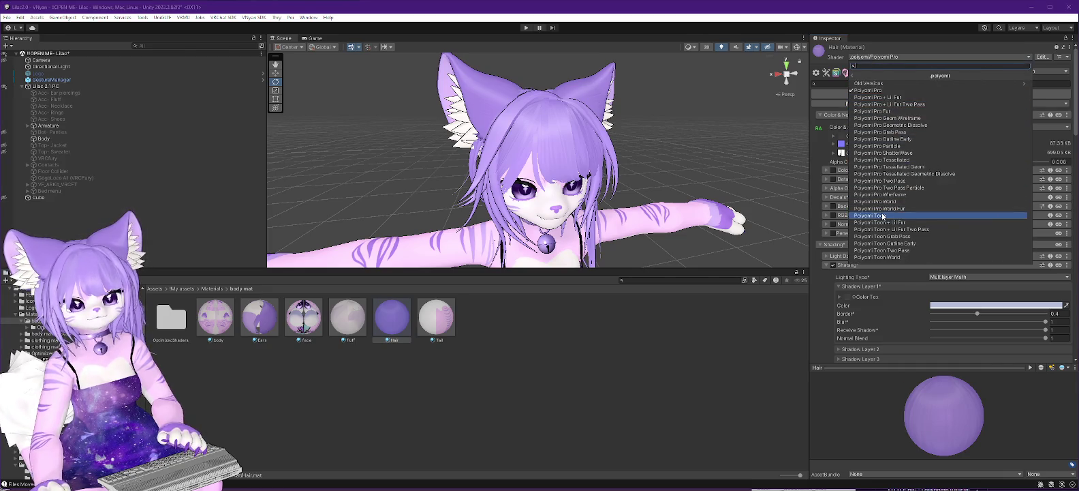
left_click(882, 215)
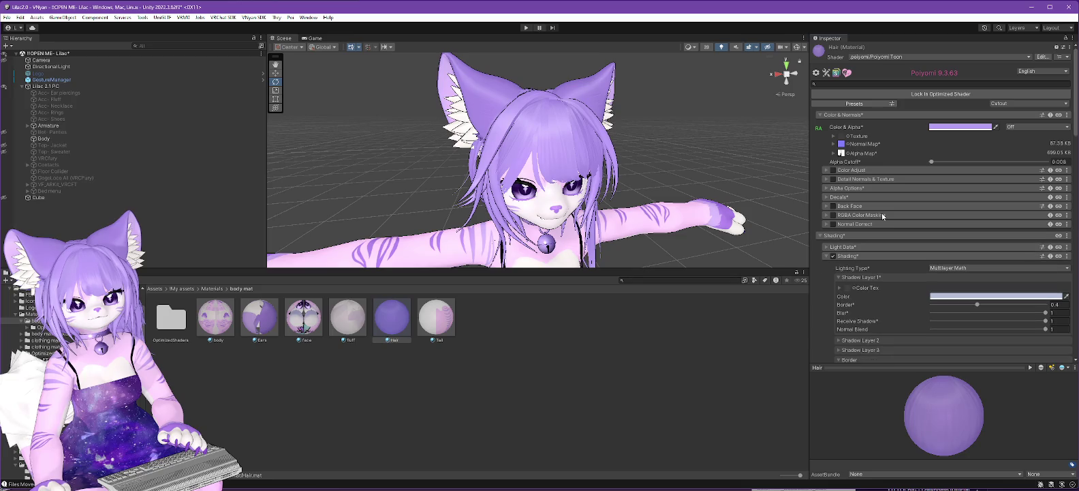
left_click(947, 94)
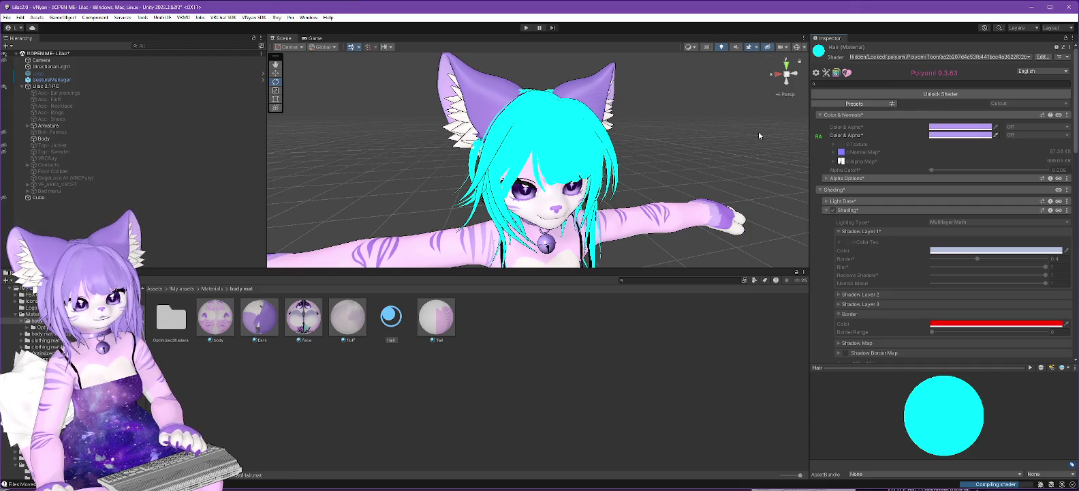
Unlock the Ears material's shader, try Poiyomi Toon, and collapse Color & Normals and Shading
left_click(268, 326)
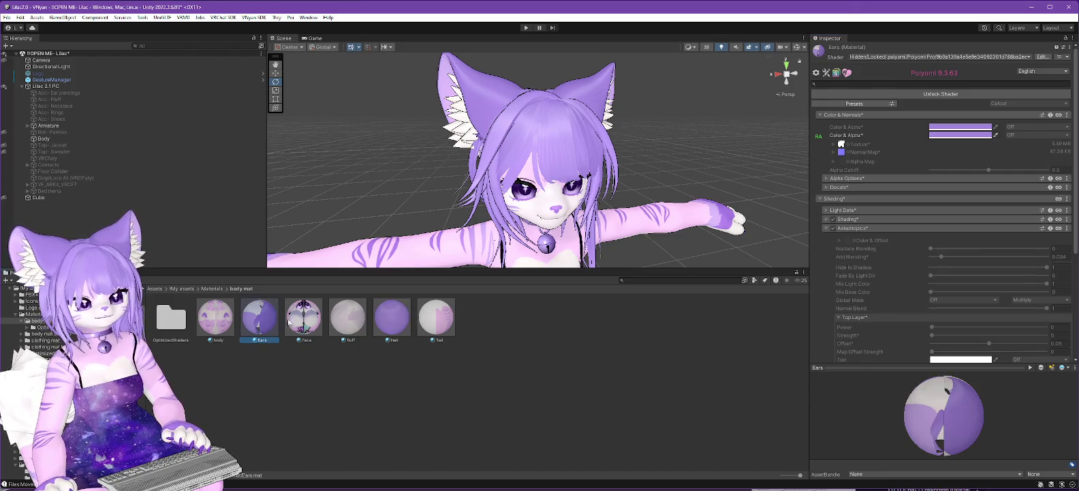
left_click(938, 94)
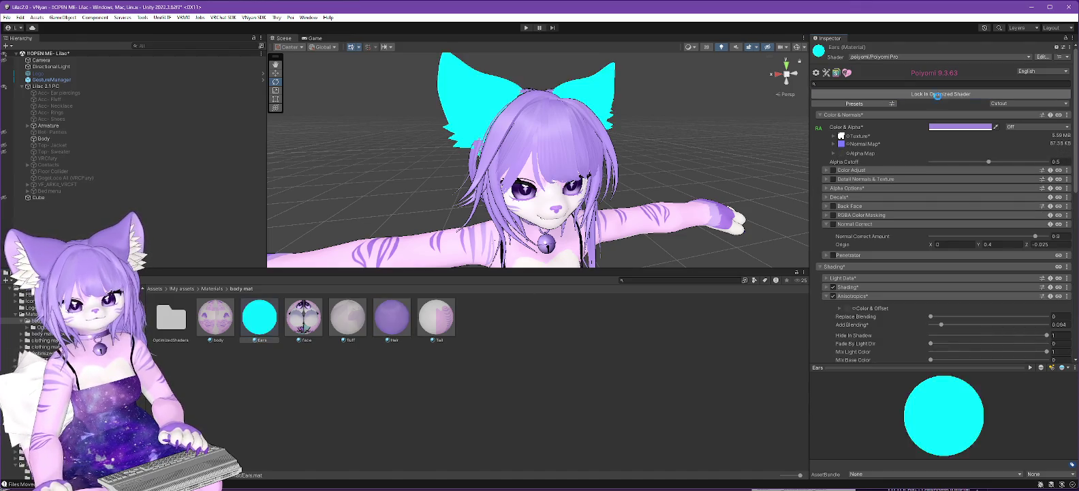
left_click(909, 58)
left_click(867, 83)
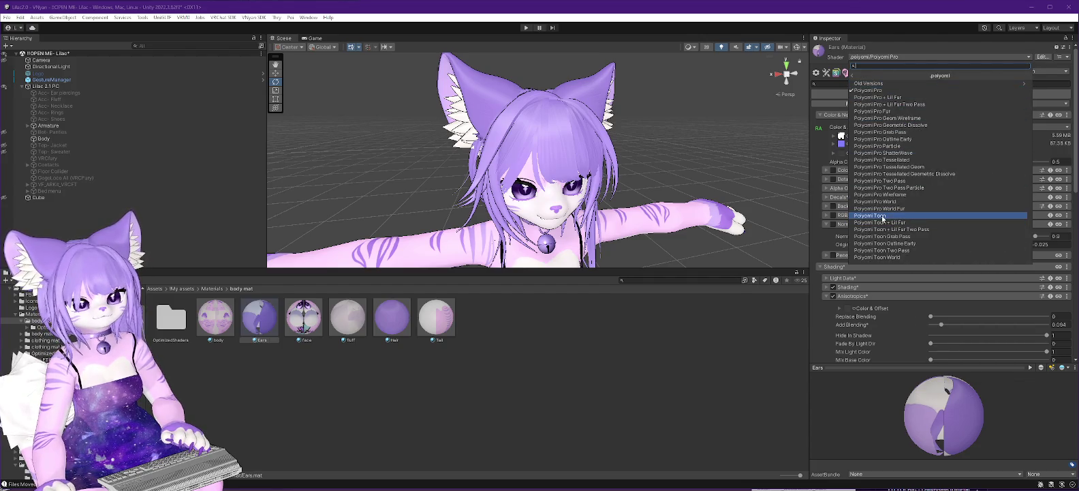
left_click(879, 215)
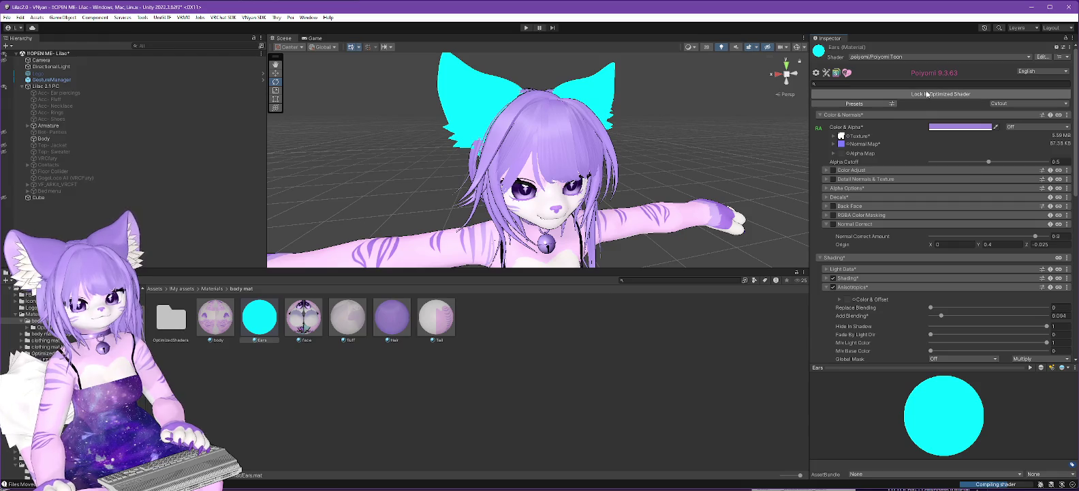
left_click(821, 114)
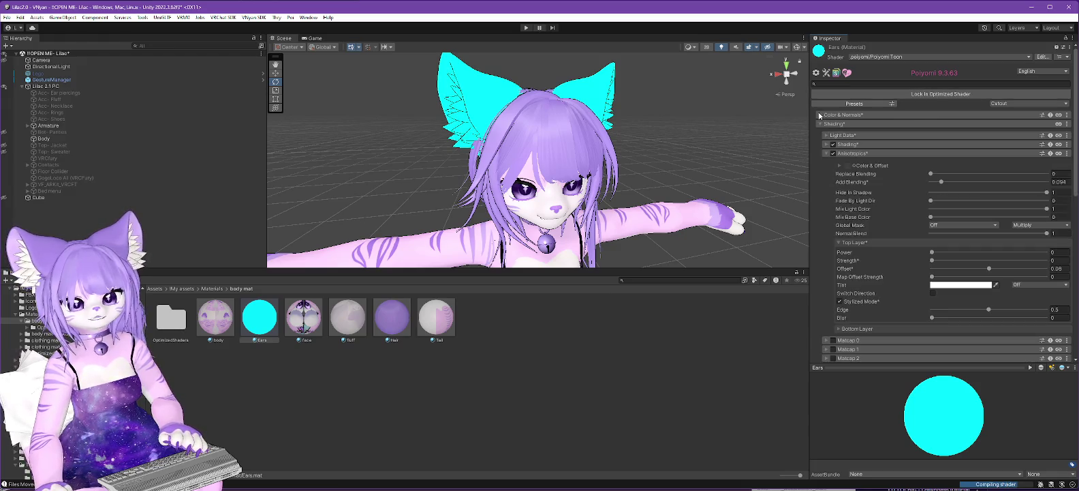
left_click(819, 123)
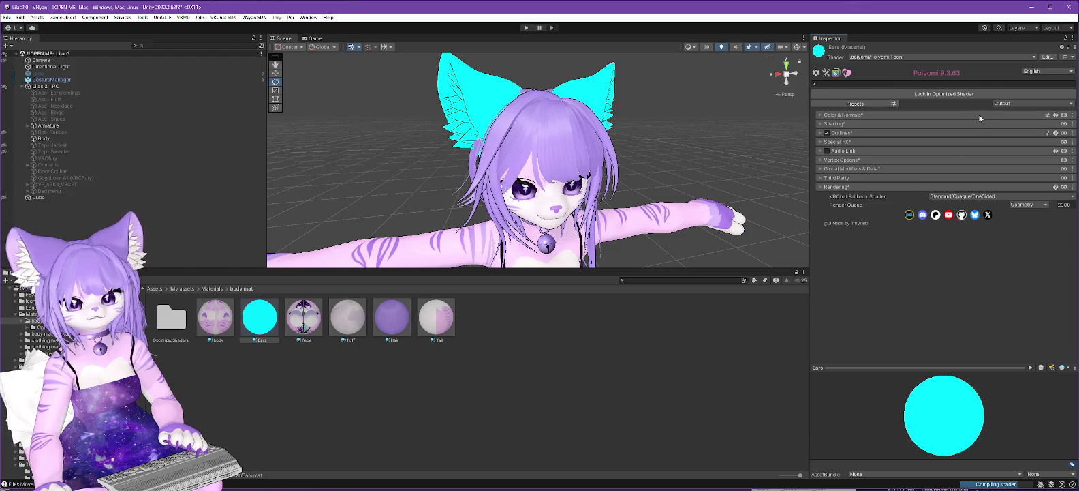
Switch the Ears material back to Poiyomi Pro and expand its Special FX section
left_click(902, 57)
left_click(874, 84)
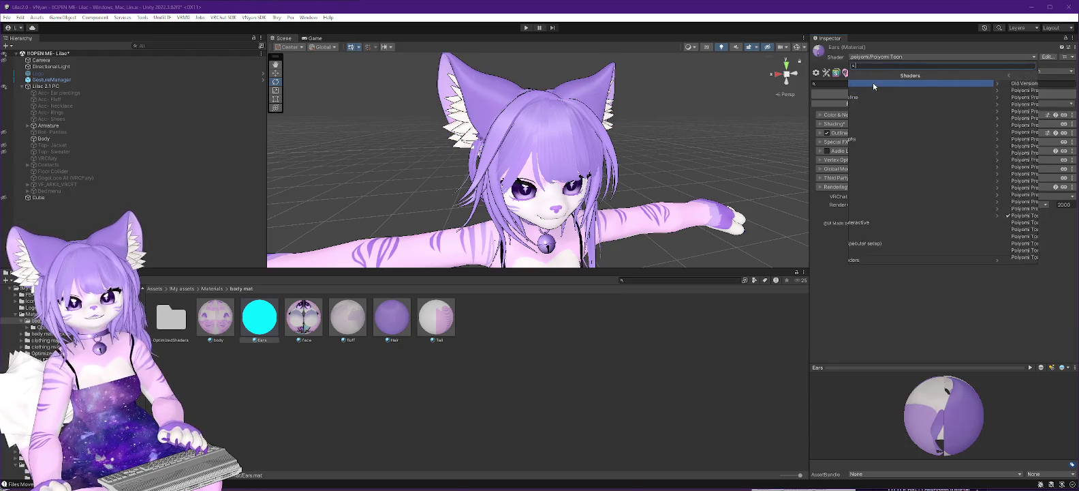
left_click(884, 91)
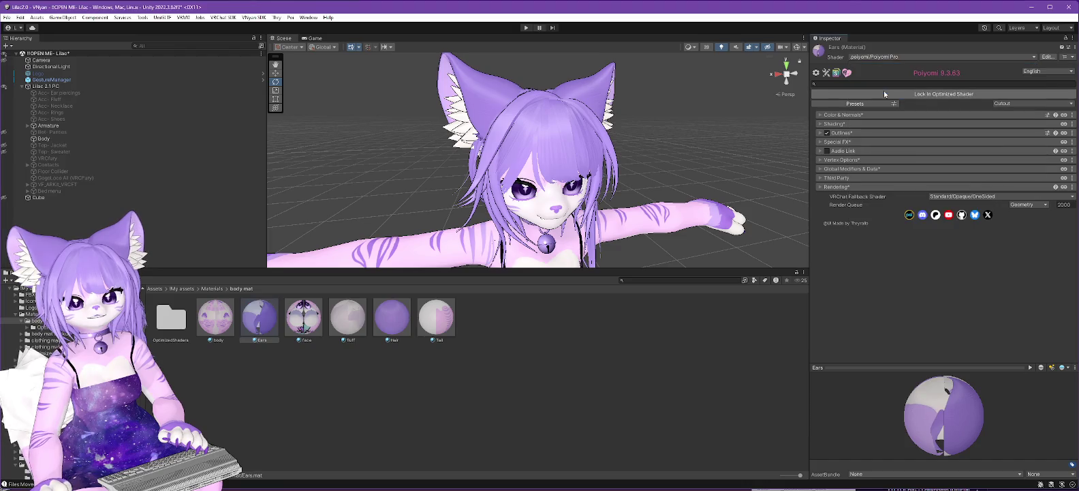
left_click(819, 142)
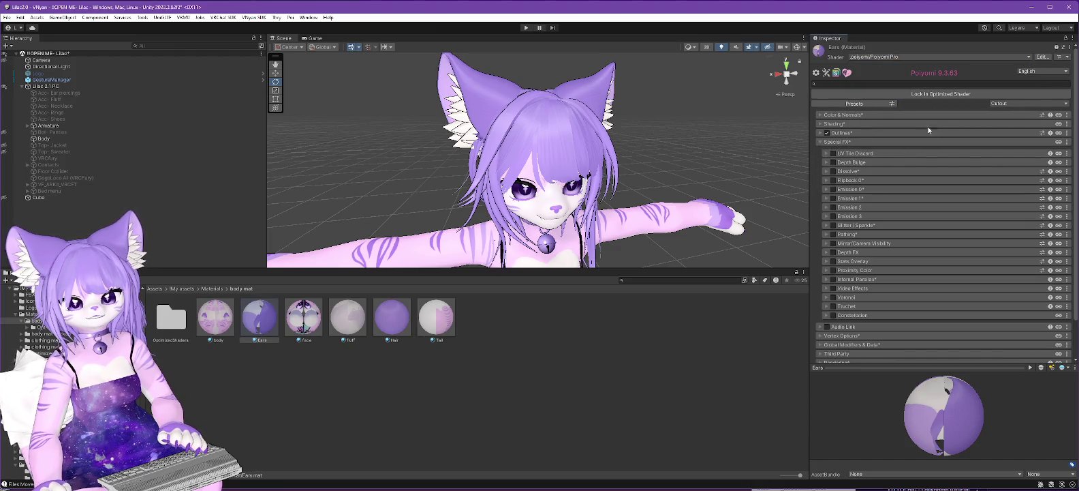
Switch the Ears shader to Poiyomi Toon and then back to Poiyomi Pro
left_click(884, 57)
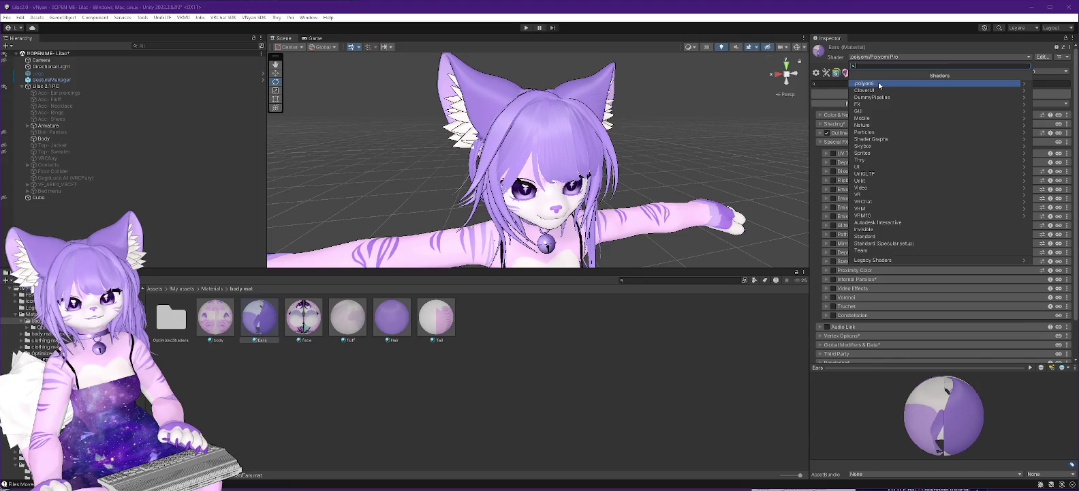
left_click(879, 84)
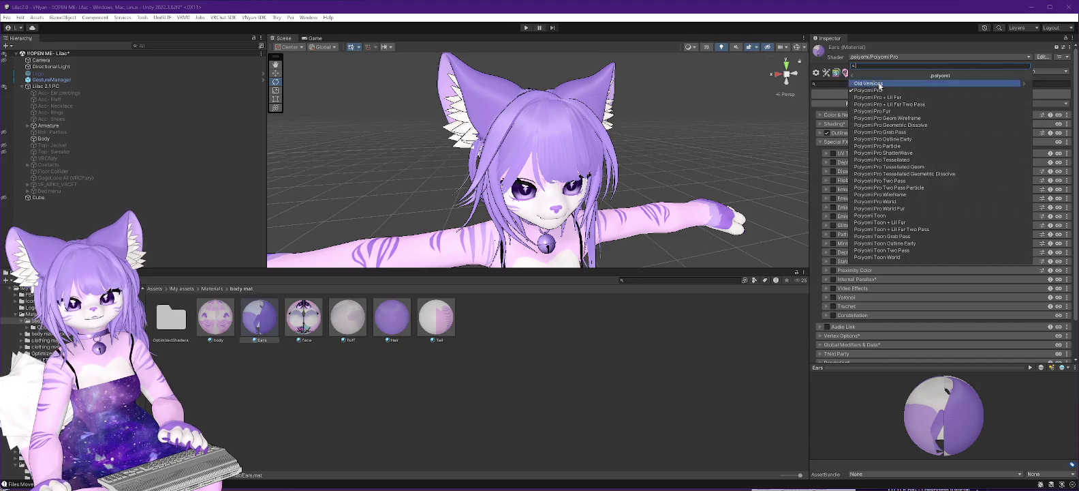
left_click(884, 216)
left_click(884, 58)
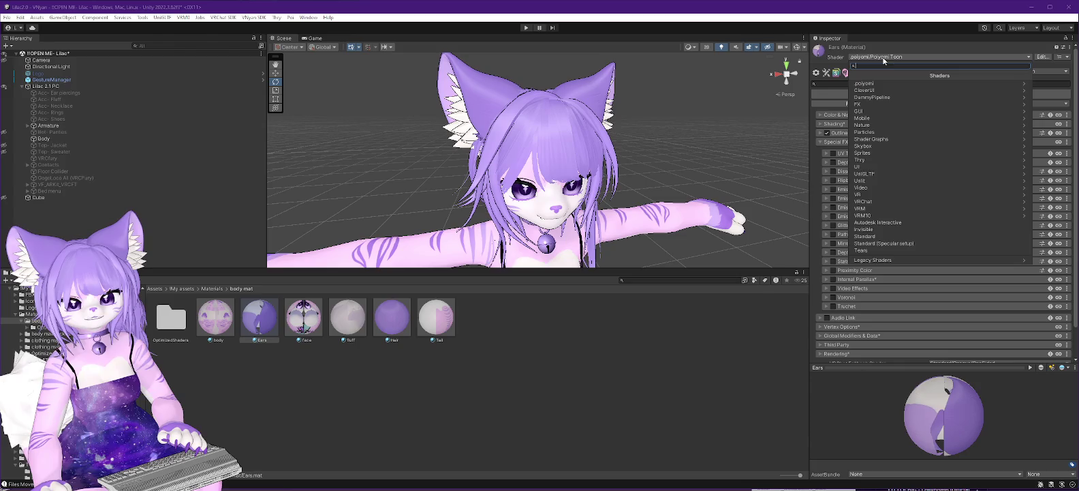
left_click(884, 84)
left_click(885, 91)
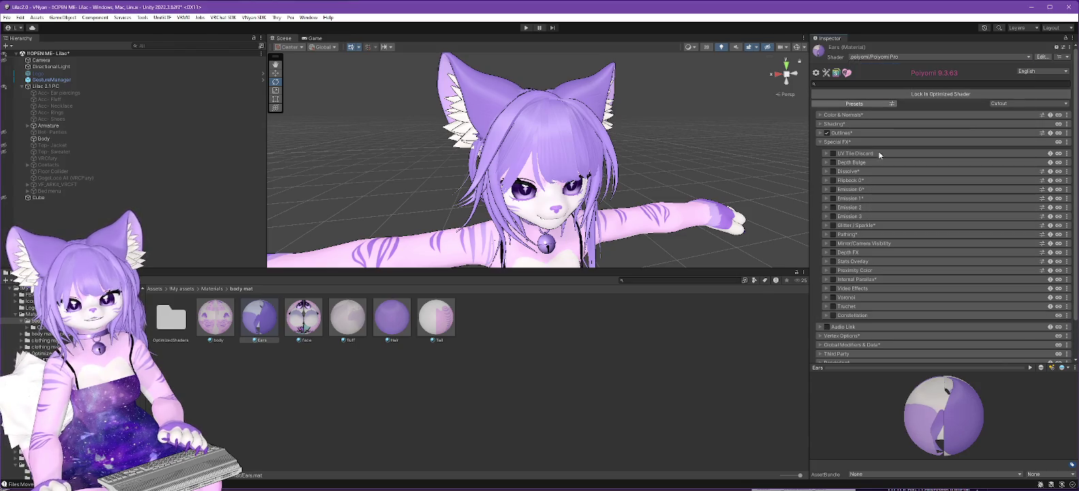
Expand Constellation to show Add blending, white color, Emission Strength 3 and Density 10
left_click(826, 316)
scroll(902, 258, "down", 2)
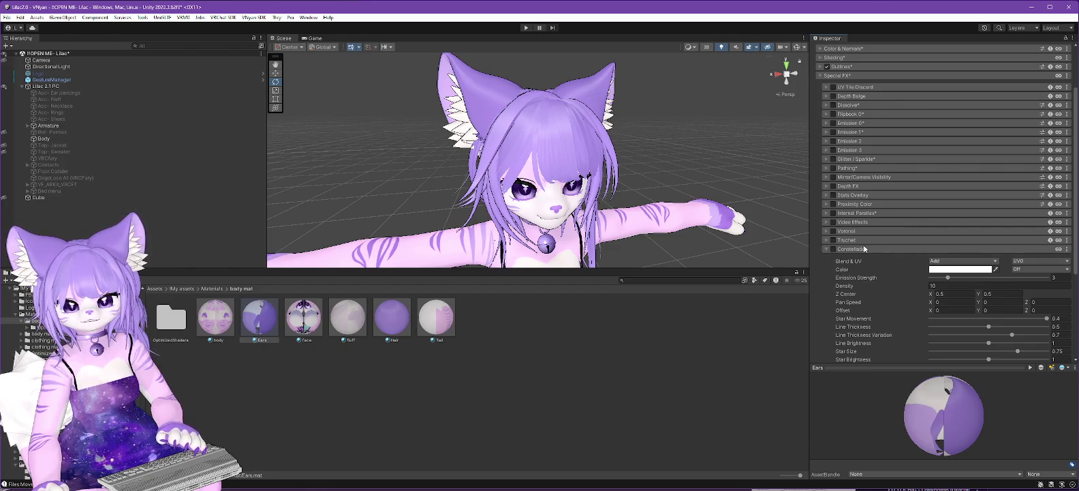
left_click(1050, 249)
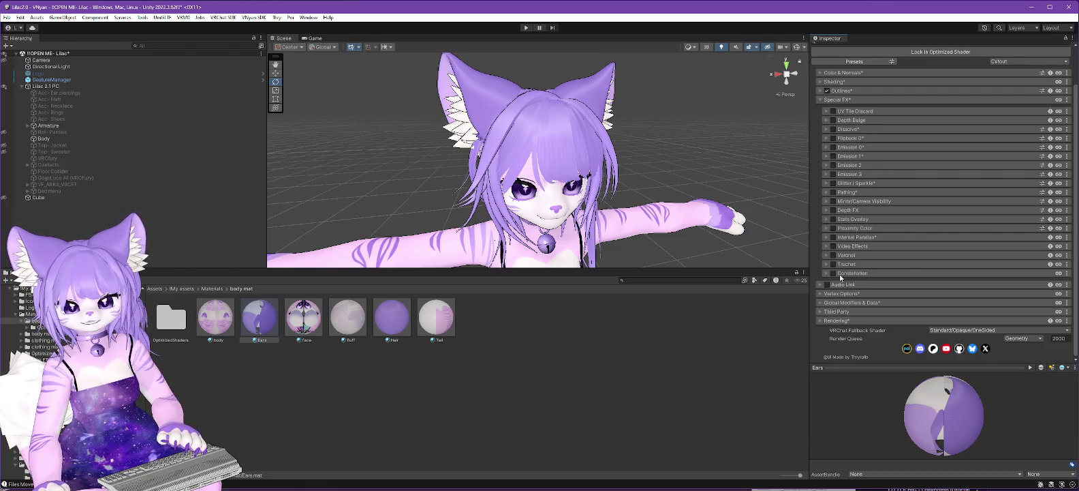
left_click(828, 273)
scroll(863, 255, "down", 4)
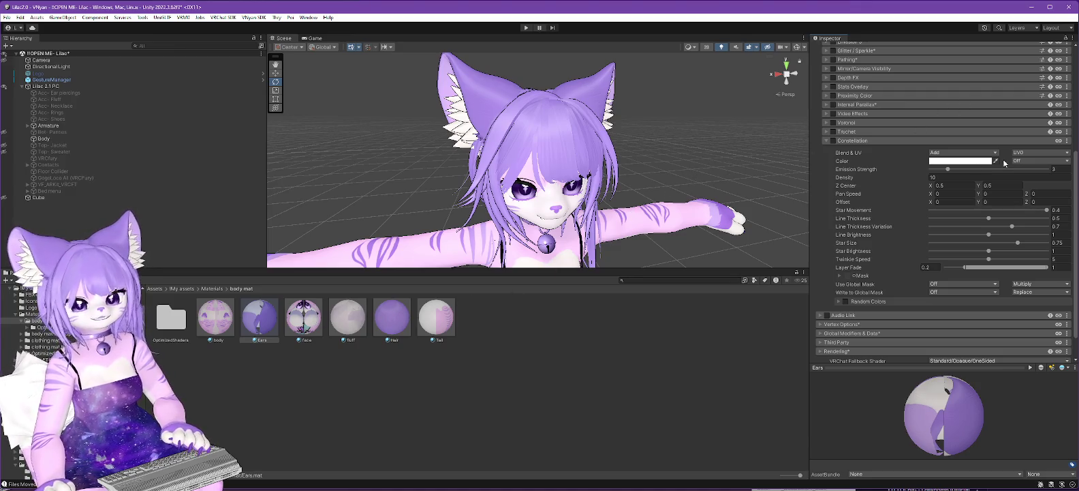
Collapse the Constellation panel, open the Hair material, unlock its shader and pick another shader
left_click(831, 140)
left_click(386, 321)
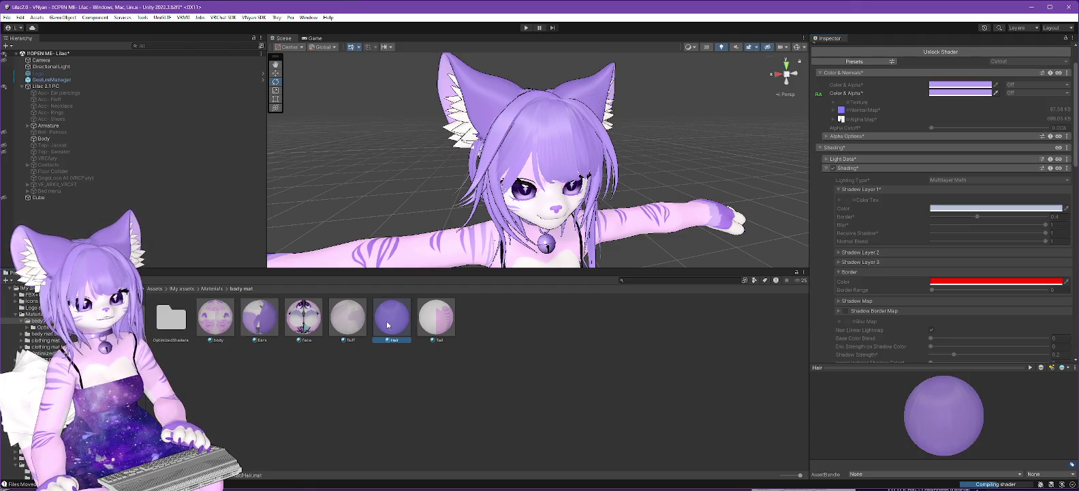
scroll(915, 131, "up", 3)
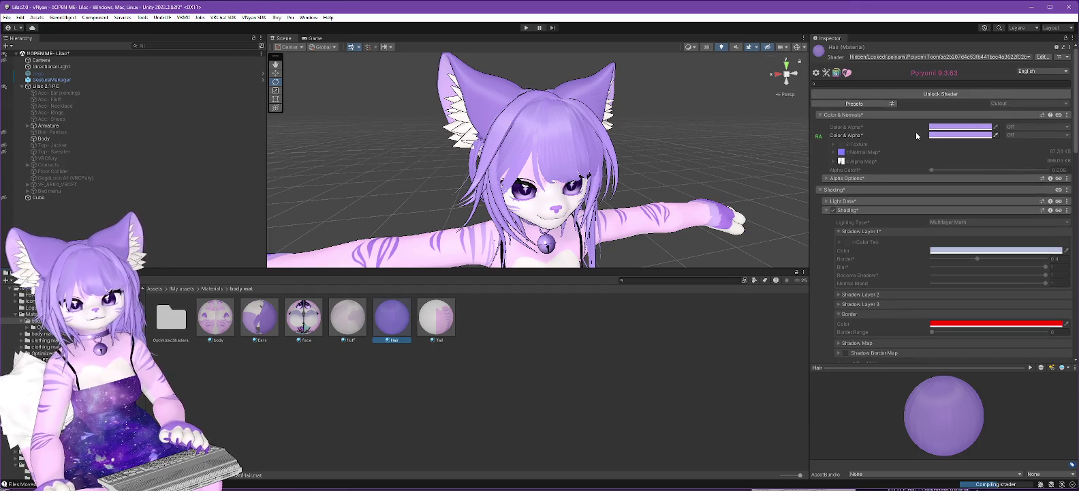
left_click(926, 97)
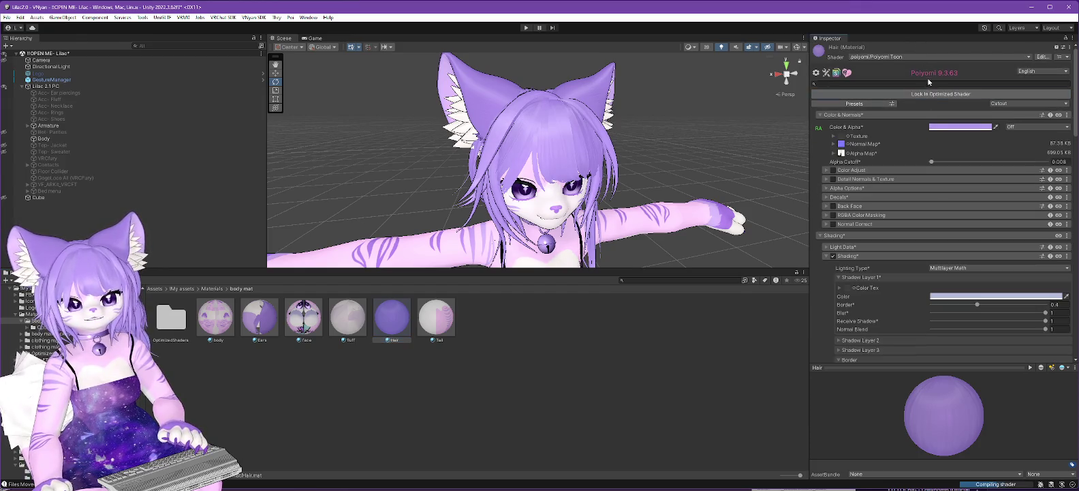
left_click(926, 57)
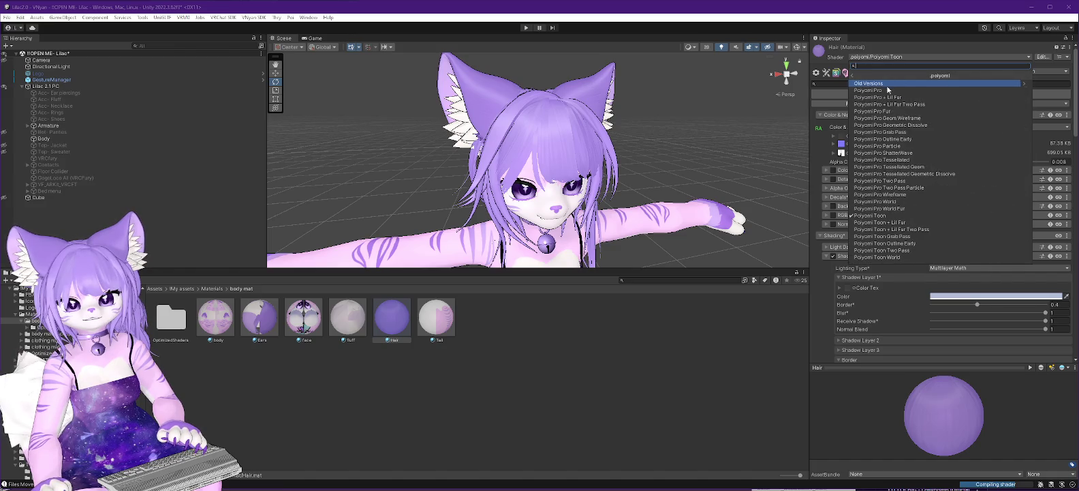
left_click(886, 85)
Collapse the Hair material's Anisotropics and Shading sections
scroll(913, 158, "down", 2)
scroll(909, 165, "down", 10)
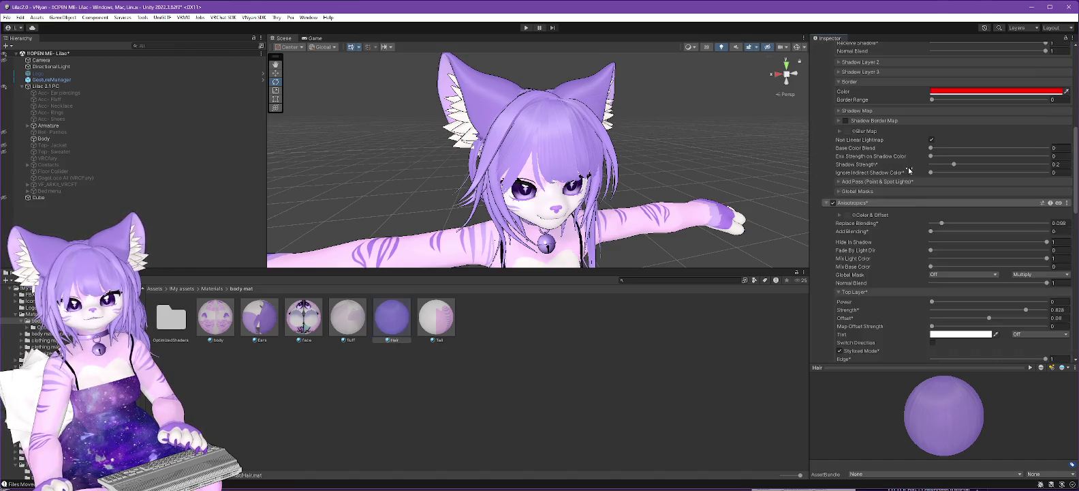
scroll(891, 191, "up", 2)
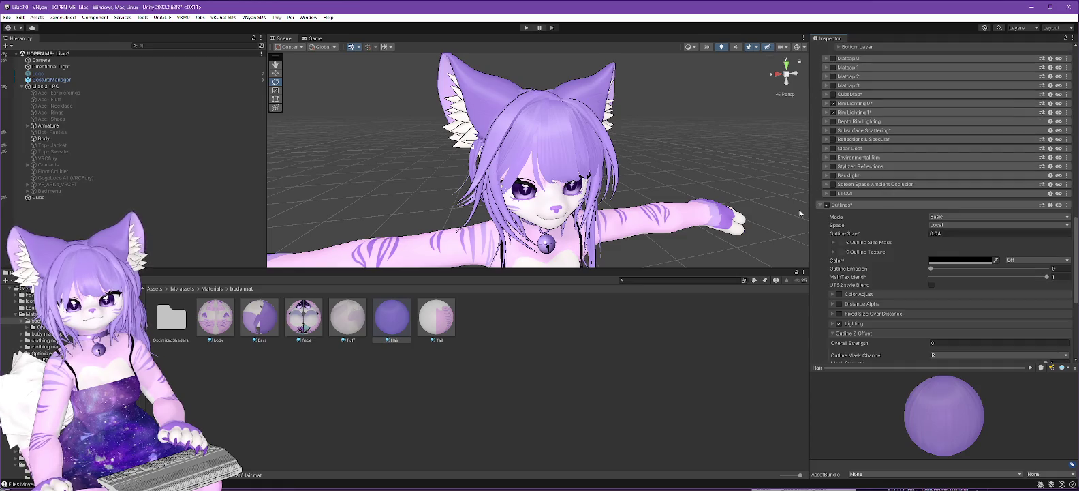
scroll(890, 202, "up", 5)
scroll(820, 209, "up", 6)
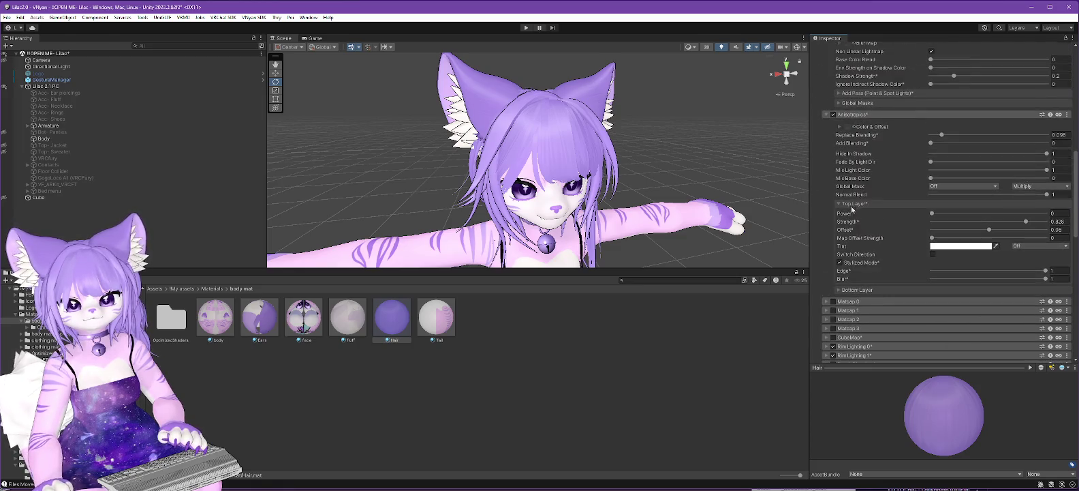
left_click(827, 114)
scroll(851, 116, "up", 5)
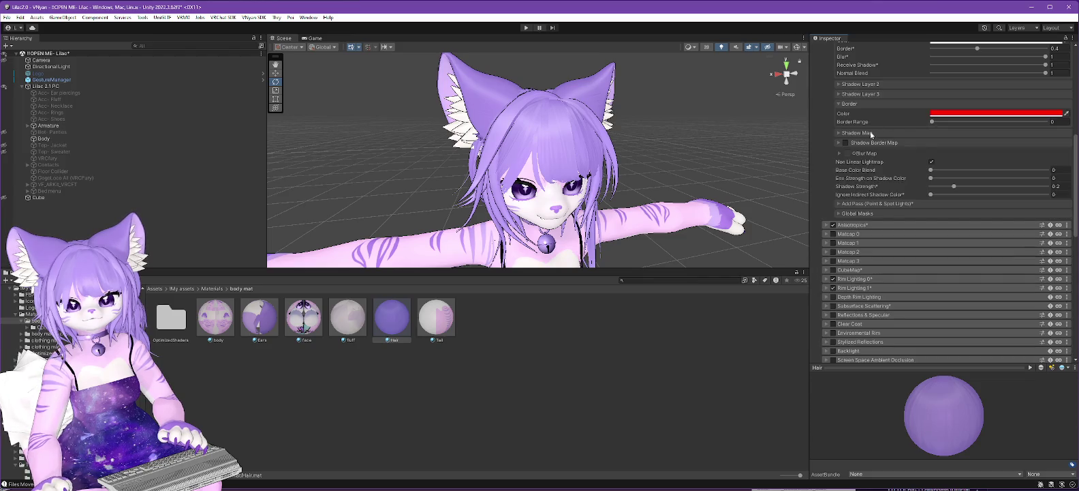
scroll(870, 132, "up", 5)
left_click(826, 111)
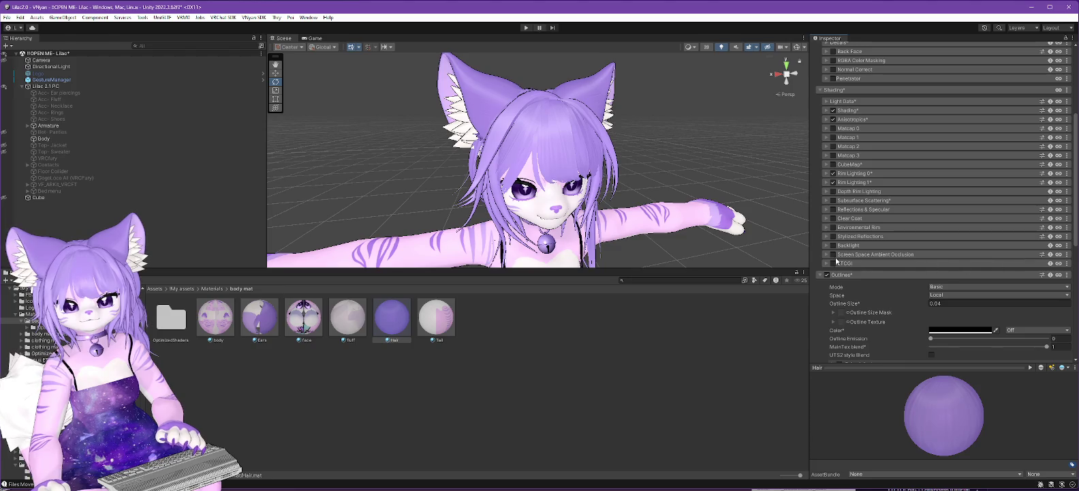
Collapse Outlines, expand Special FX and enable the Constellation effect on the hair
left_click(820, 275)
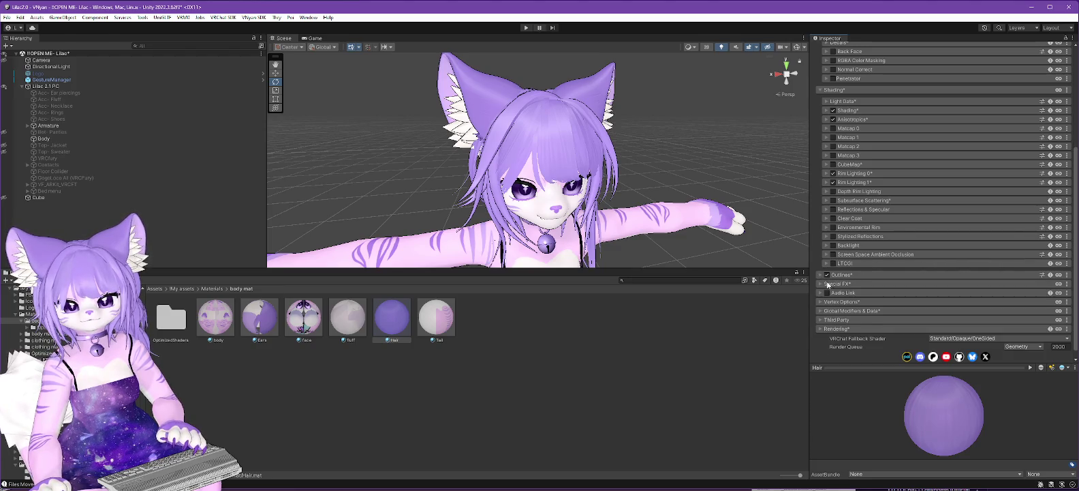
left_click(827, 284)
scroll(878, 261, "down", 5)
left_click(832, 325)
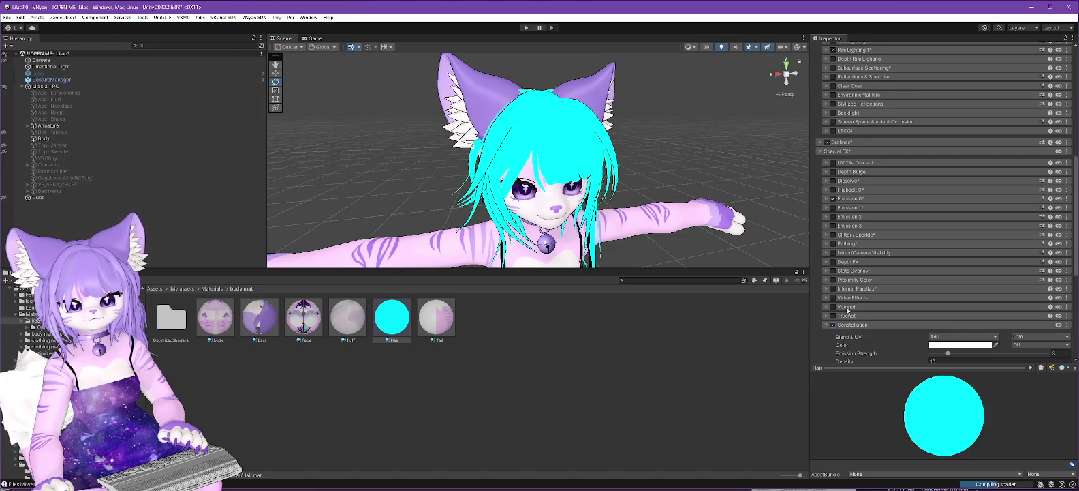
scroll(891, 268, "down", 5)
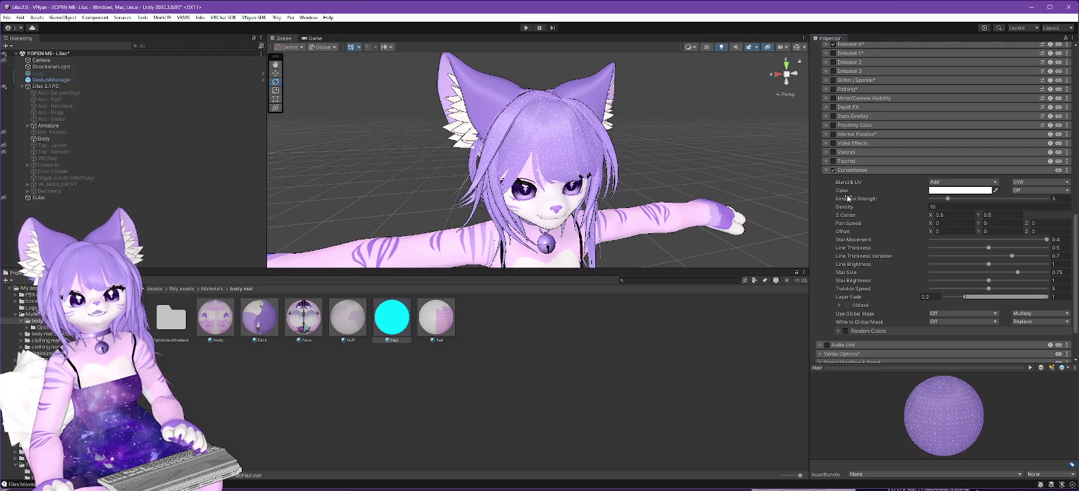
left_click(832, 171)
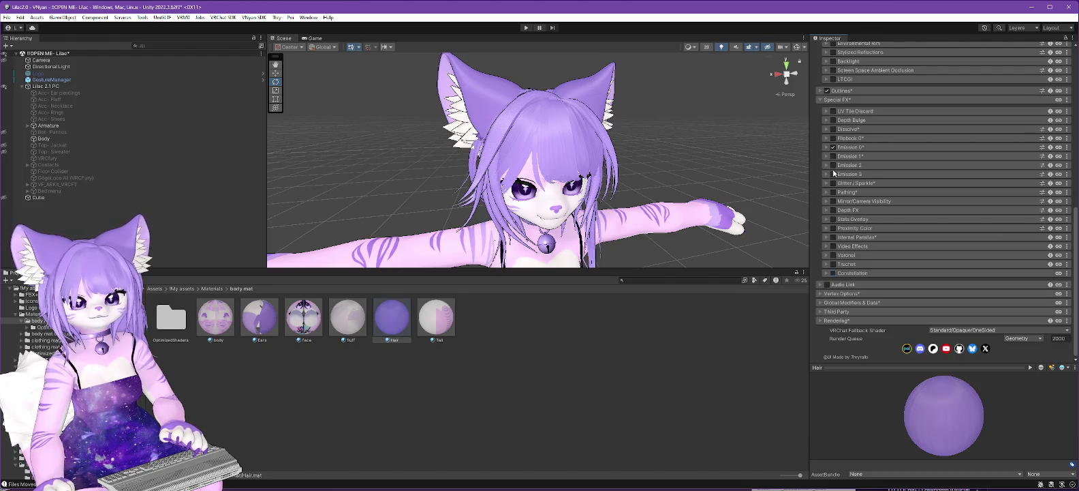
left_click(834, 273)
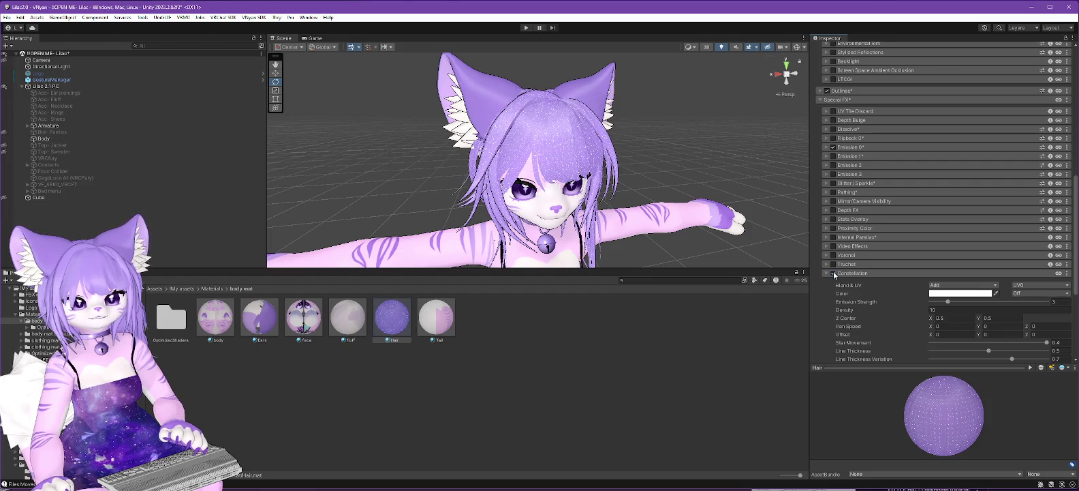
left_click(834, 273)
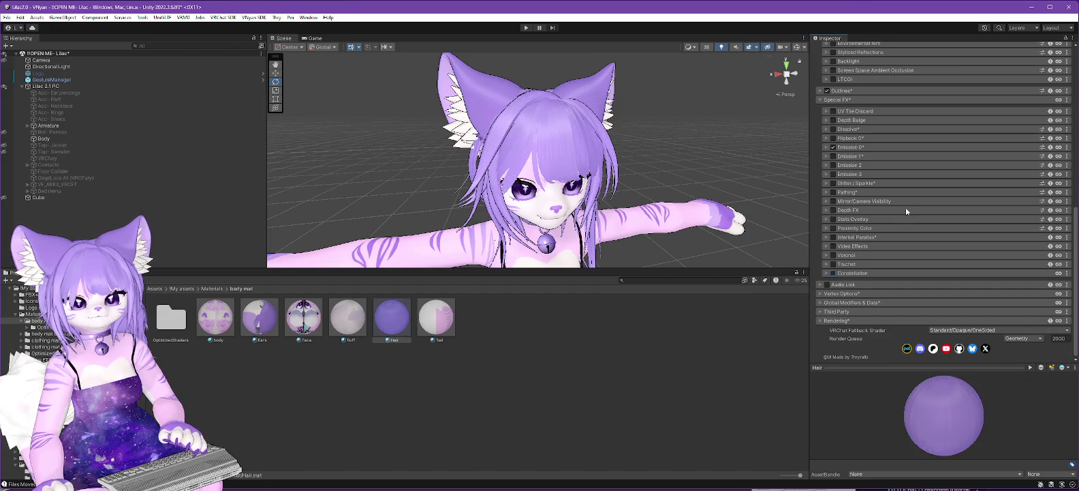
scroll(906, 206, "up", 10)
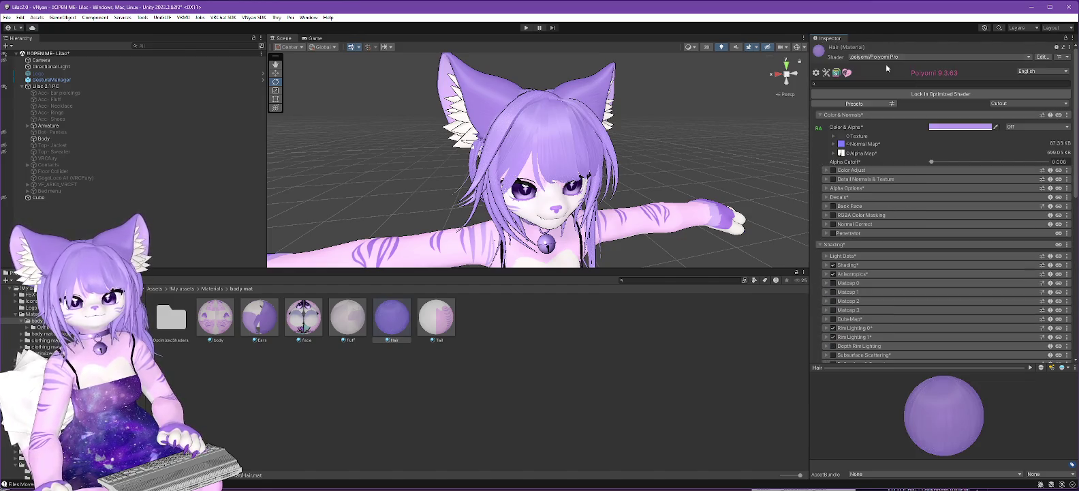
Switch the Hair material to Poiyomi Toon and lock in the optimized shader
left_click(887, 57)
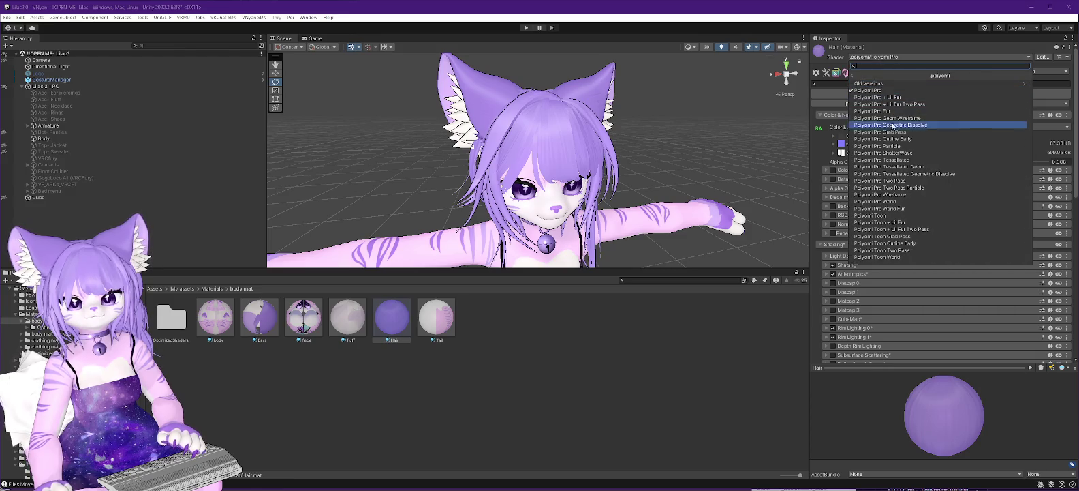
left_click(881, 216)
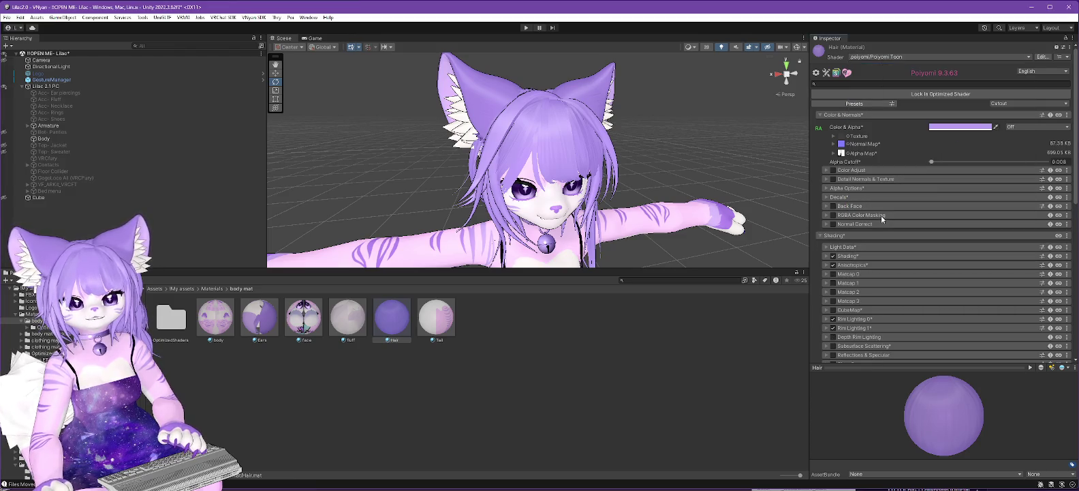
left_click(949, 96)
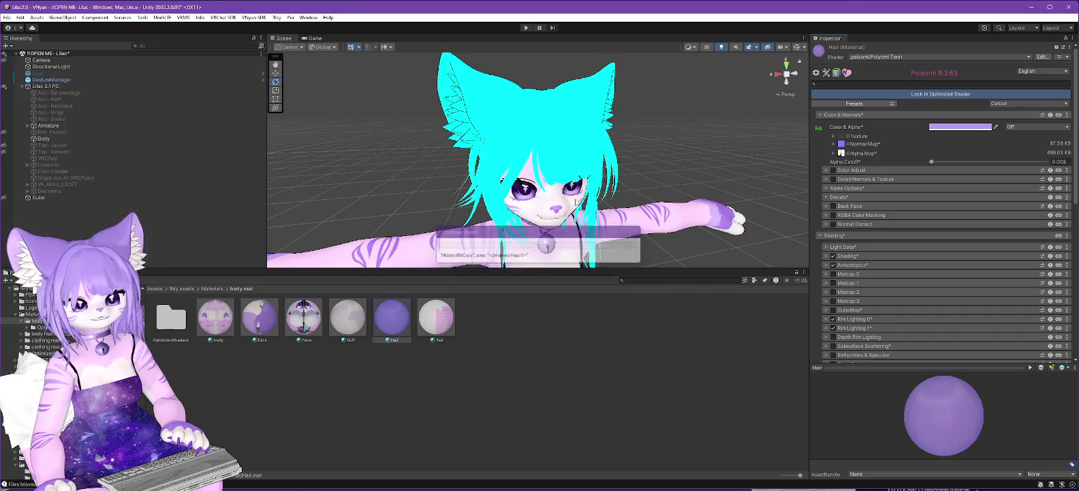
Move the view up to the dress bodice and reselect the Hair material in the assets
scroll(539, 152, "down", 5)
left_click_drag(539, 156, 611, 154)
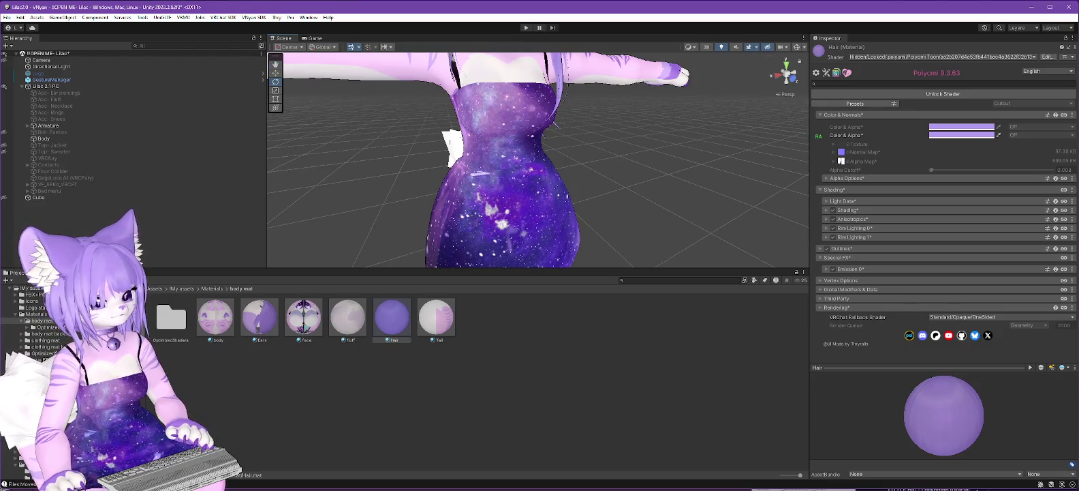
left_click(392, 316)
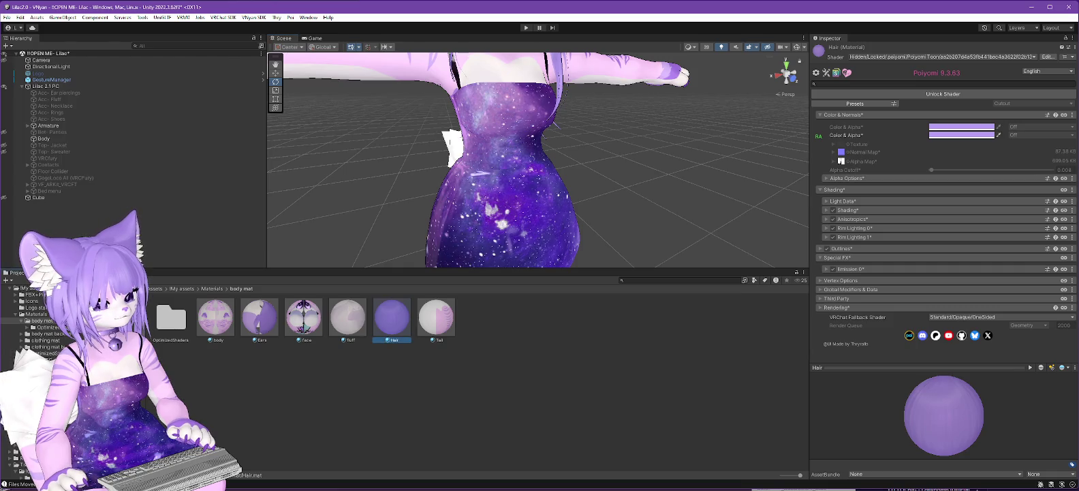
Select the Dress material in Assets/LumCustom and unlock its shader
left_click(41, 451)
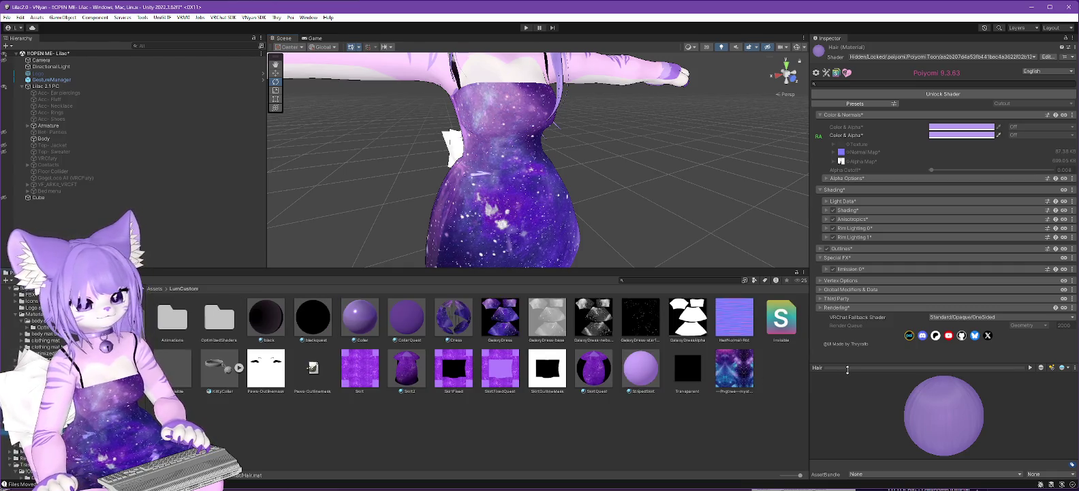
left_click(451, 319)
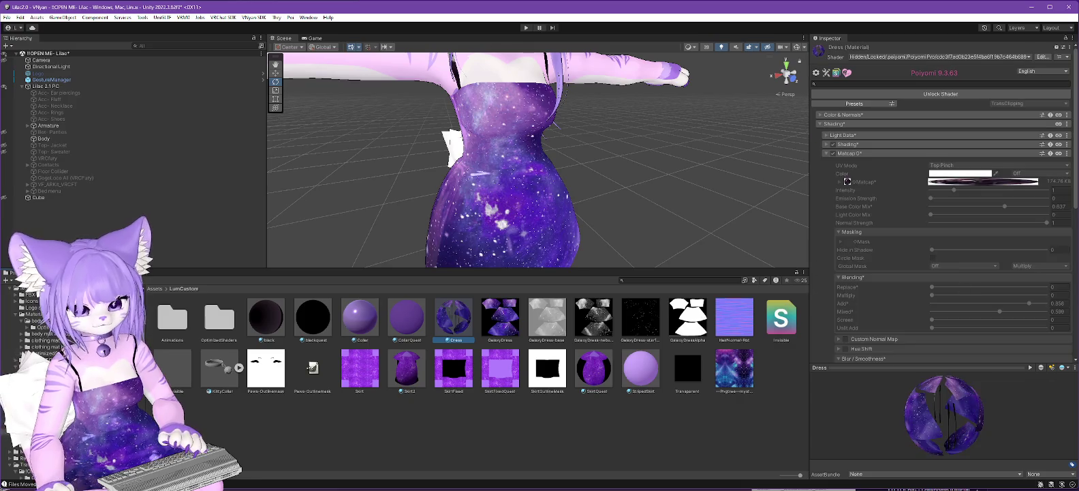
left_click(930, 94)
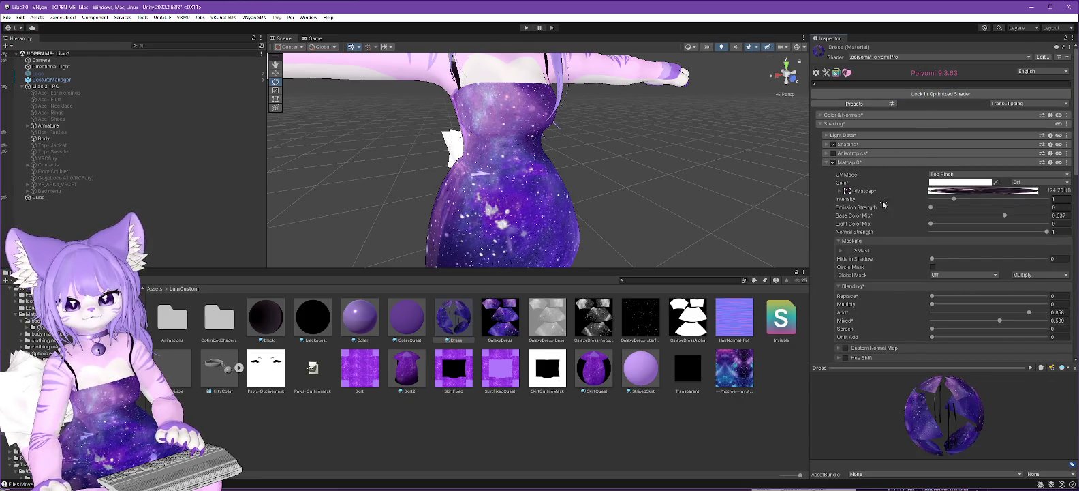
Collapse Matcap 0, browse past Glitter / Sparkle and enable and expand the dress's Constellation settings
left_click(826, 162)
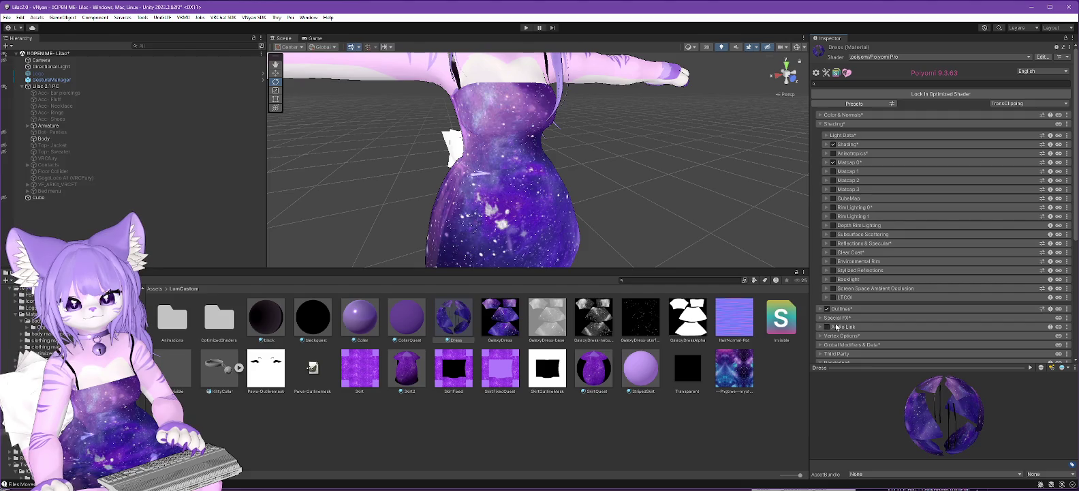
scroll(859, 271, "down", 3)
left_click(859, 271)
scroll(913, 269, "down", 5)
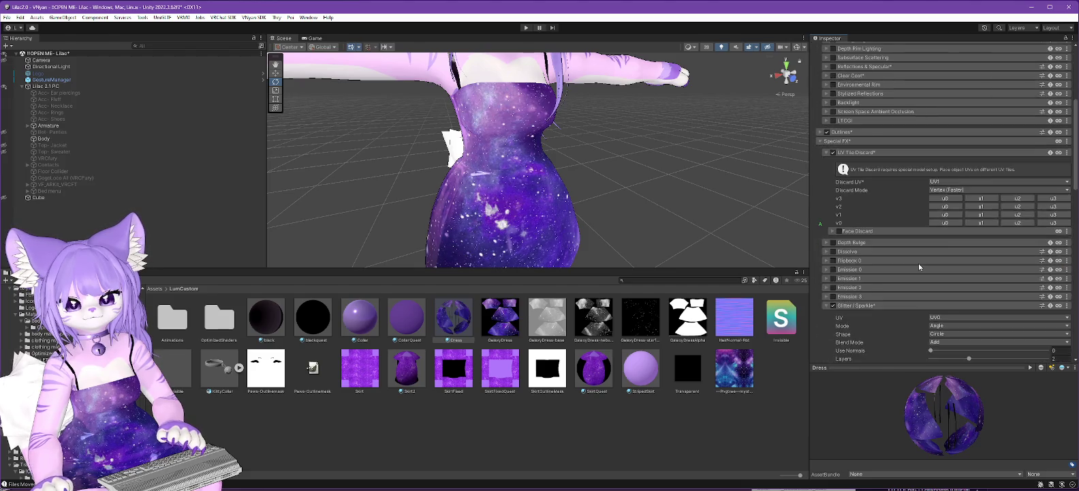
scroll(899, 223, "down", 2)
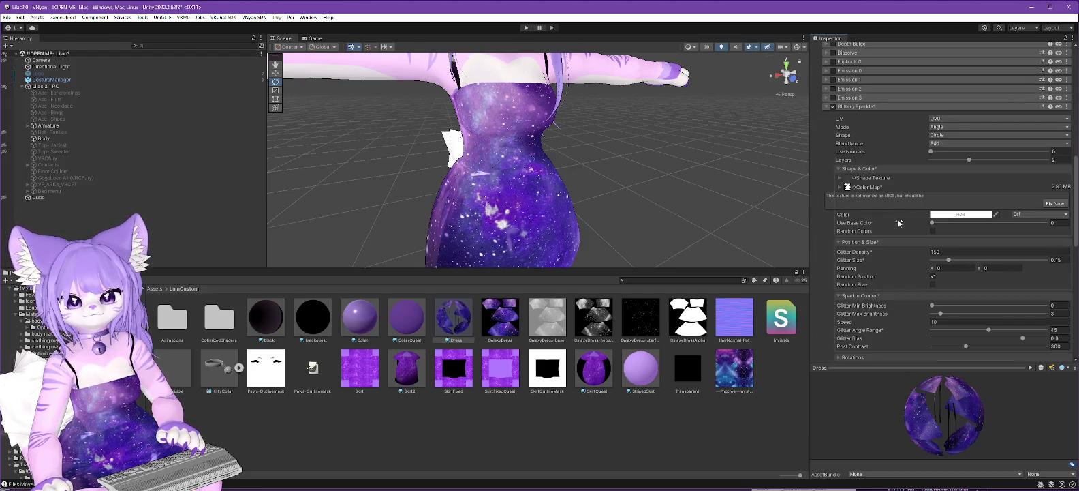
left_click(834, 108)
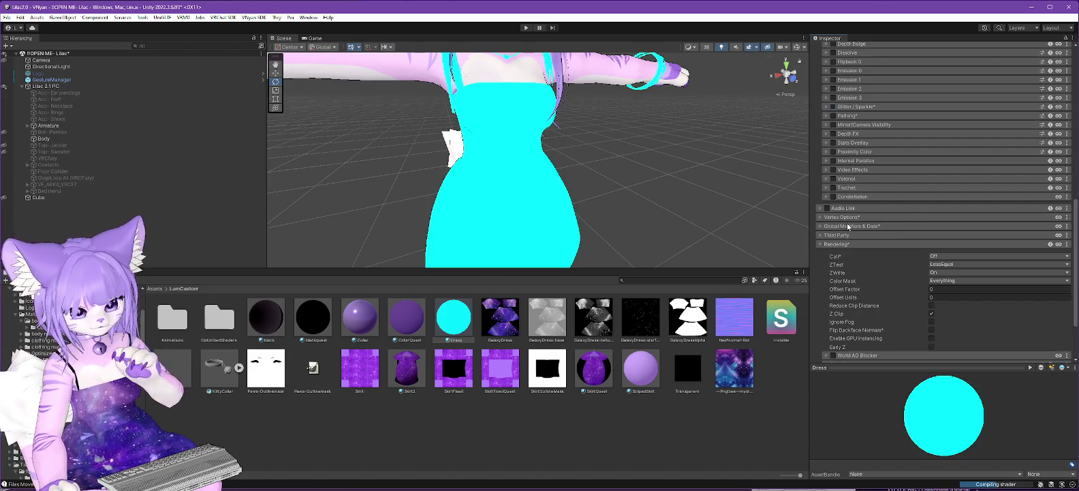
left_click(827, 107)
scroll(846, 116, "down", 6)
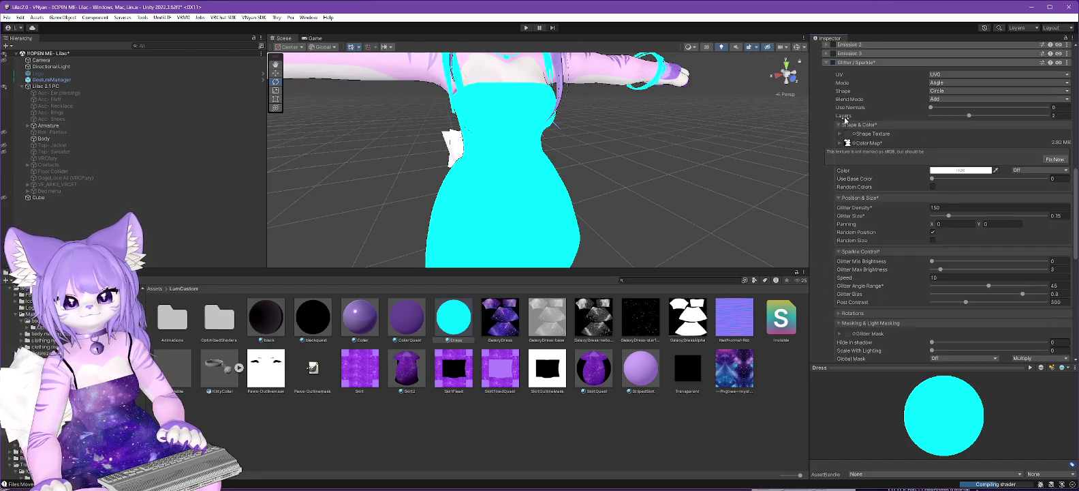
scroll(857, 184, "down", 5)
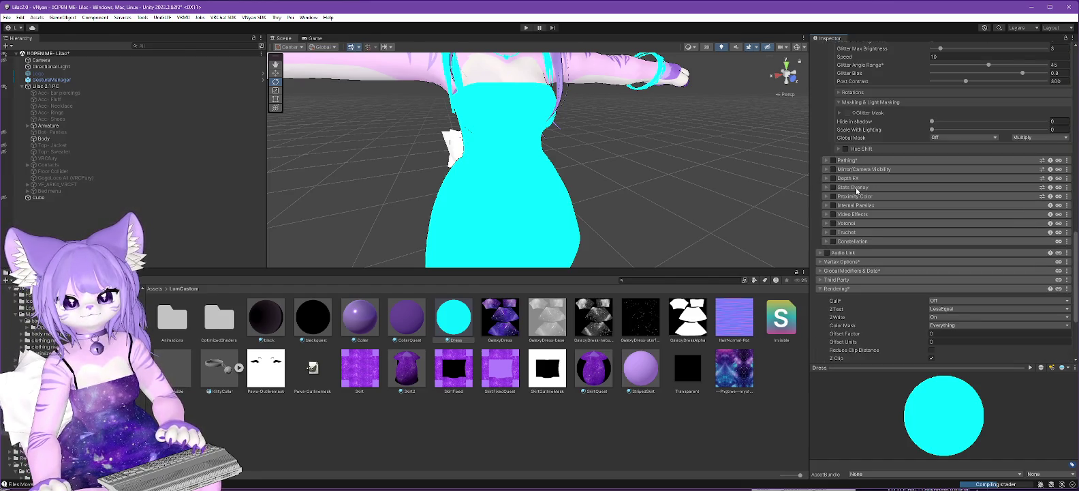
left_click(827, 241)
left_click(833, 242)
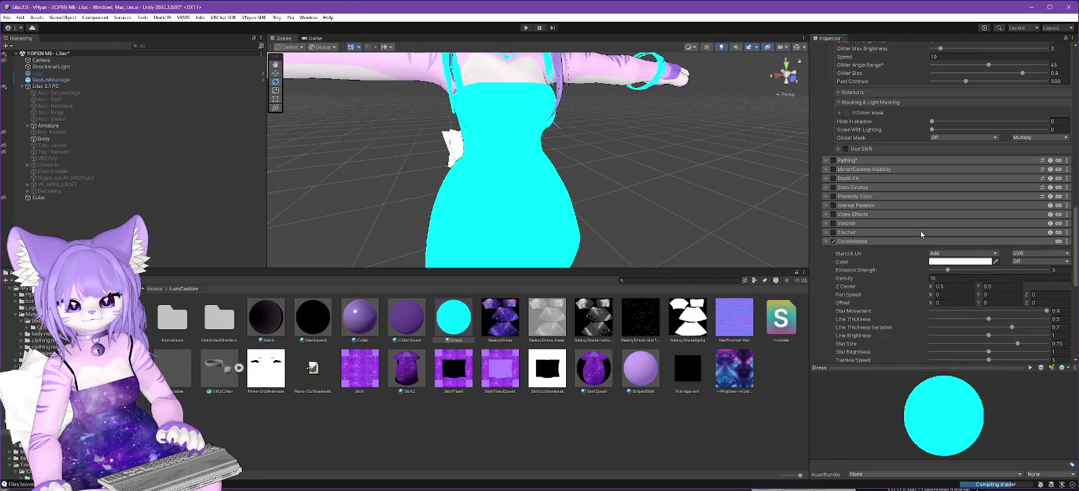
Set Line Thickness, Line Thickness Variation and Line Brightness to 0, and Star Size to 0.265
scroll(900, 242, "down", 5)
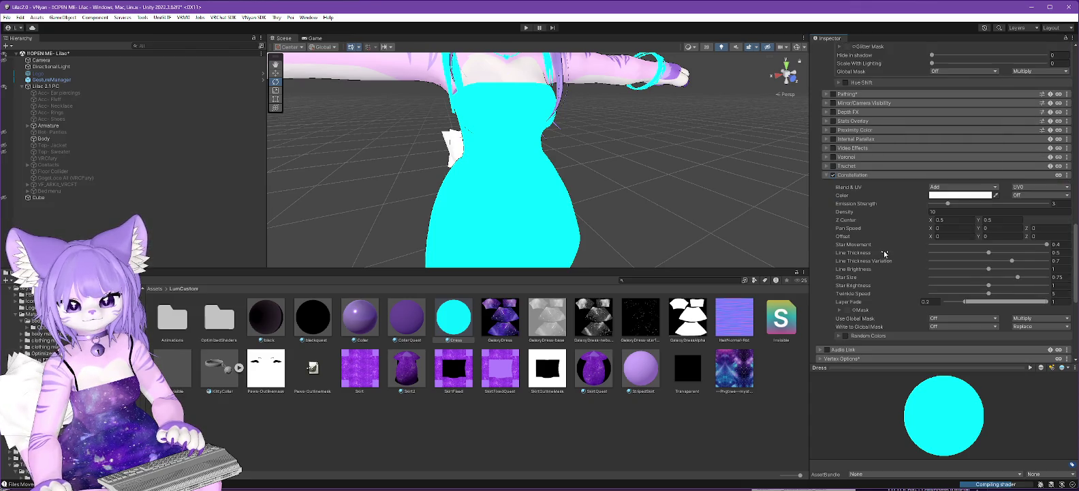
left_click_drag(860, 252, 845, 258)
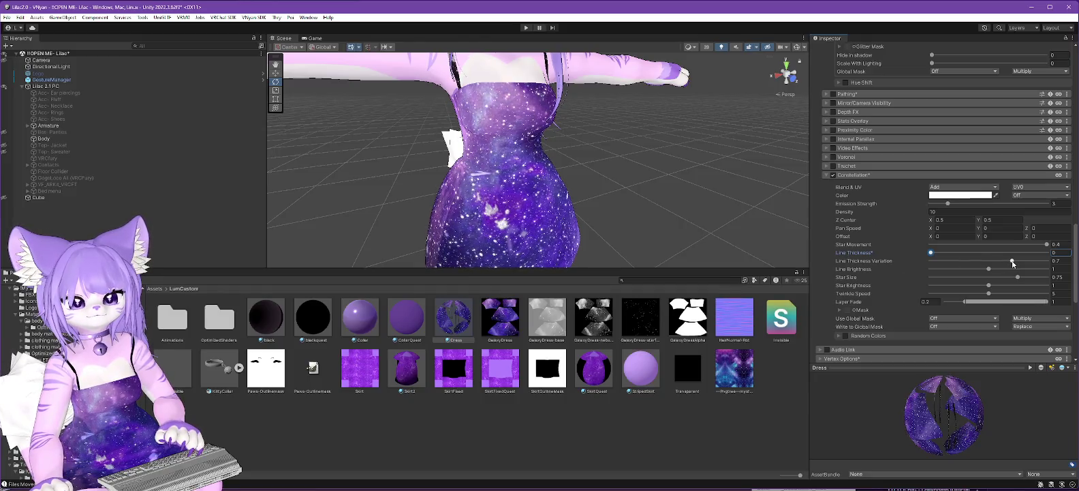
left_click_drag(1017, 277, 954, 282)
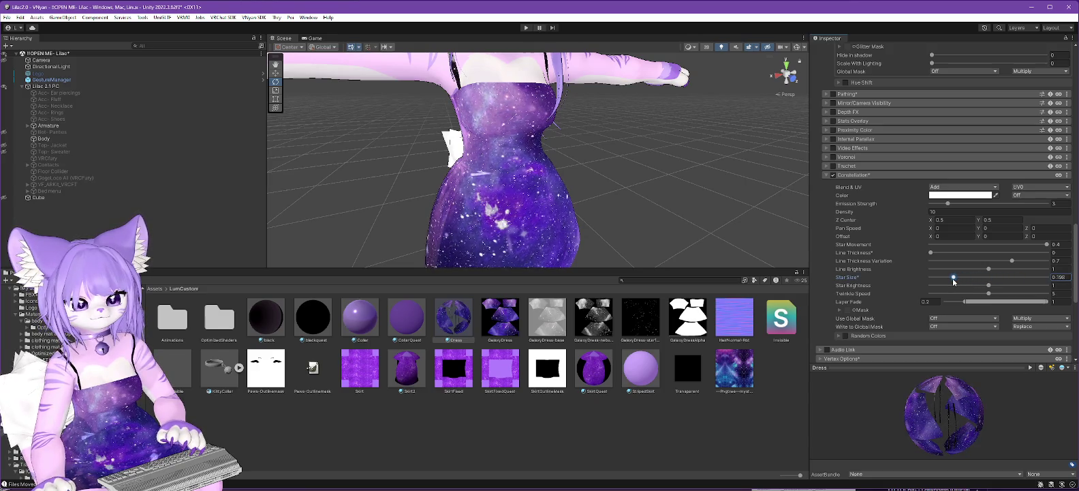
left_click_drag(954, 281, 961, 282)
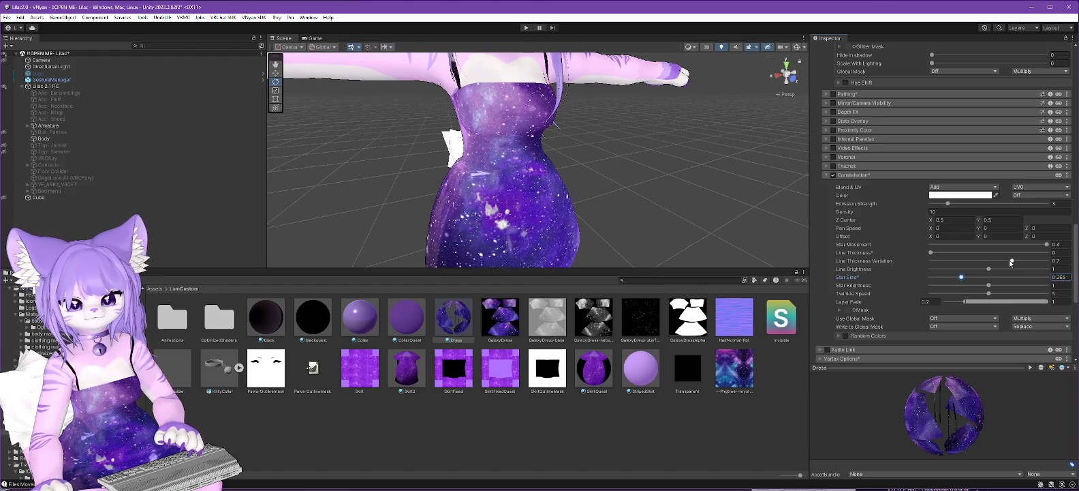
left_click_drag(1011, 261, 807, 258)
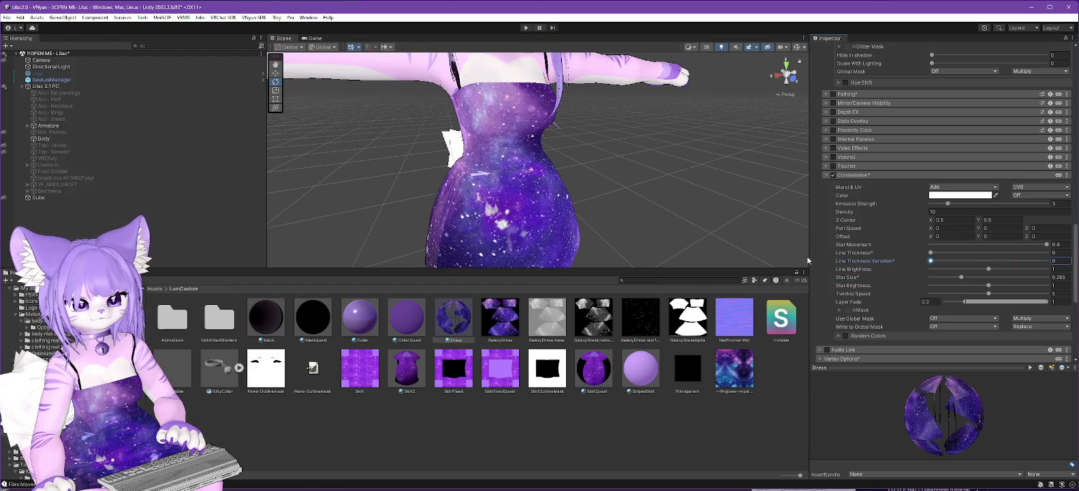
left_click_drag(988, 269, 836, 269)
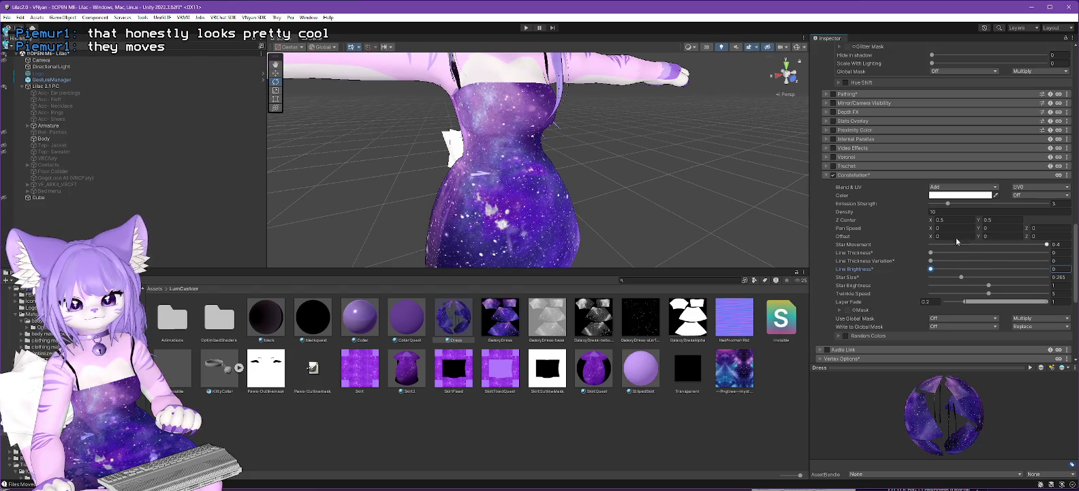
Set constellation Density to 5, Twinkle Speed to 1.87 and Star Movement to 0.174
left_click(948, 213)
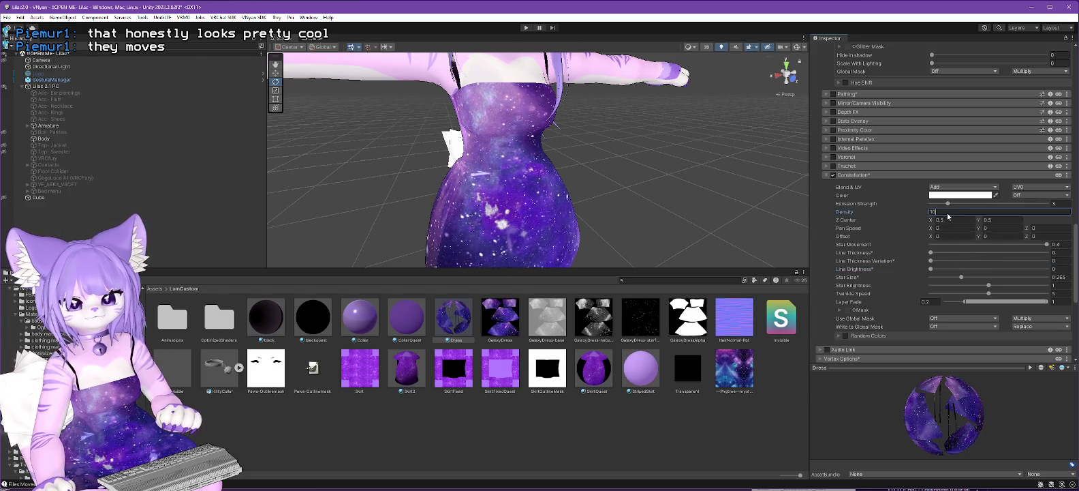
type("5")
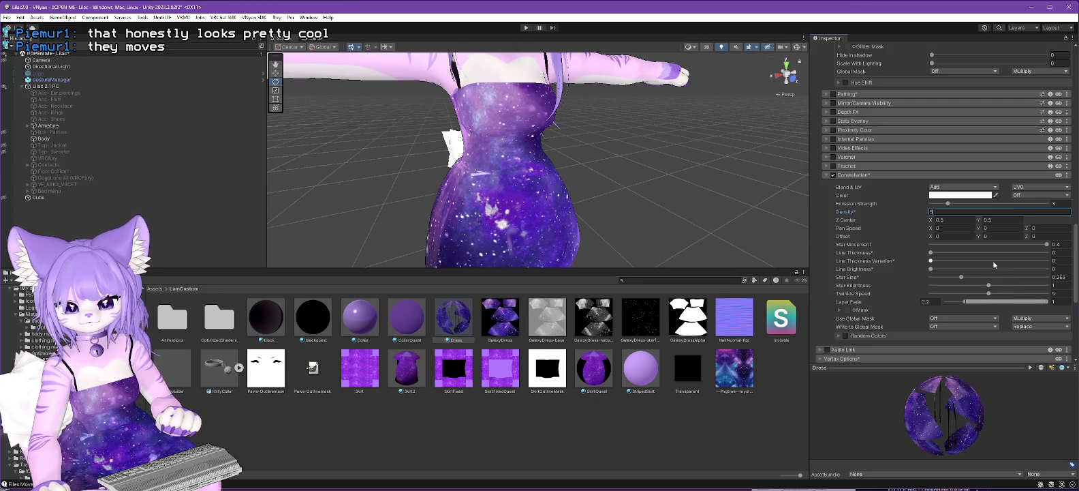
left_click(989, 294)
left_click_drag(988, 294, 940, 294)
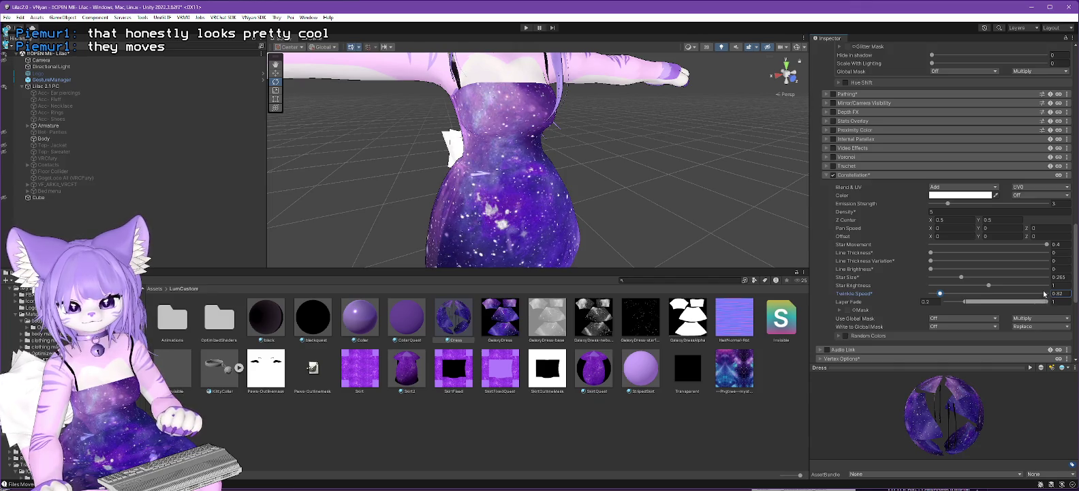
left_click_drag(1050, 244, 986, 249)
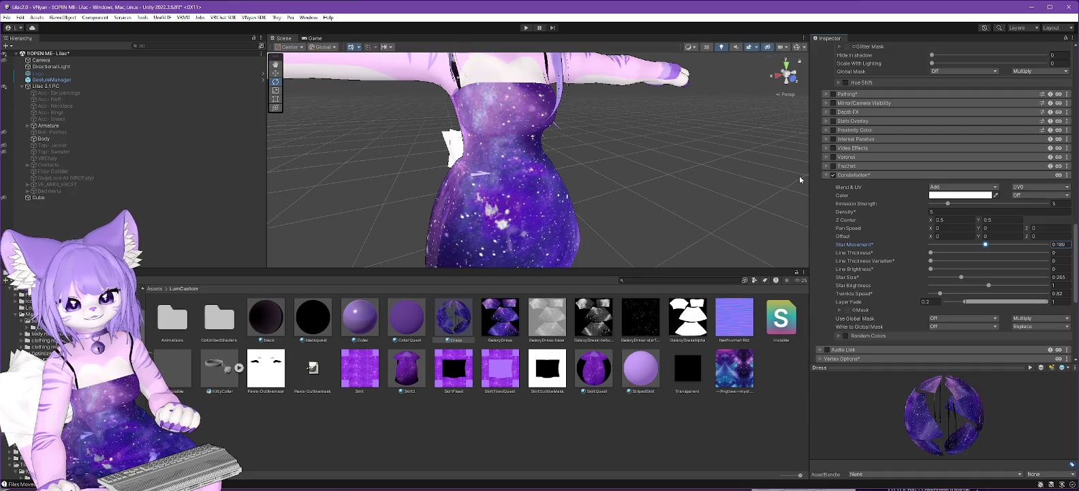
Re-edit the Density value to 7 and select the Lilac 2.1 PC avatar object
left_click(943, 212)
double_click(943, 215)
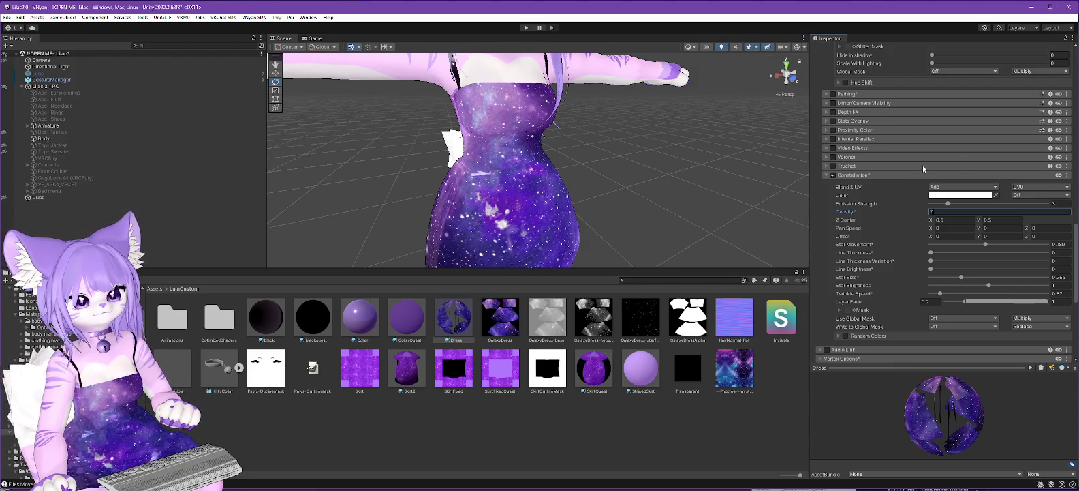
scroll(923, 165, "up", 15)
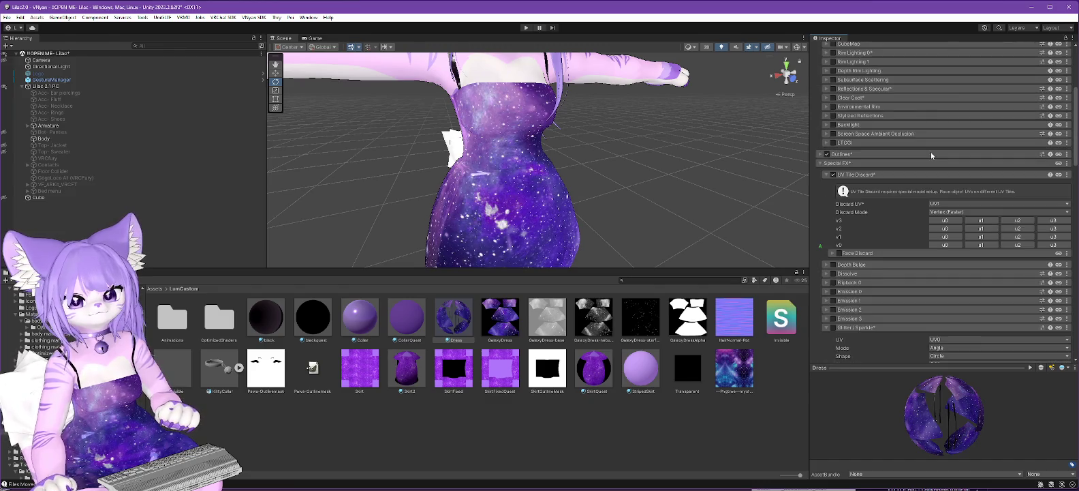
left_click(41, 87)
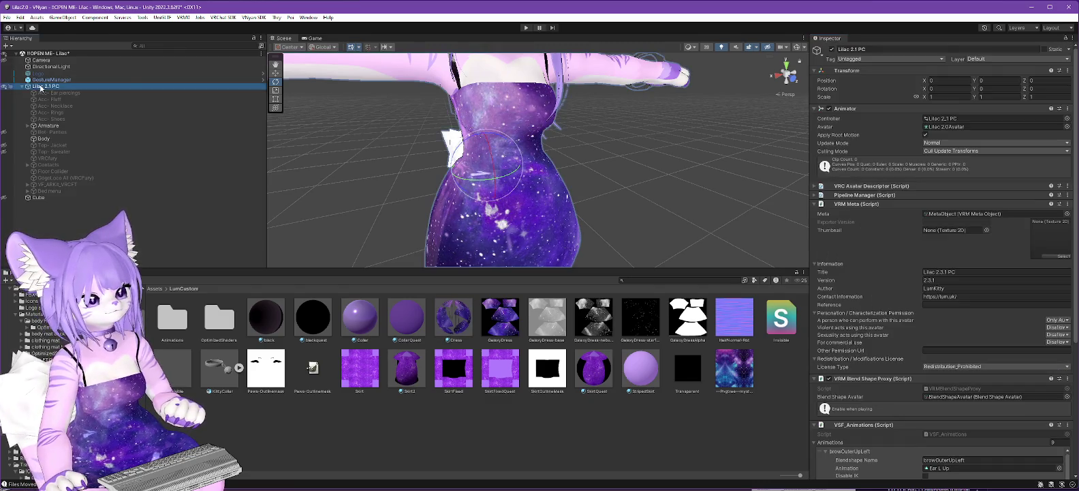
Apply the Thry > Materials action to the Lilac 2.1 PC avatar from its context menu
right_click(41, 87)
mouse_move(89, 211)
mouse_move(177, 211)
left_click(218, 212)
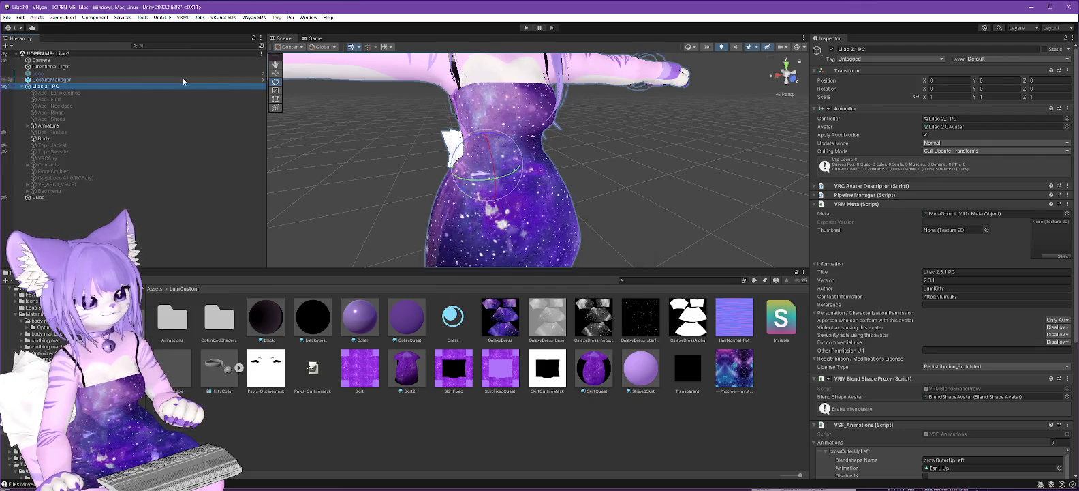
In VNyan, load the second VSFAvatar file, then return to Unity
key("alt+Tab")
left_click(820, 52)
double_click(124, 90)
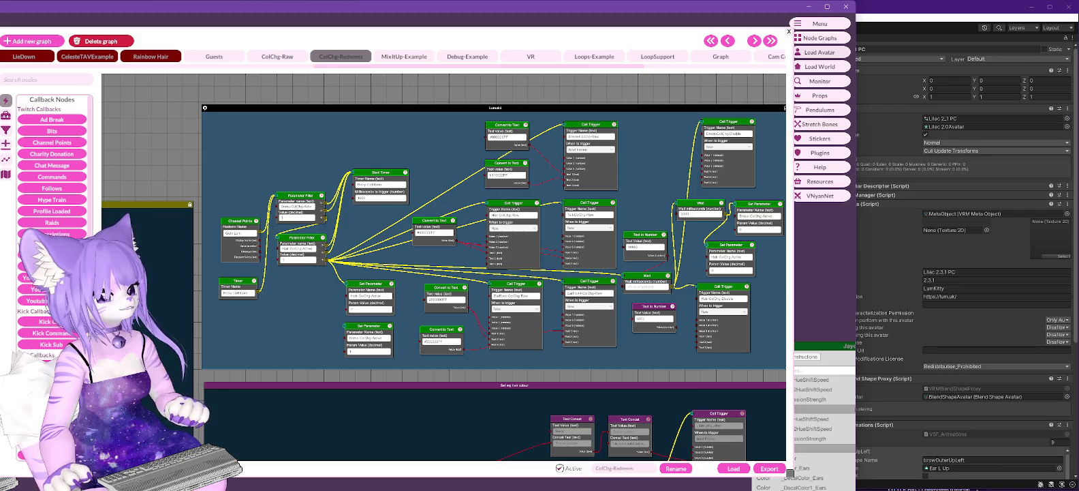
key("alt+Tab")
Export the avatar via VNyan SDK > Export VNyan Avatar, overwriting the existing file, then go to VNyan
left_click(253, 17)
mouse_move(266, 27)
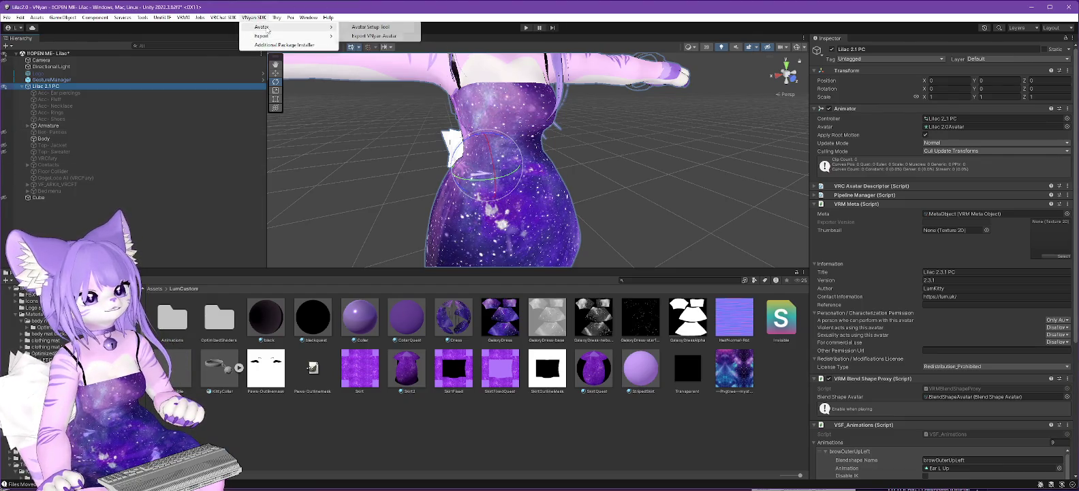
left_click(374, 35)
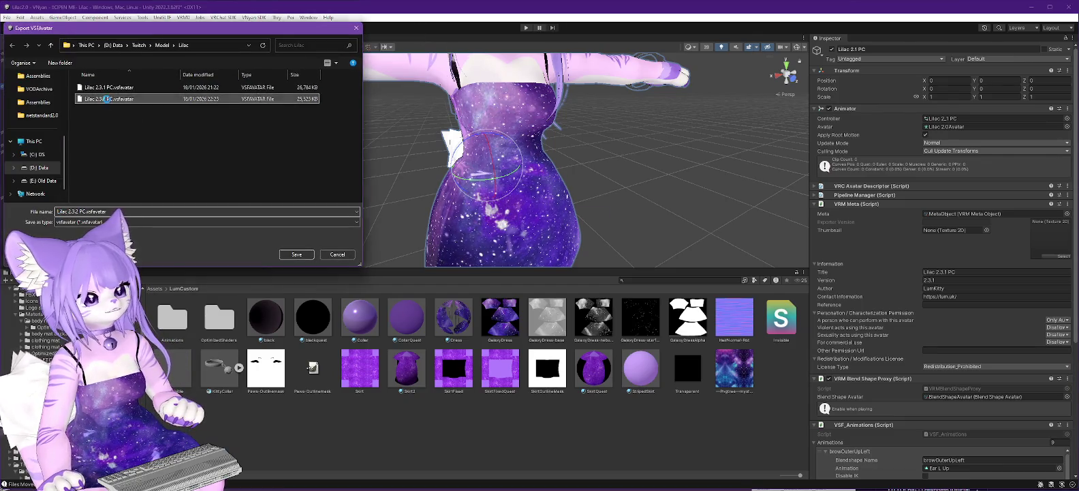
key("Return")
left_click(569, 250)
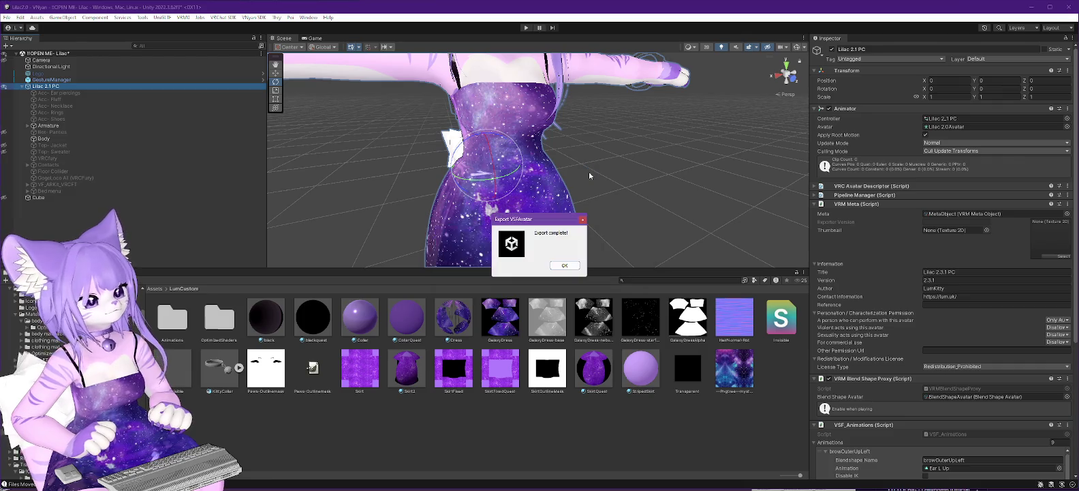
left_click(564, 265)
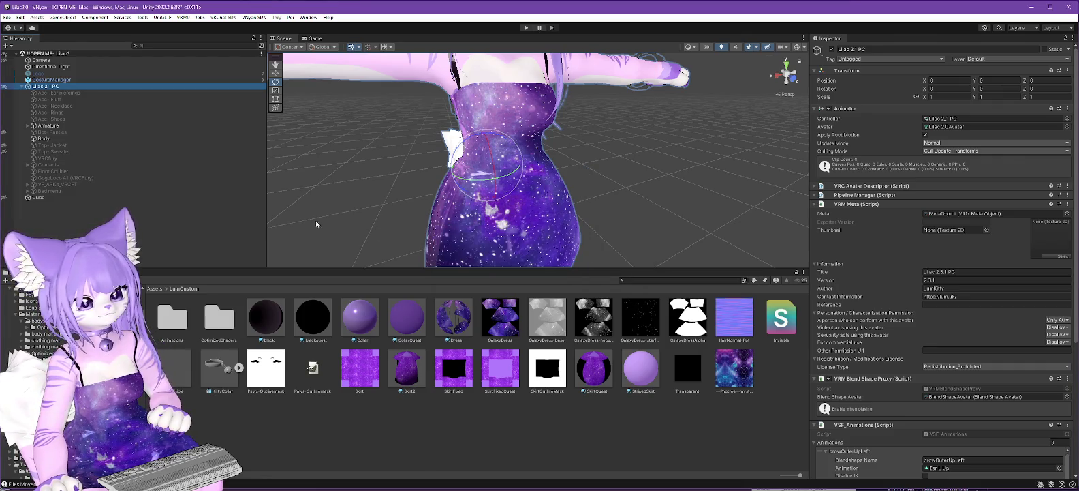
key("alt+Tab")
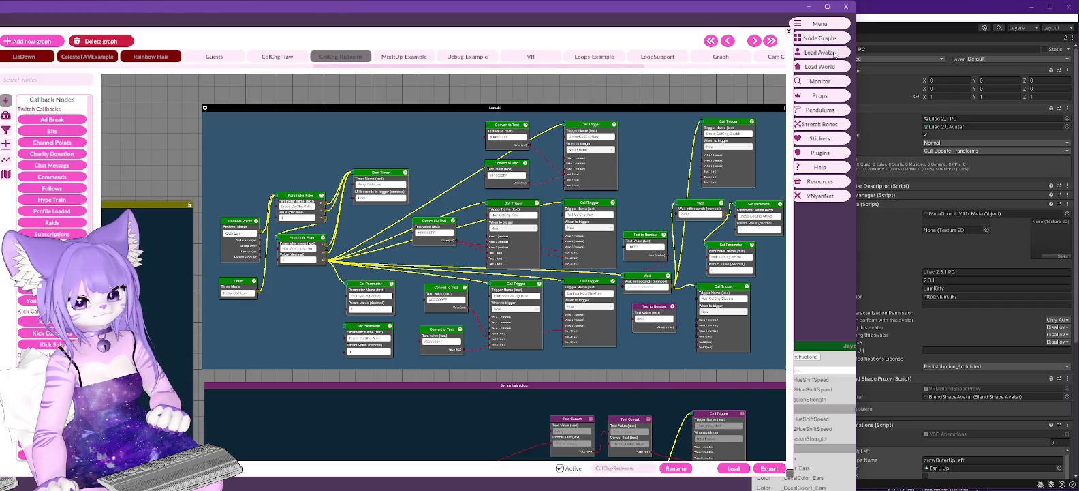
Load the freshly exported .vsfavatar file in VNyan, then switch back to the Unity window
left_click(835, 52)
double_click(47, 90)
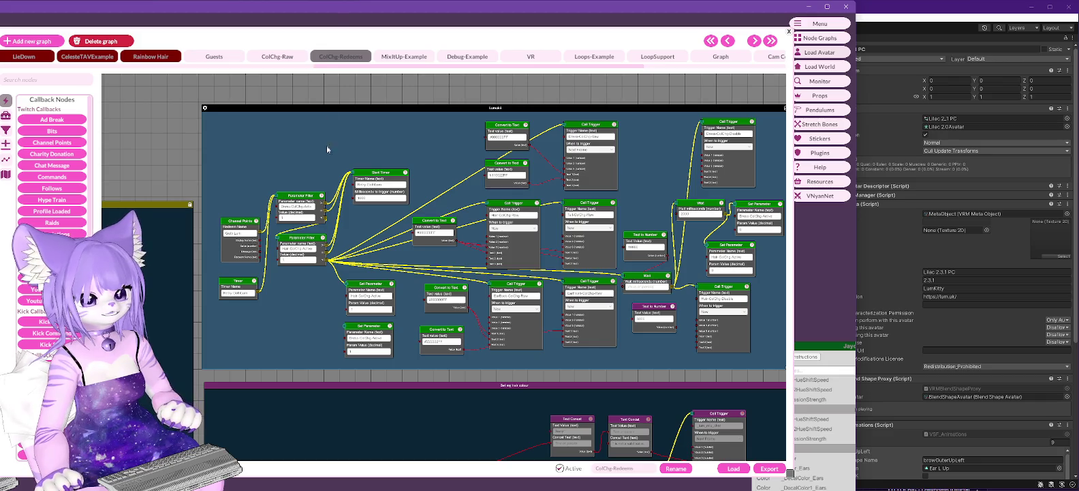
left_click(870, 14)
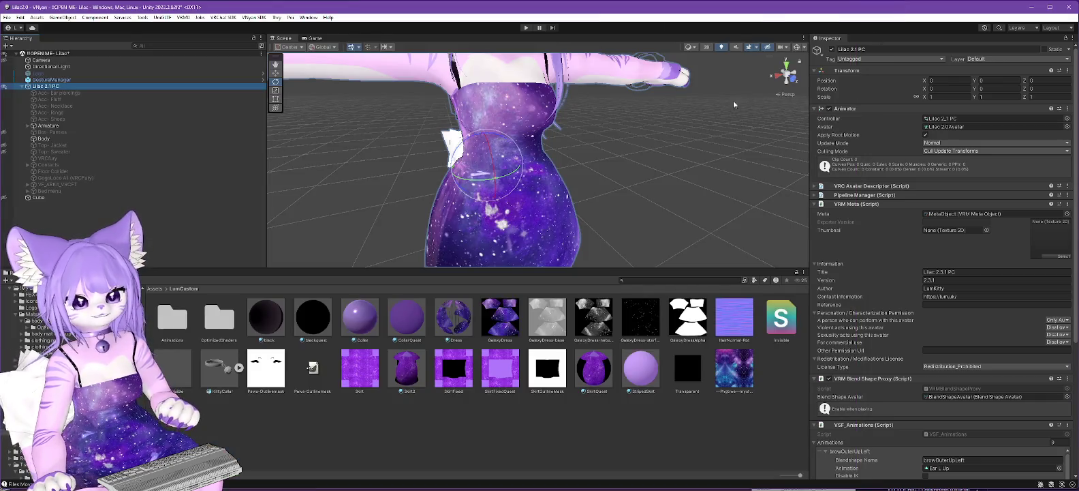
Dismiss the File menu and bring the avatar's head into view
left_click(7, 17)
key("Escape")
left_click_drag(762, 183, 695, 157)
scroll(537, 146, "down", 2)
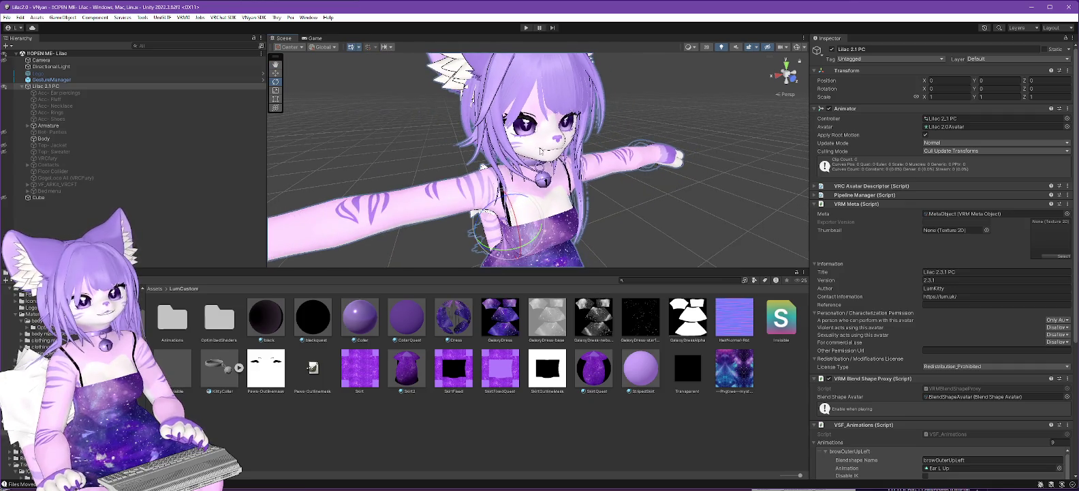
Expand Armature down to Hair.Root, select the Magica Cloth side bun long object and enter Play mode
left_click(28, 126)
left_click(33, 133)
left_click(39, 151)
left_click(45, 158)
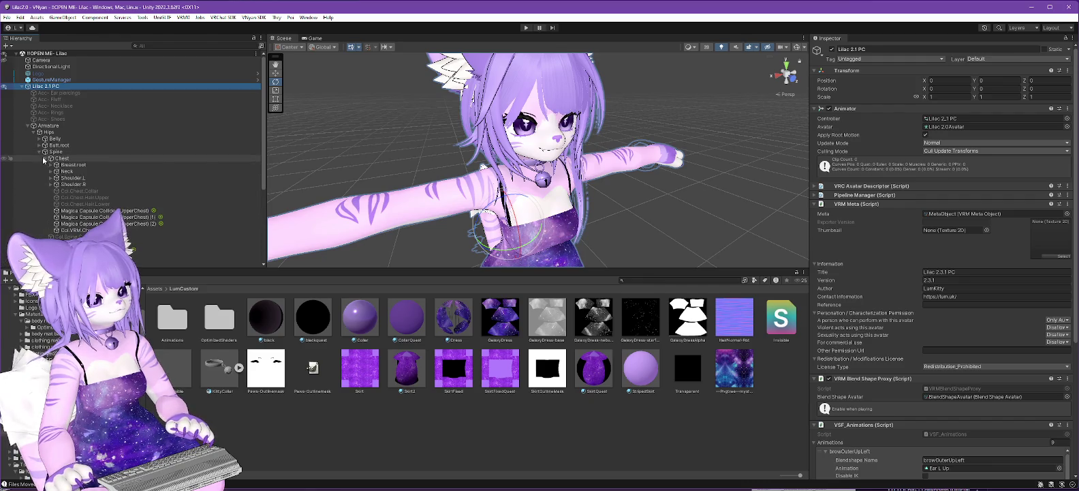
left_click(51, 171)
left_click(62, 178)
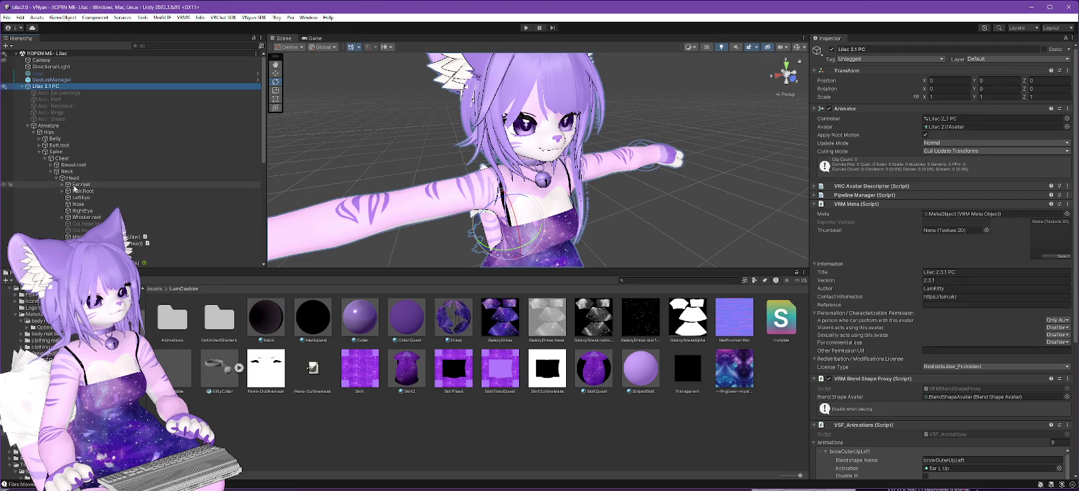
left_click(67, 191)
scroll(156, 181, "down", 3)
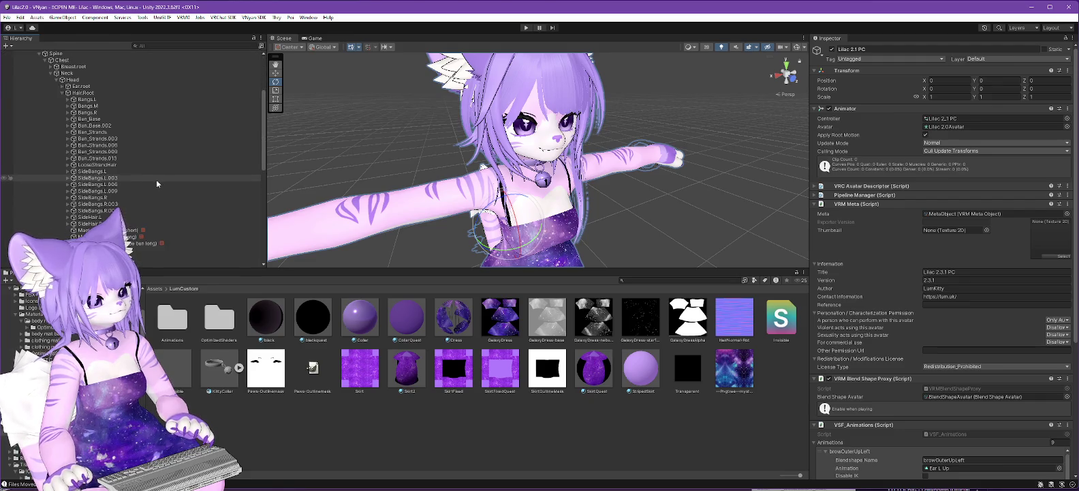
left_click(133, 243)
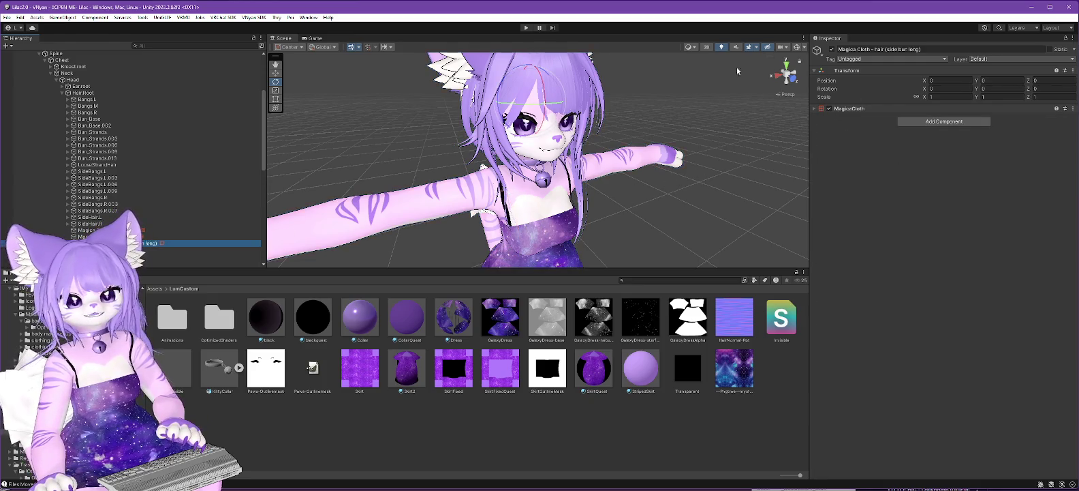
left_click(526, 27)
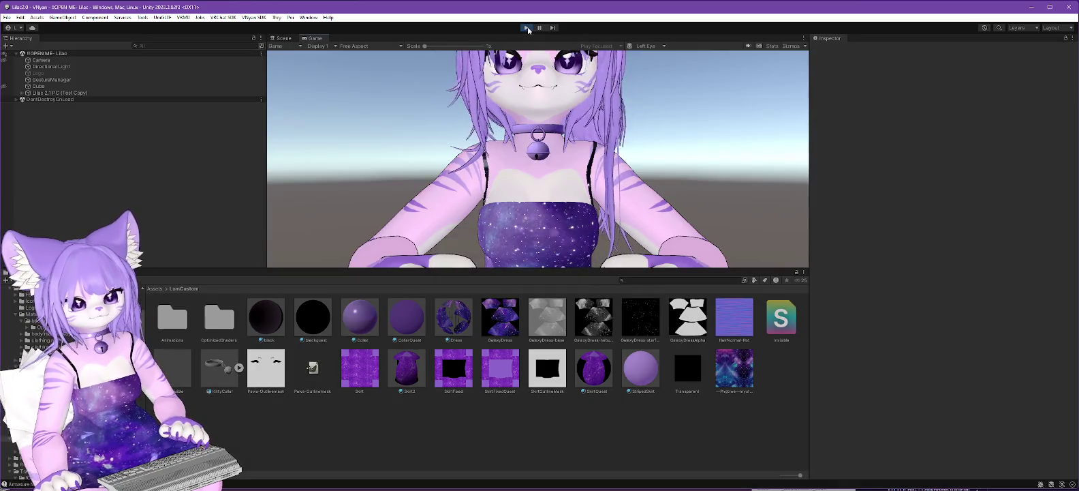
Stop Play mode and turn on the scene Gizmos
left_click(527, 28)
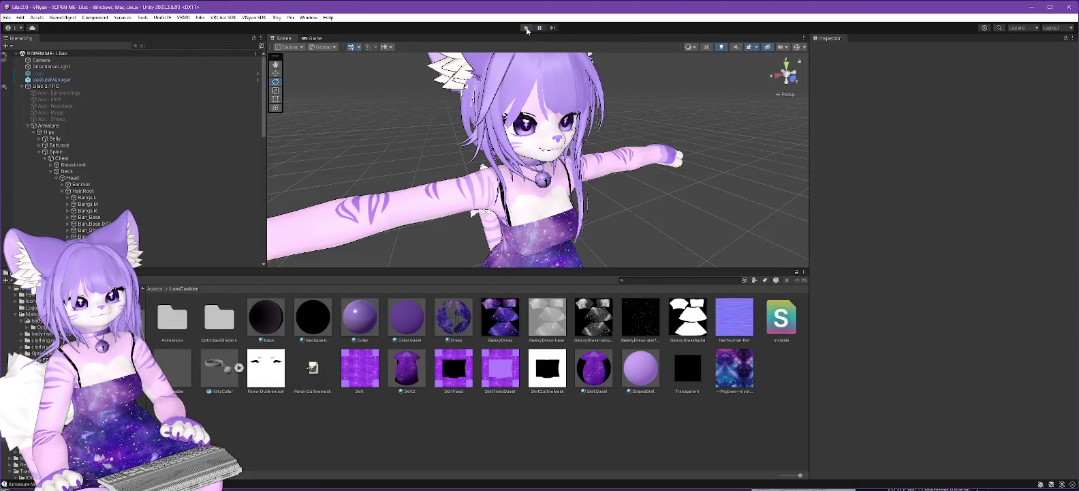
scroll(138, 188, "down", 5)
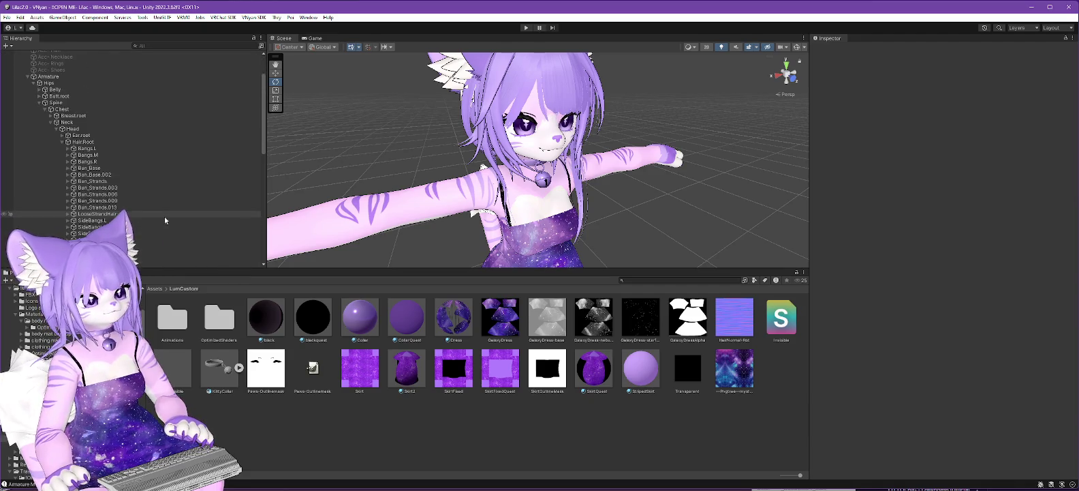
left_click(797, 48)
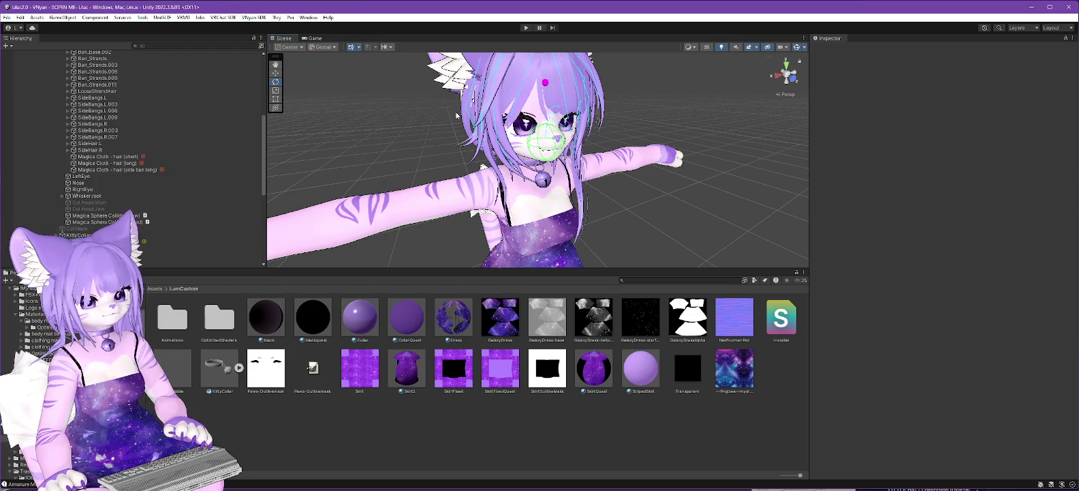
Compare the hair (long), side bun and hair (short) cloth objects, then expand hair (long)'s MagicaCloth component
left_click(125, 164)
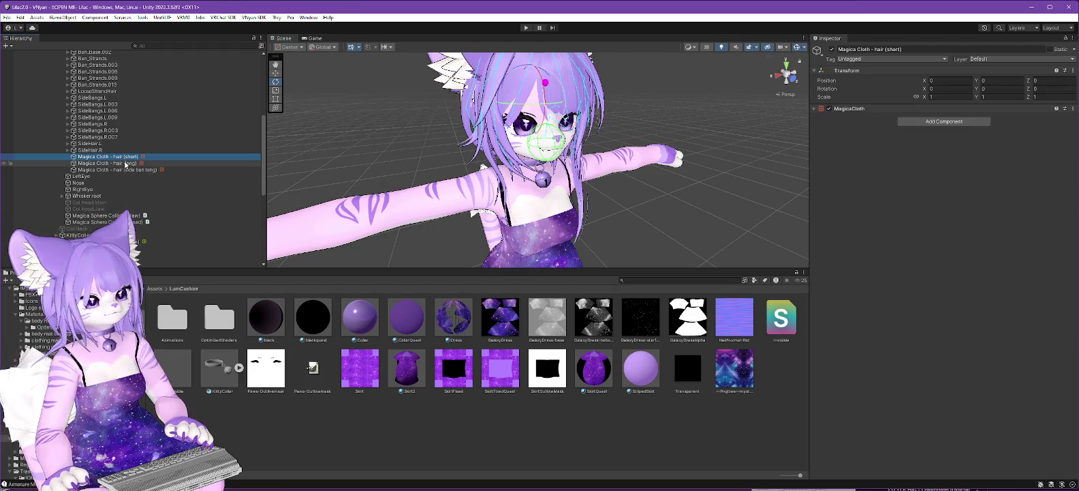
left_click(128, 171)
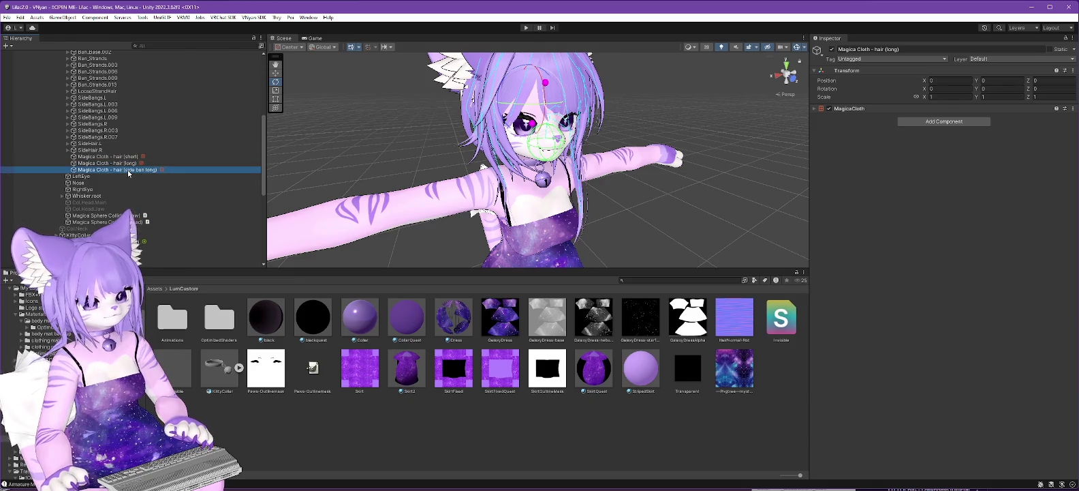
left_click(128, 158)
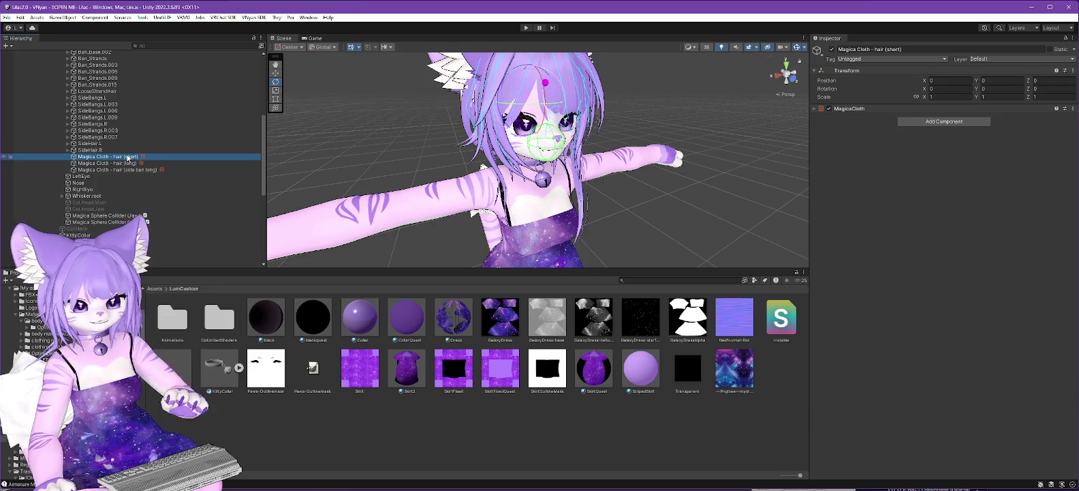
mouse_move(709, 214)
left_mouse_down()
mouse_move(743, 216)
mouse_move(585, 165)
mouse_move(607, 180)
mouse_move(607, 104)
left_mouse_up()
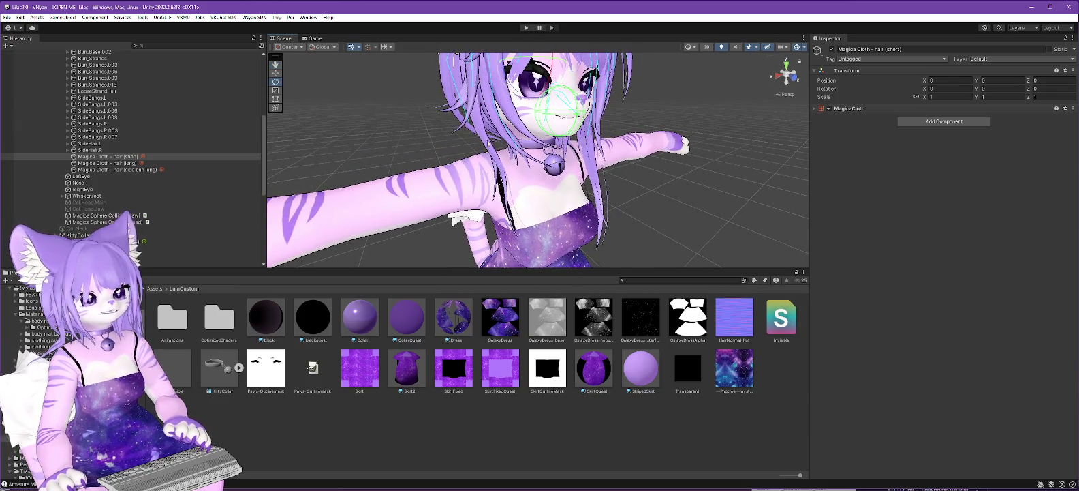
left_click(124, 164)
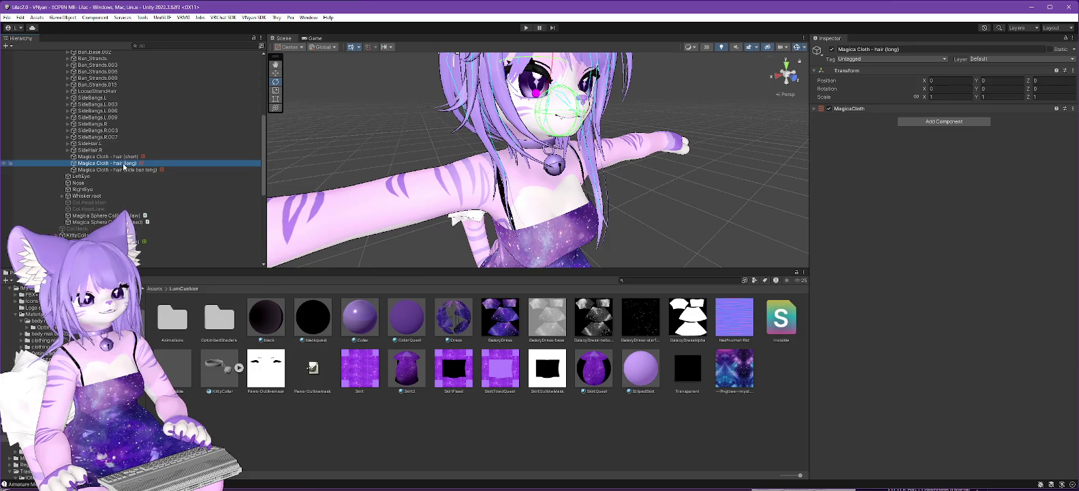
mouse_move(593, 171)
left_mouse_down()
mouse_move(606, 181)
mouse_move(555, 178)
mouse_move(619, 199)
mouse_move(578, 185)
left_mouse_up()
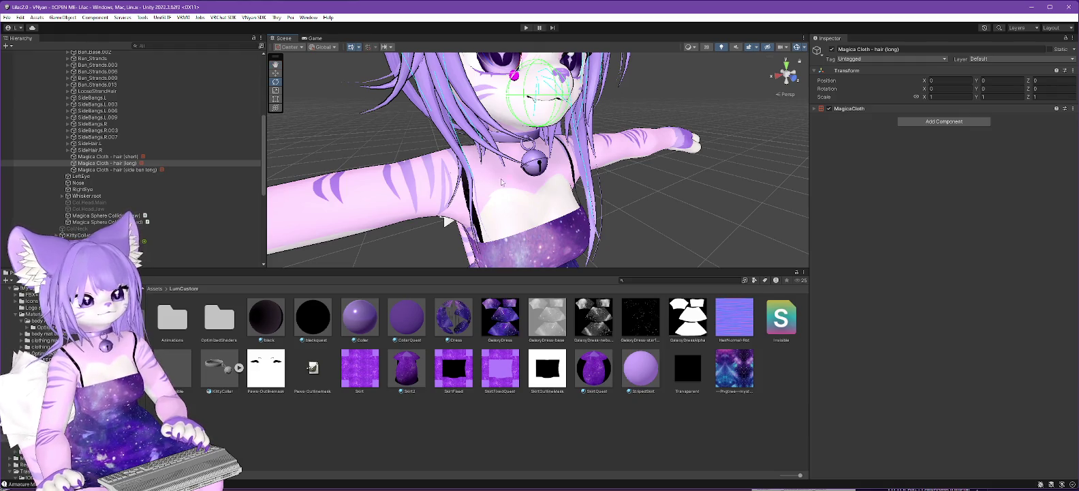
left_click(815, 109)
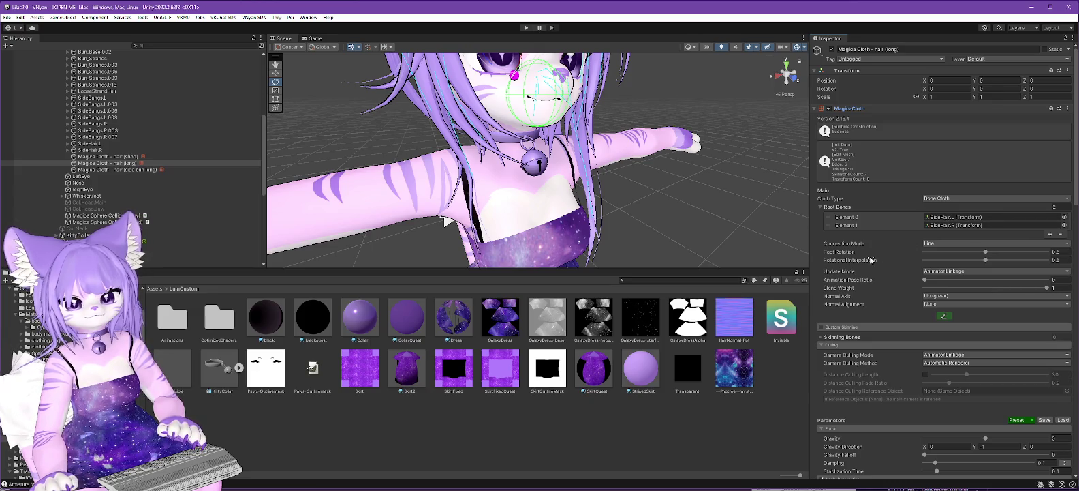
Switch the long-hair Cloth Type dropdown to Mesh Cloth
scroll(870, 259, "down", 2)
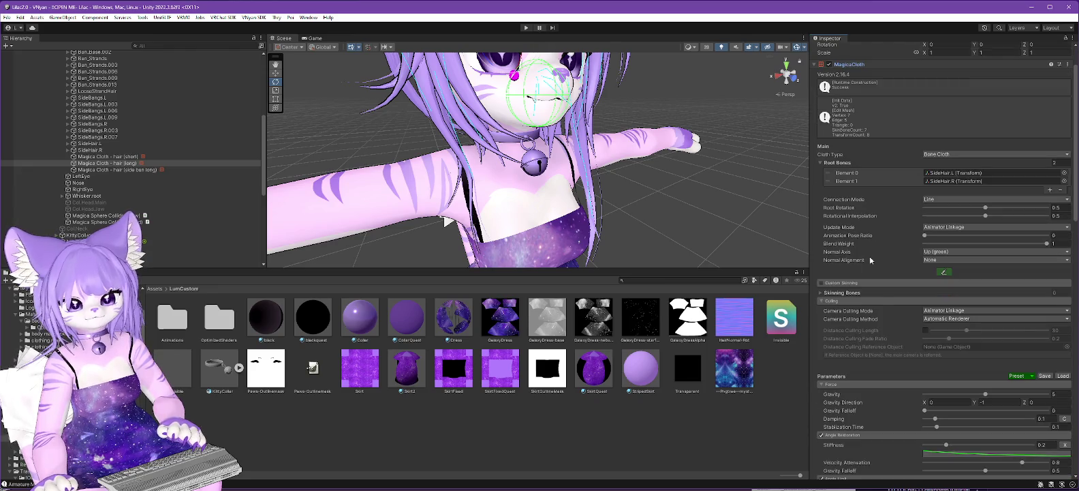
scroll(870, 259, "up", 2)
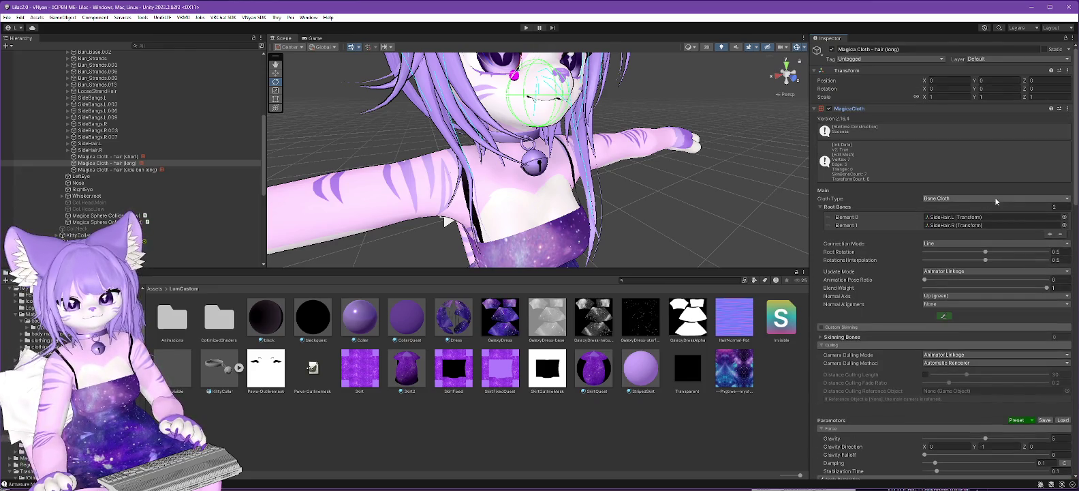
left_click(975, 198)
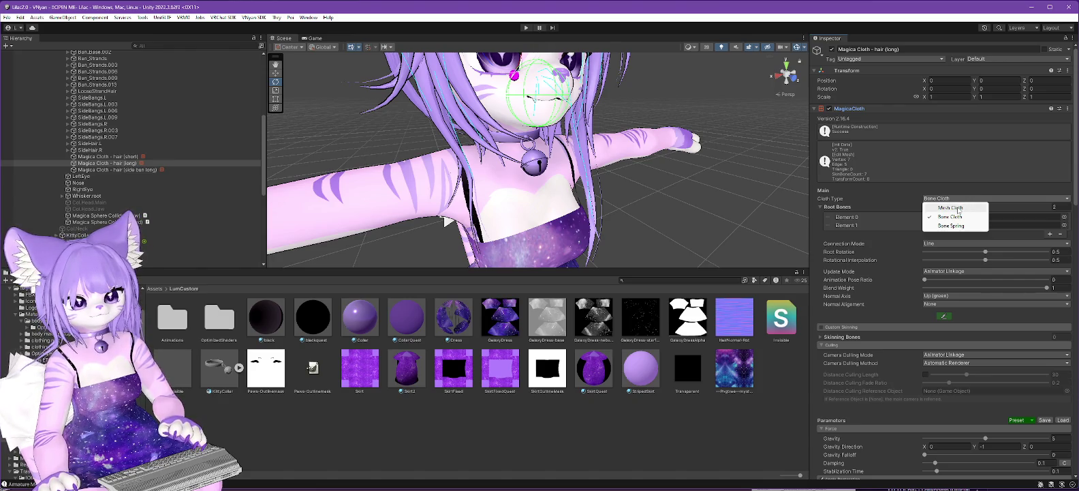
left_click(958, 208)
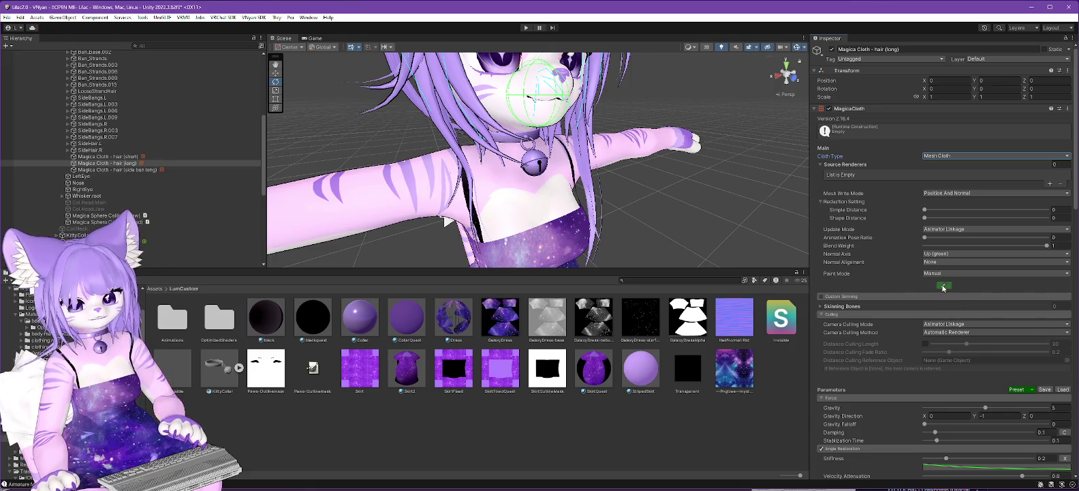
Review the scene gizmo visibility options and close the list
scroll(667, 189, "down", 5)
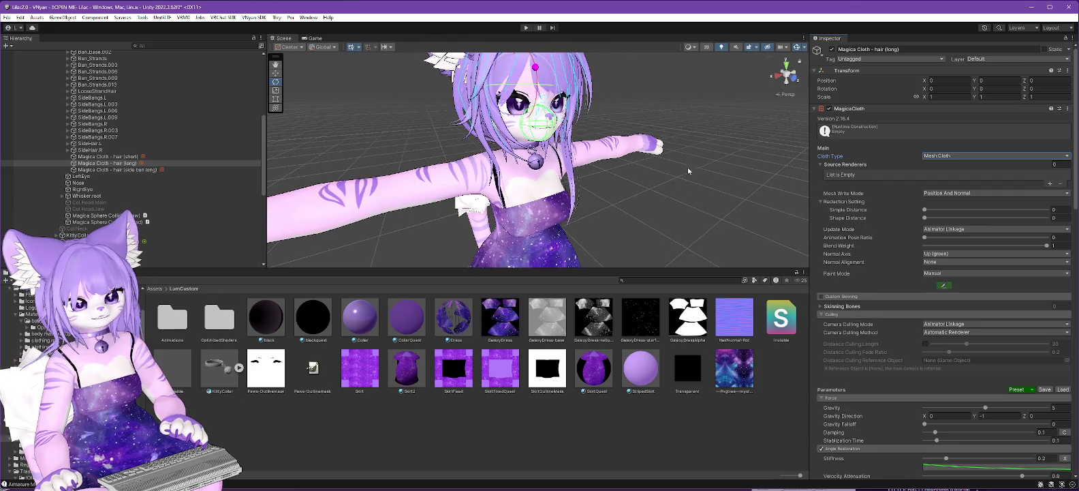
left_click(804, 48)
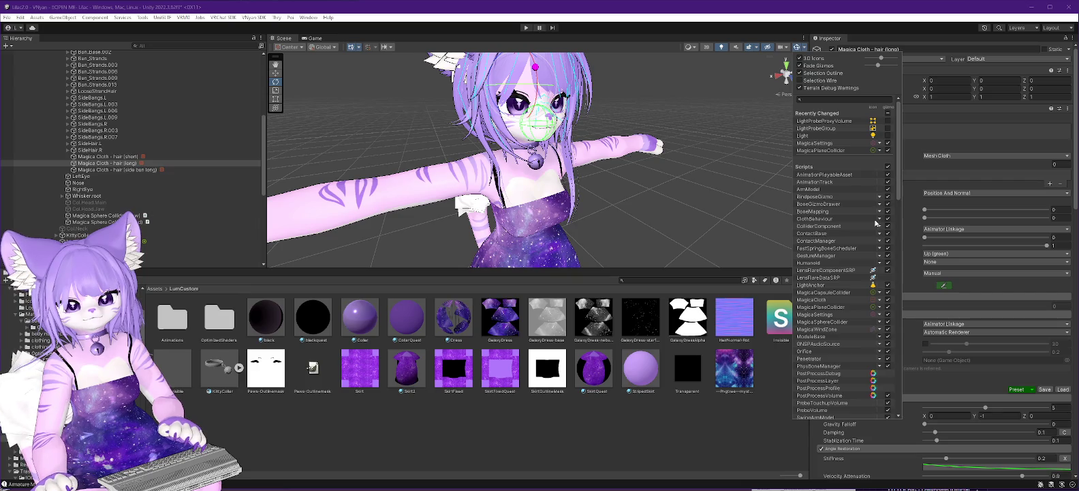
scroll(869, 246, "down", 3)
scroll(857, 306, "down", 3)
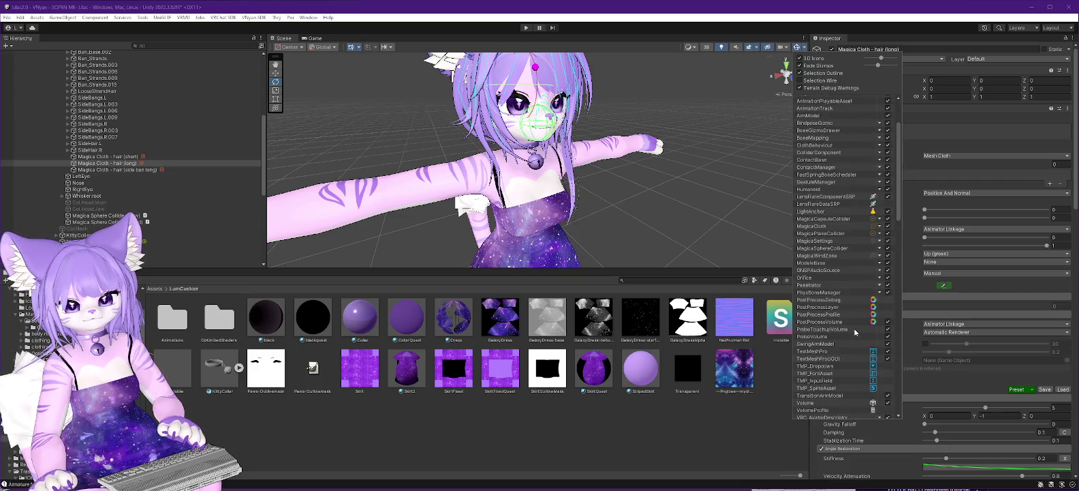
scroll(854, 331, "up", 3)
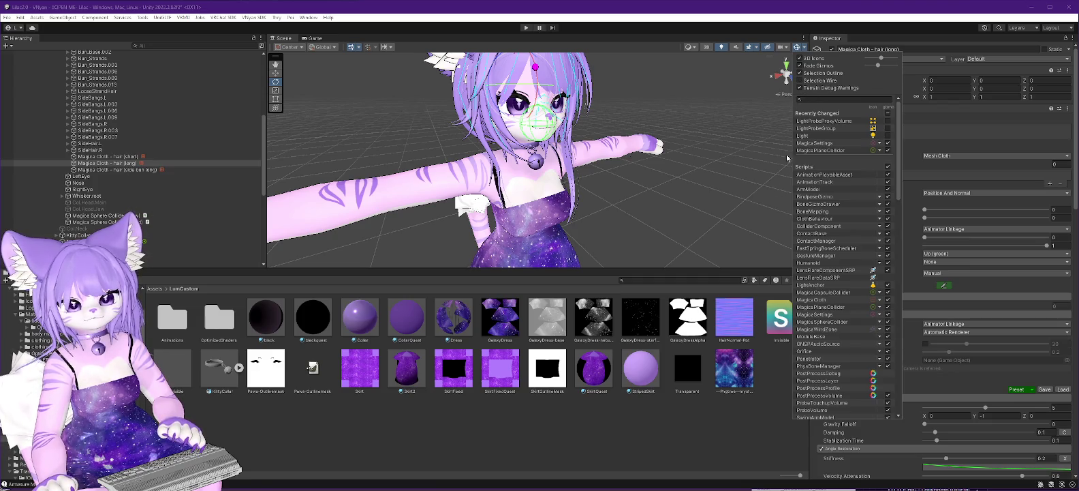
left_click(969, 288)
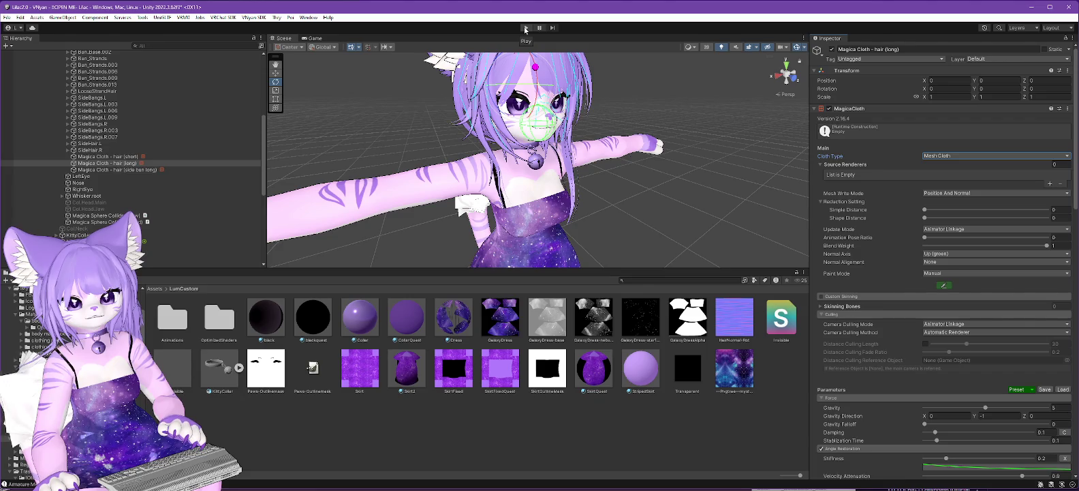
Set the long-hair Cloth Type to Bone Cloth, keeping SideHair.L and SideHair.R as root bones
left_click(957, 155)
left_click(949, 176)
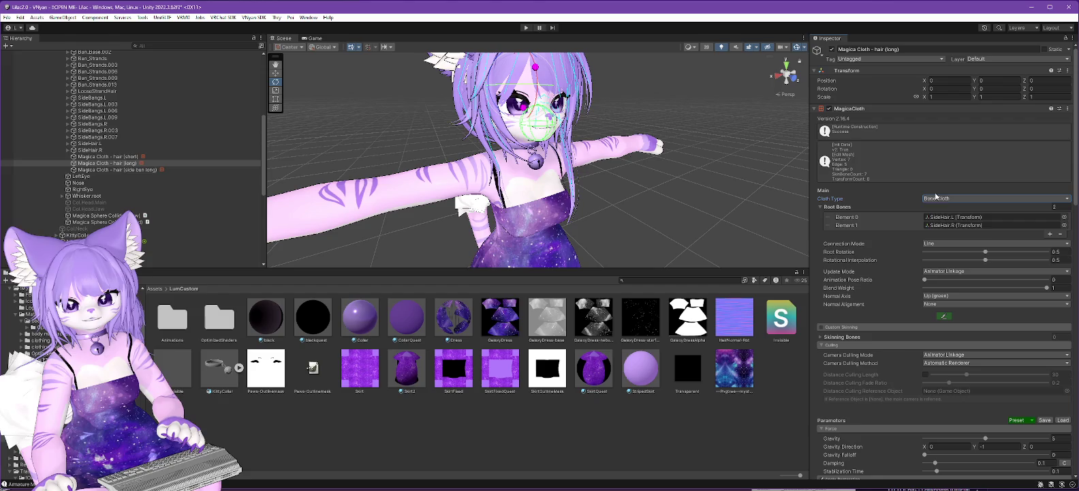
left_click(945, 199)
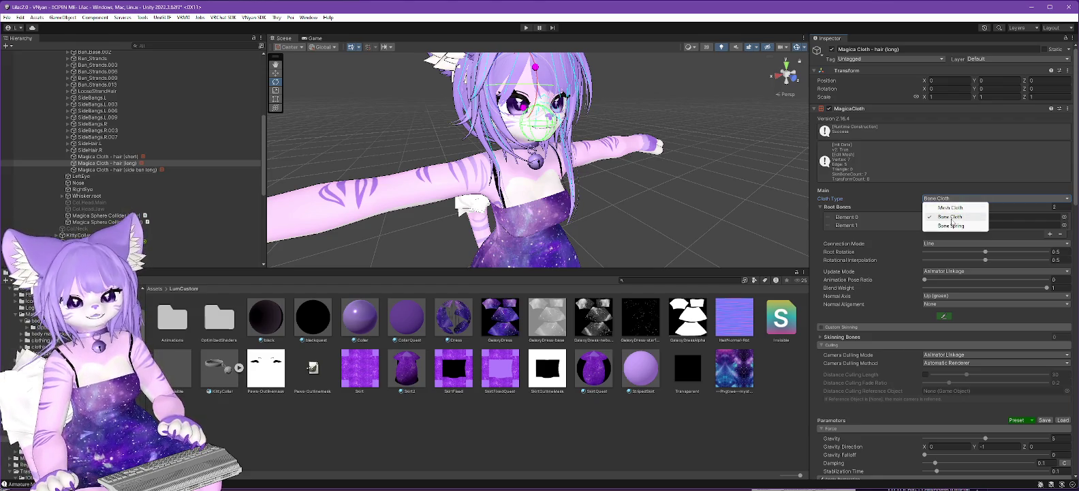
left_click(951, 216)
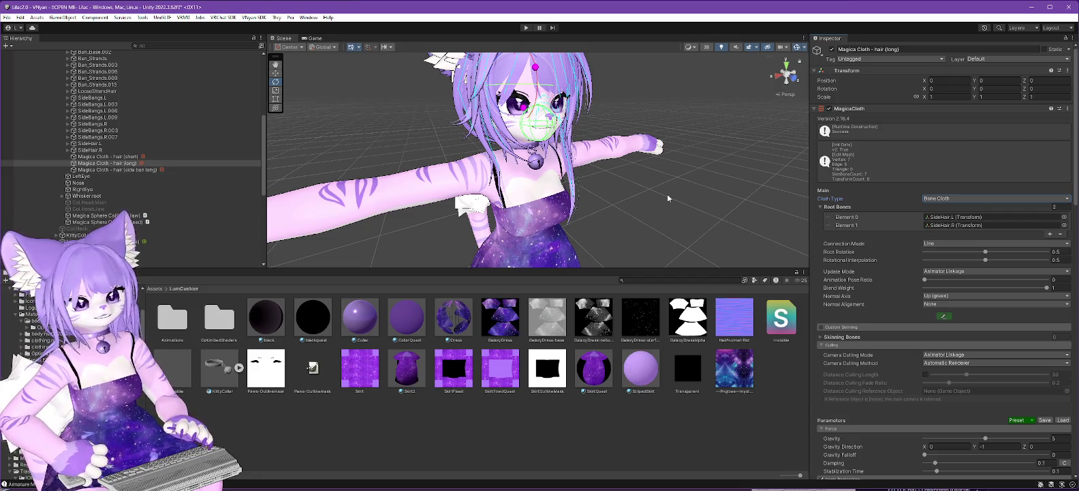
scroll(204, 139, "up", 10)
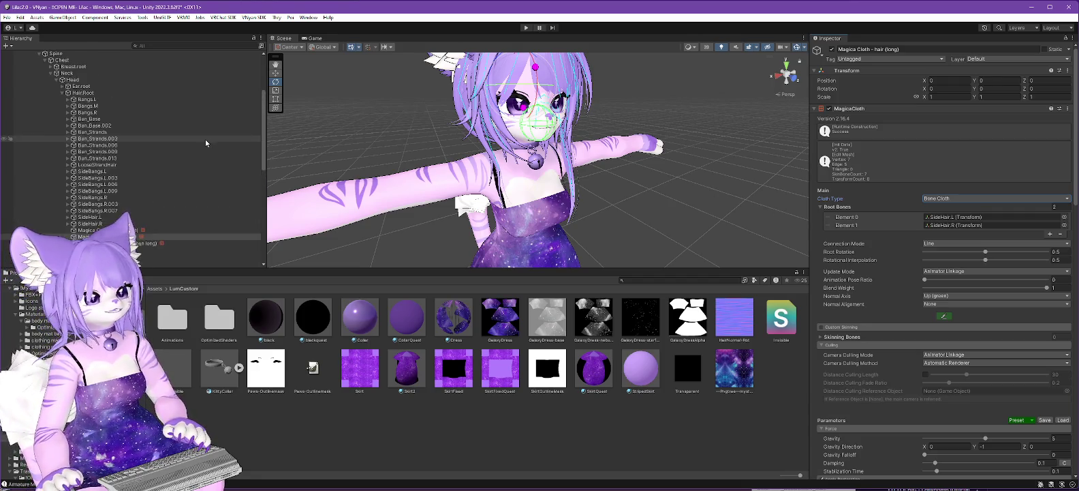
Browse the Hierarchy, checking the Body mesh and the long-hair Magica Cloth object
left_click(28, 126)
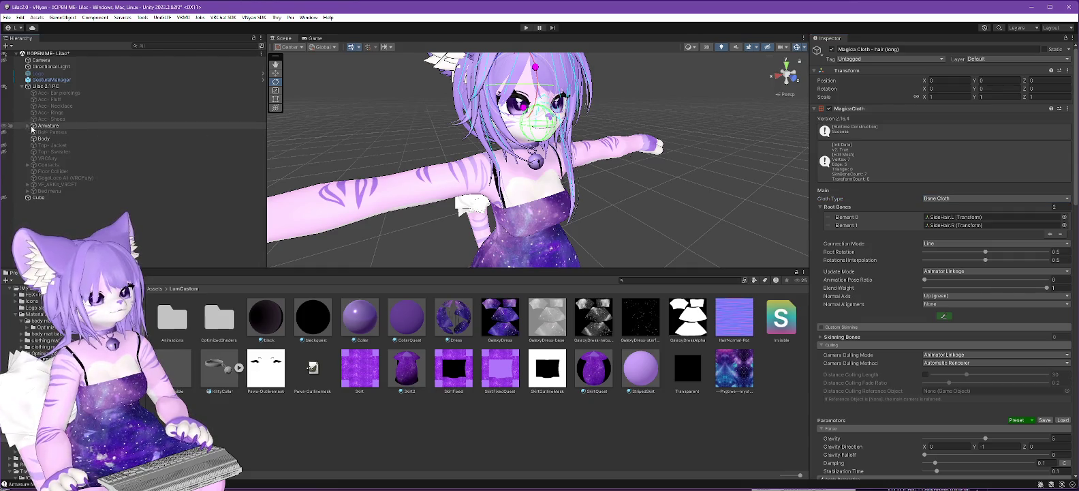
left_click(40, 140)
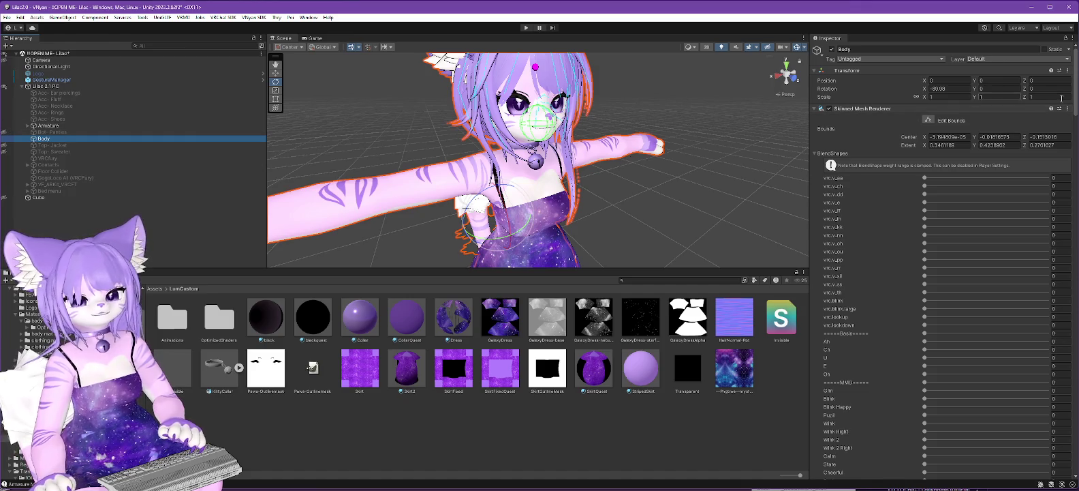
left_click(28, 126)
scroll(164, 182, "down", 3)
scroll(162, 189, "down", 5)
left_click(102, 139)
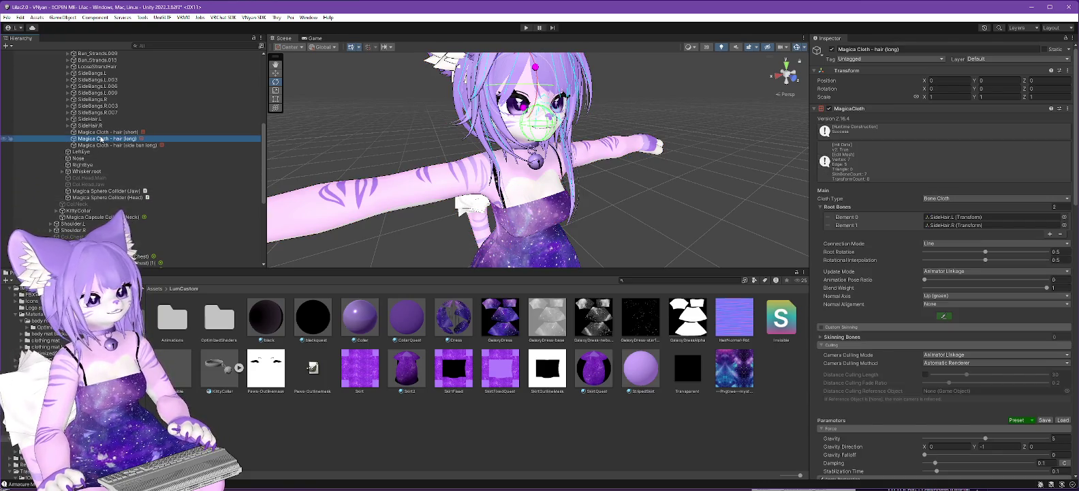
scroll(181, 123, "up", 5)
Create a new Magica Cloth object under Hair.Root and name it Mesh hair
left_click(80, 94)
right_click(81, 96)
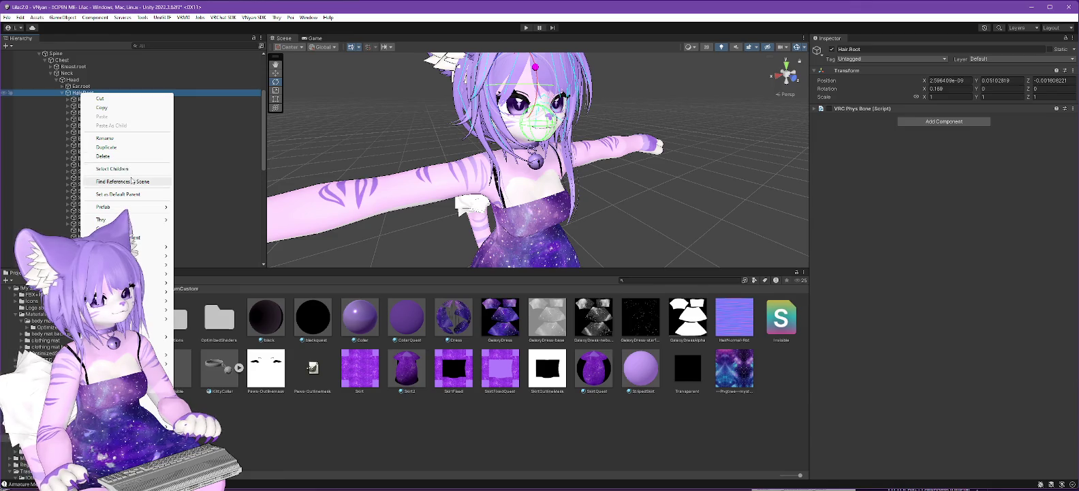
mouse_move(137, 354)
mouse_move(204, 354)
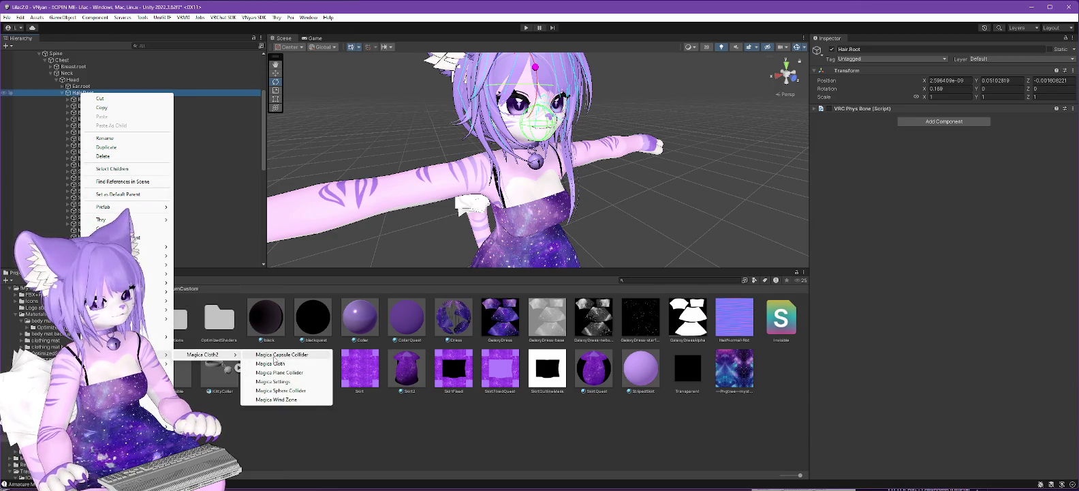
left_click(286, 355)
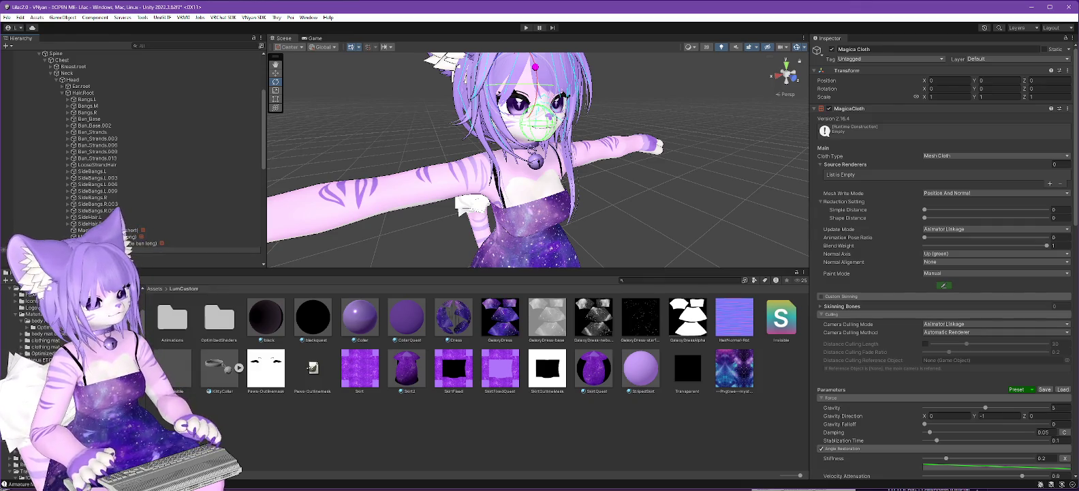
key("Return")
key("Up")
key("Up")
key("Up")
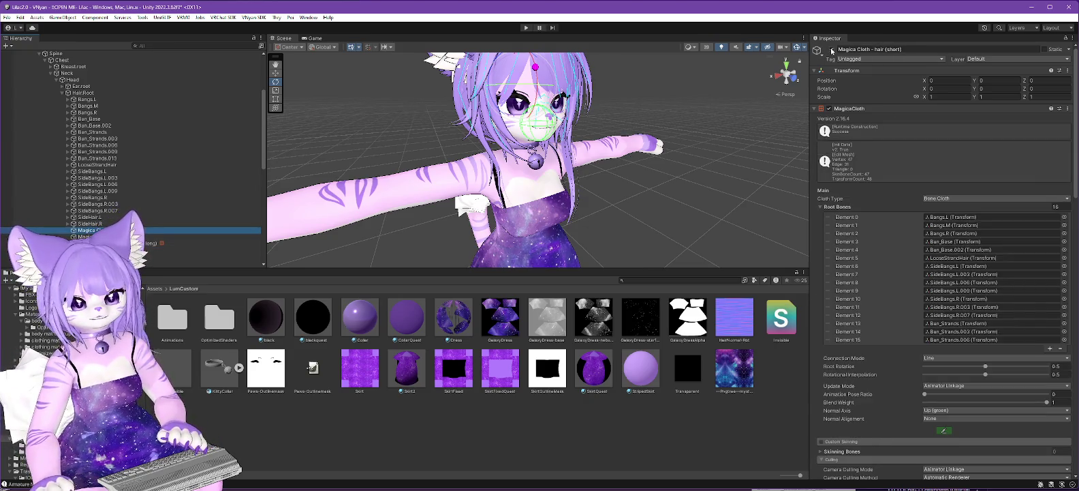
Compare the long-hair and side-bun cloth settings, then switch Mesh hair to Bone Cloth
left_click(198, 236)
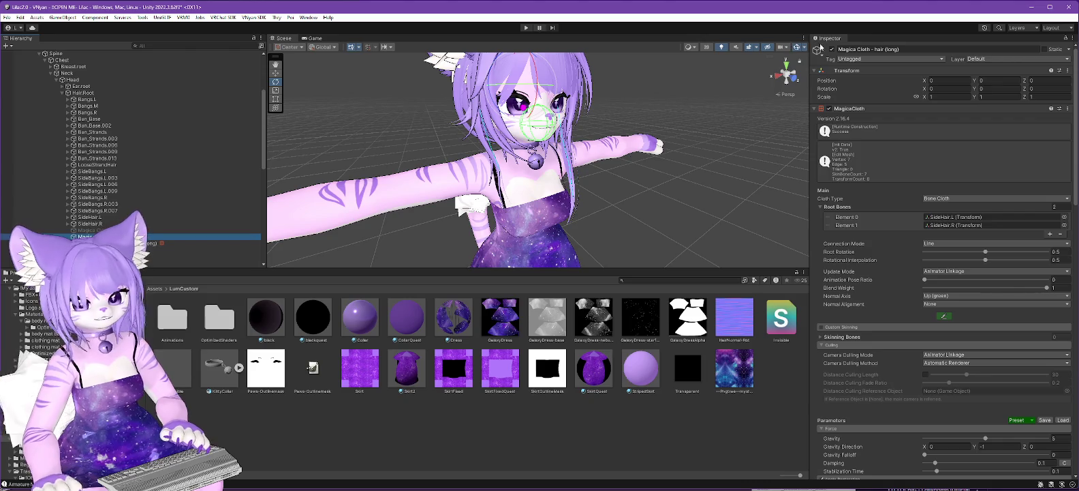
key("Down")
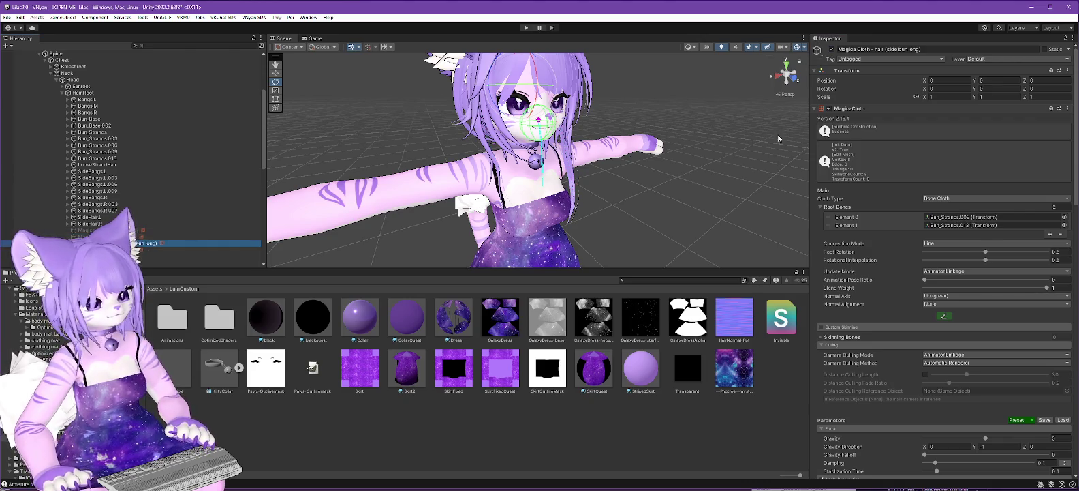
left_click(832, 50)
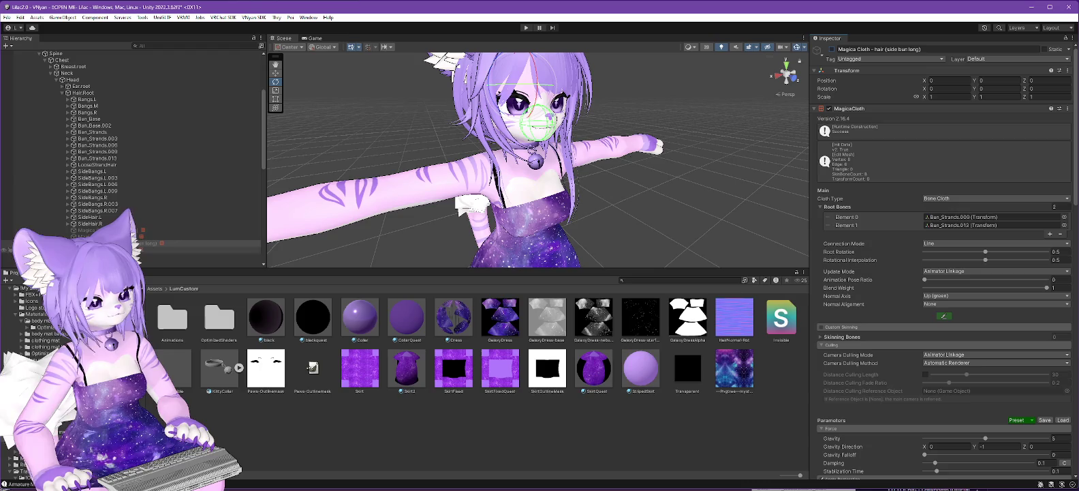
left_click(89, 236)
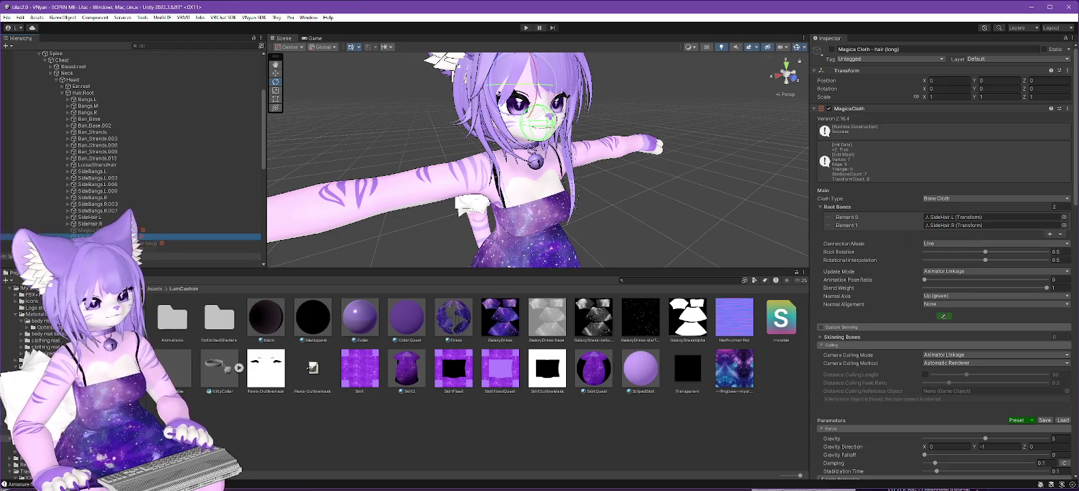
key("Down")
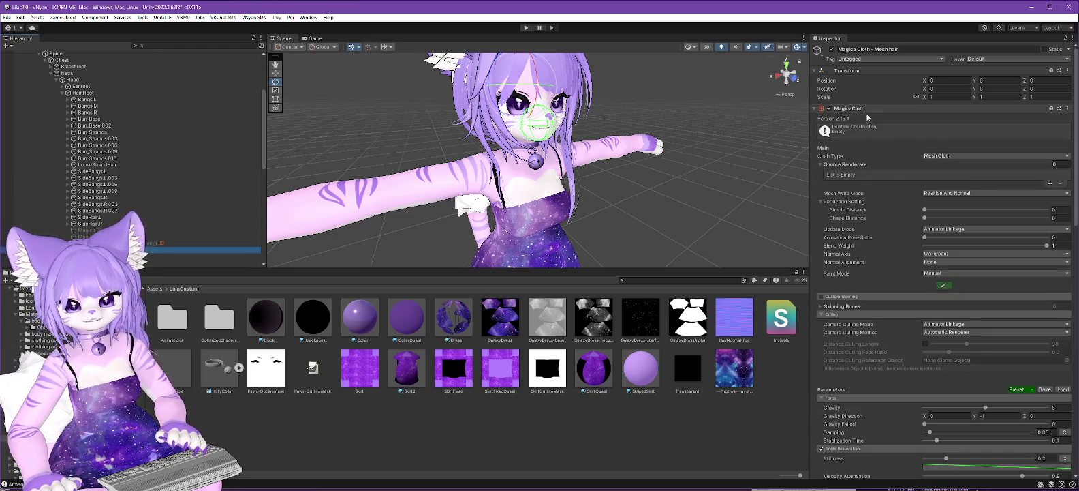
left_click(953, 156)
left_click(954, 173)
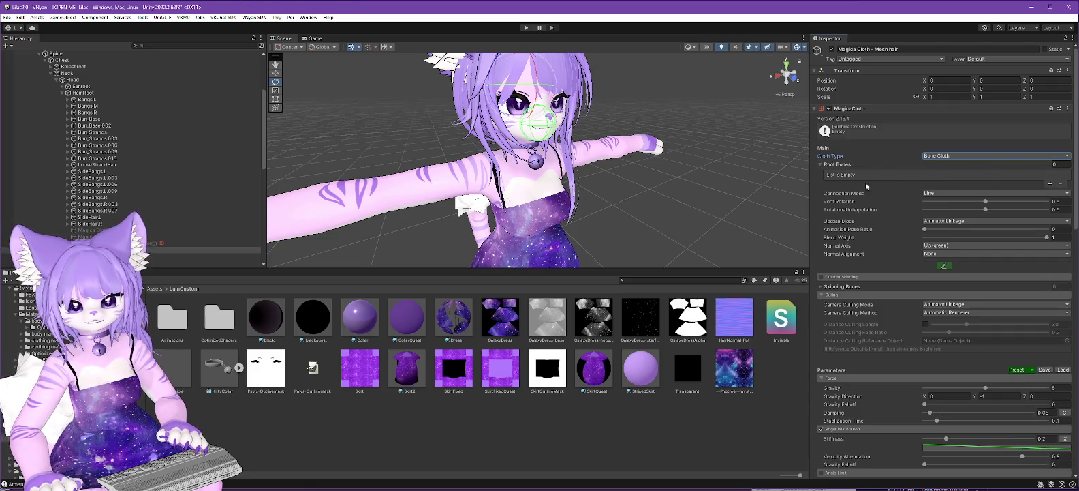
key("Up")
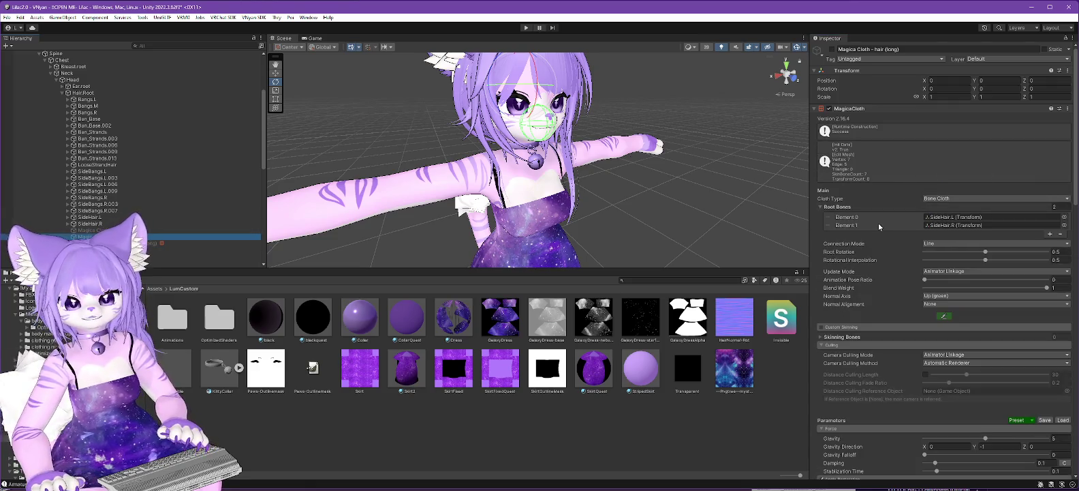
Paste the long-hair MagicaCloth component values into Mesh hair and set its Cloth Type to Mesh Cloth
right_click(901, 108)
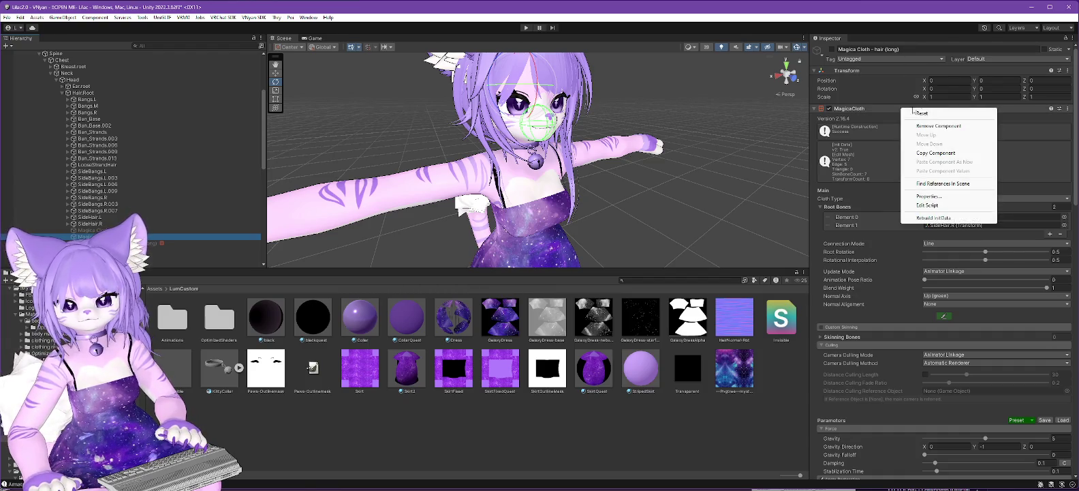
left_click(946, 156)
key("Down")
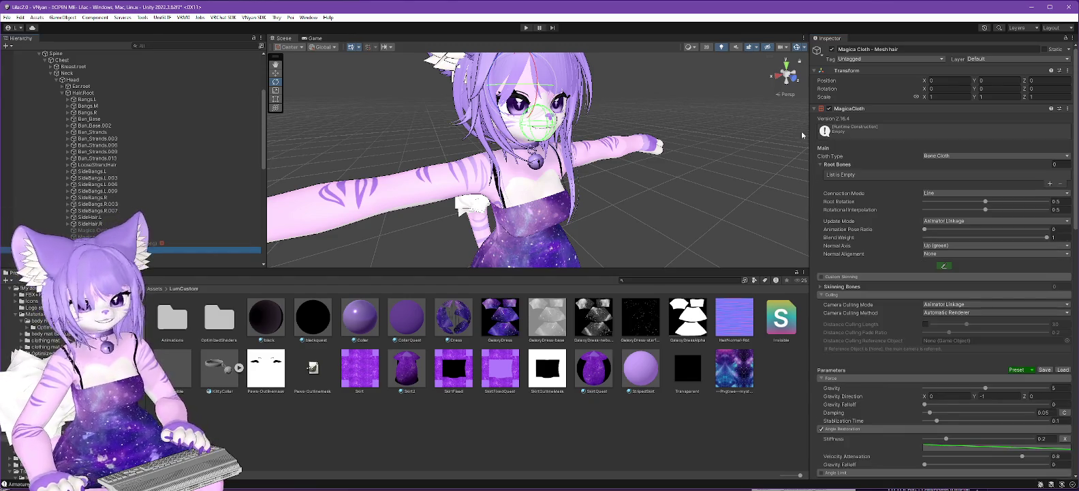
right_click(887, 108)
left_click(954, 174)
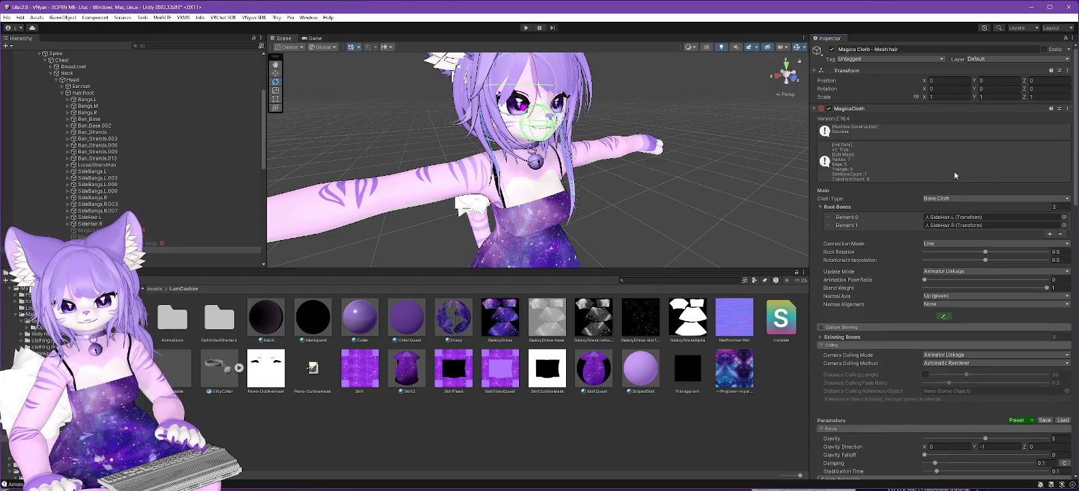
left_click(956, 207)
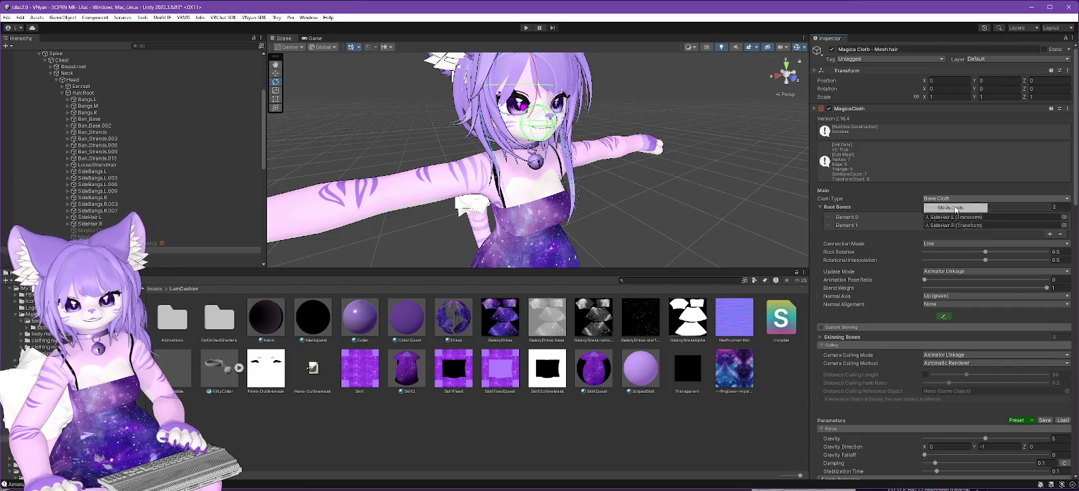
scroll(118, 154, "up", 5)
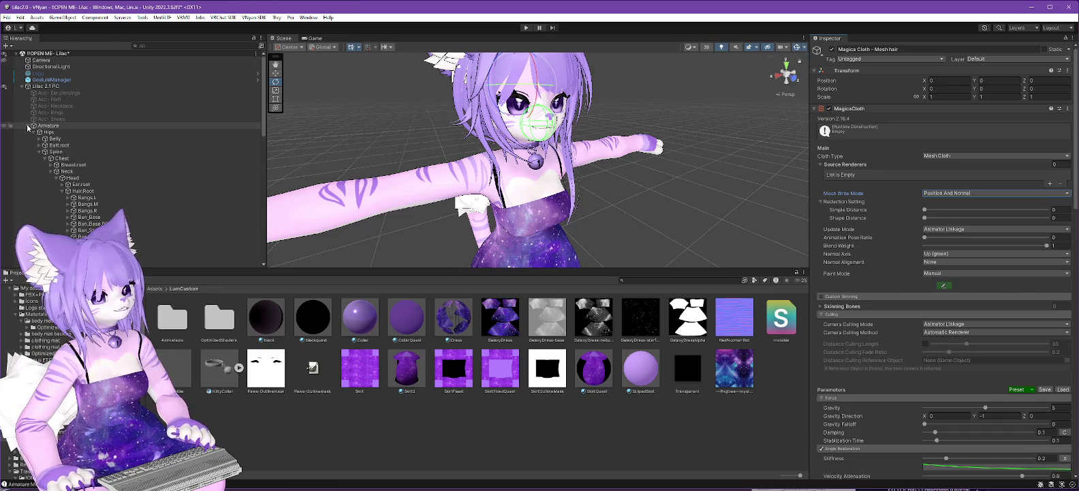
Add a source renderer slot to Mesh hair and assign the Body skinned mesh
scroll(29, 128, "down", 10)
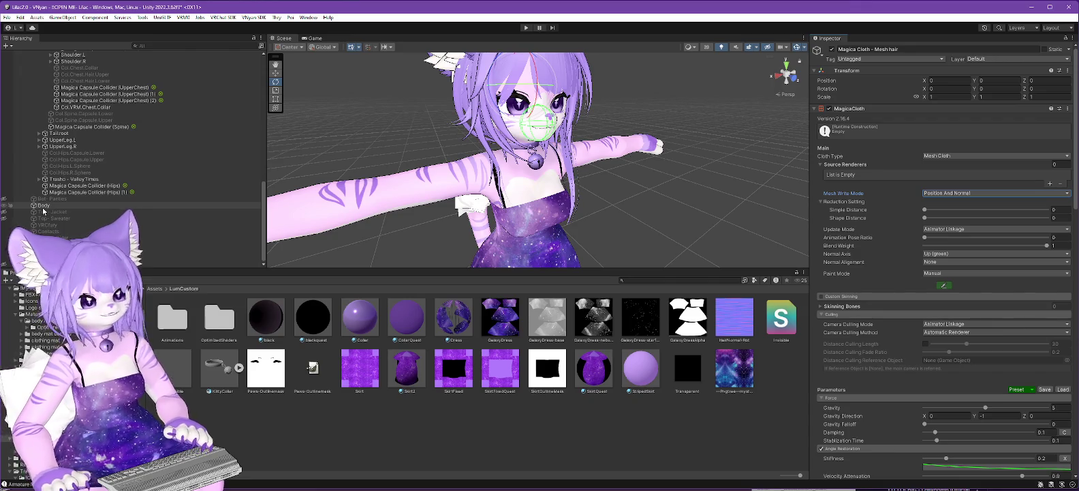
left_click(1050, 183)
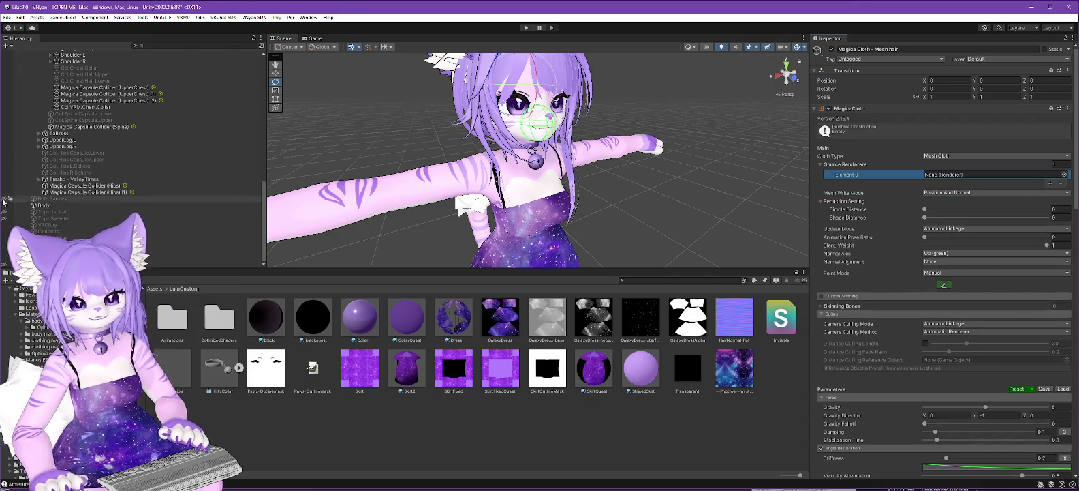
left_click_drag(51, 212, 944, 177)
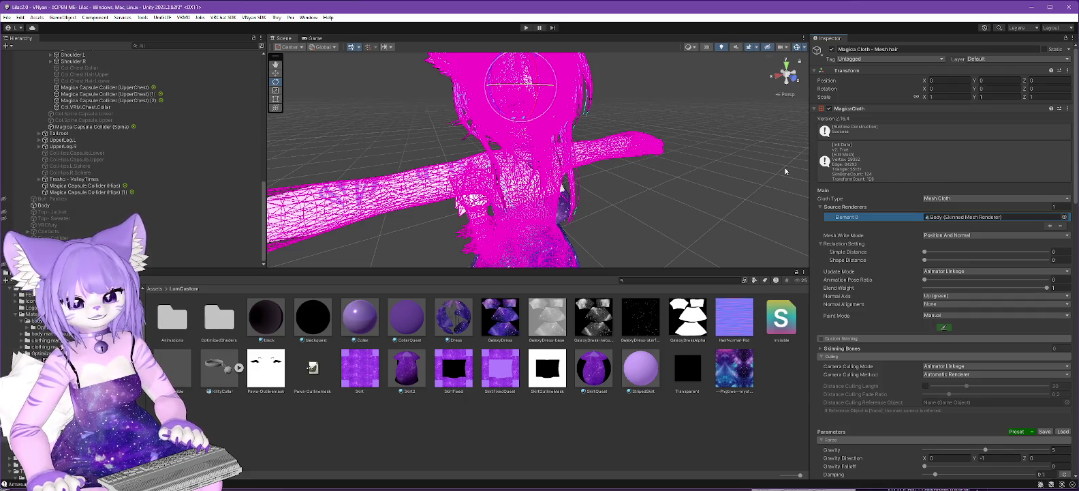
Open Movement attribute painting for Mesh hair and orbit in on the avatar's vertex points
mouse_move(711, 177)
left_mouse_down()
mouse_move(634, 179)
mouse_move(569, 131)
left_mouse_up()
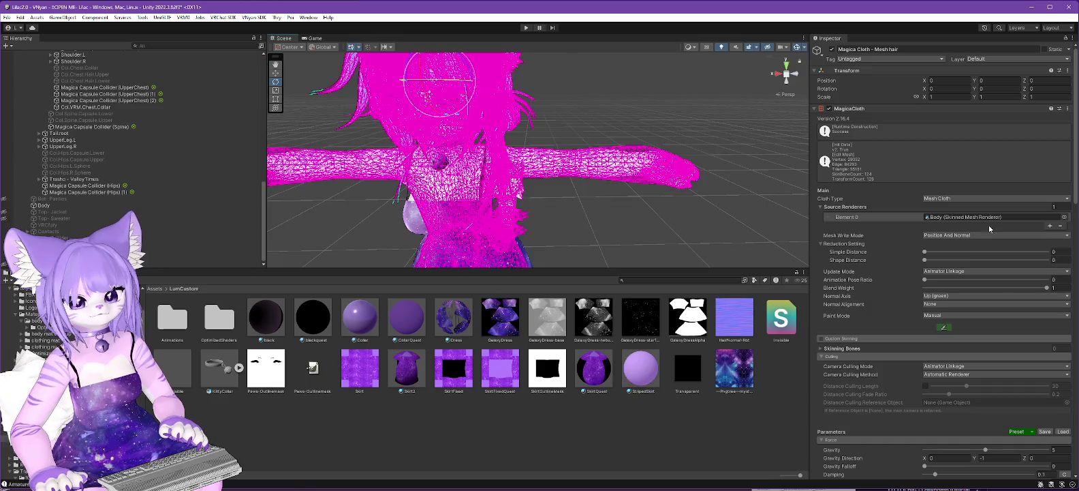
left_click(945, 330)
mouse_move(711, 202)
left_mouse_down()
mouse_move(723, 200)
mouse_move(655, 178)
mouse_move(789, 217)
mouse_move(760, 225)
mouse_move(649, 185)
mouse_move(778, 146)
mouse_move(682, 135)
mouse_move(634, 143)
left_mouse_up()
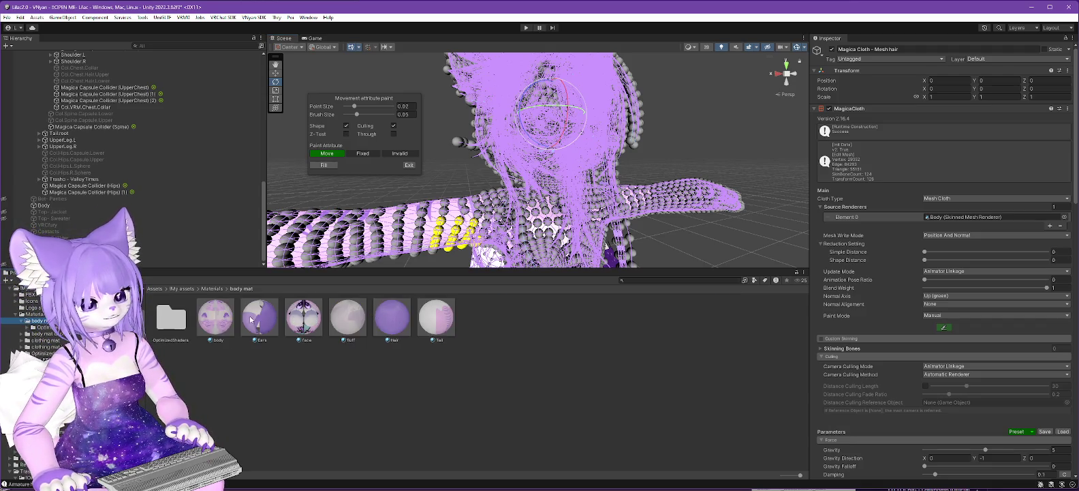
left_click(215, 317)
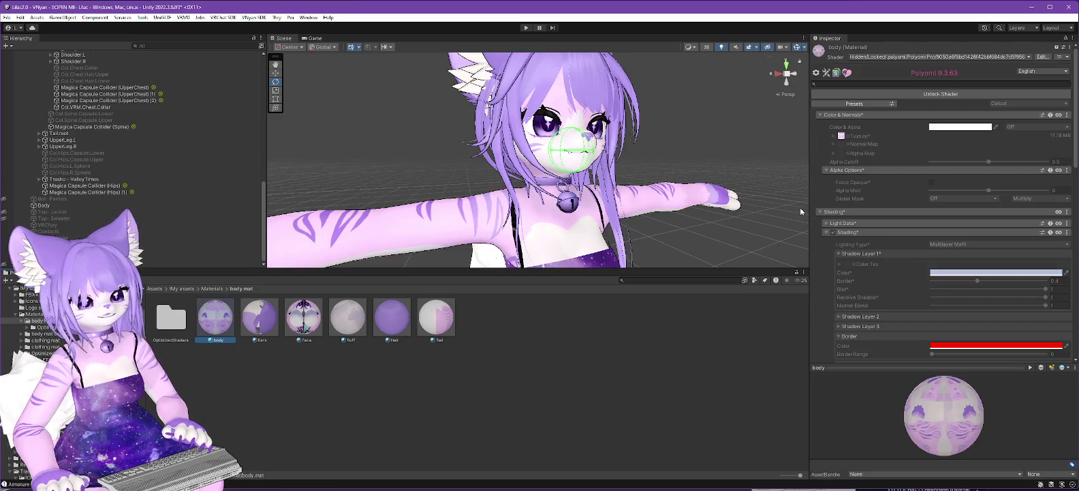
Switch the body, Ears and face materials to the Invisible shader
left_click(944, 56)
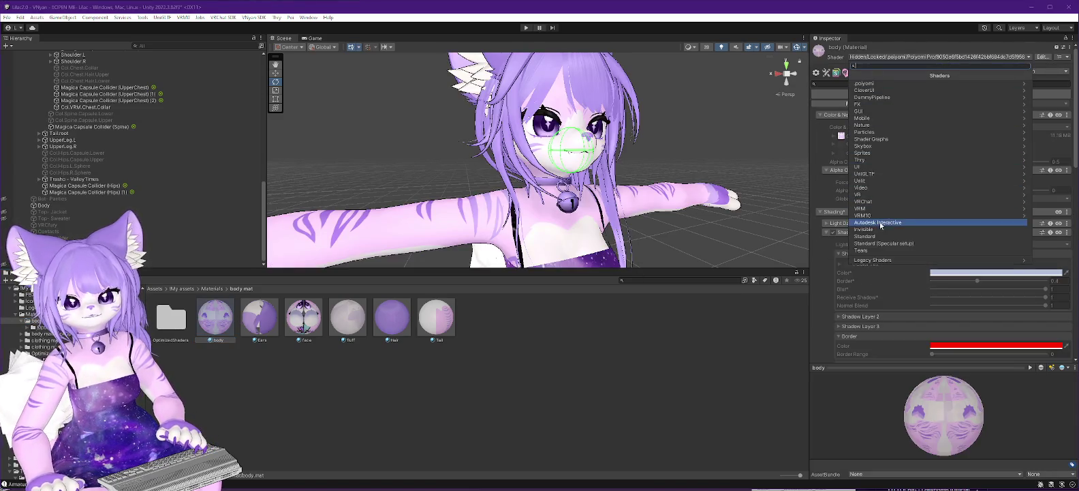
left_click(856, 235)
left_click(263, 318)
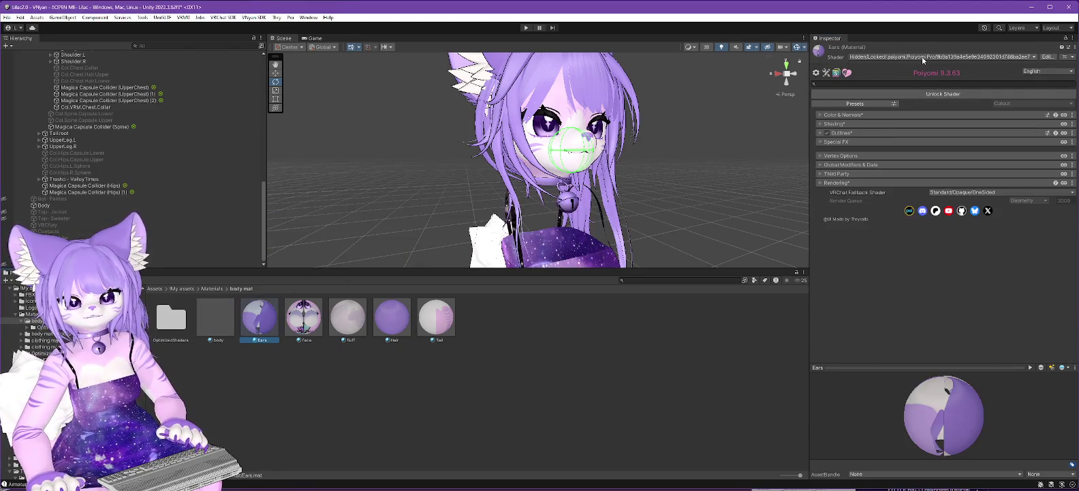
left_click(923, 61)
left_click(866, 232)
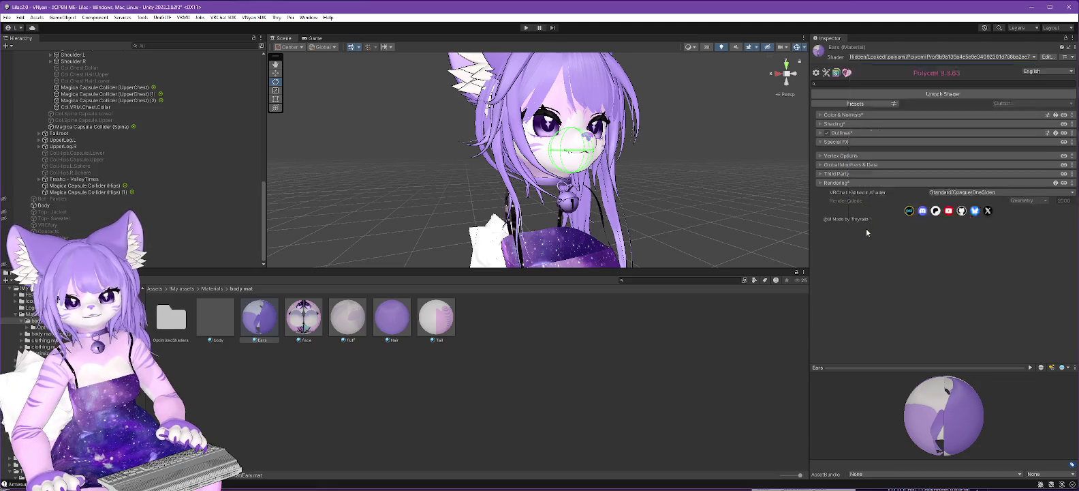
left_click(310, 326)
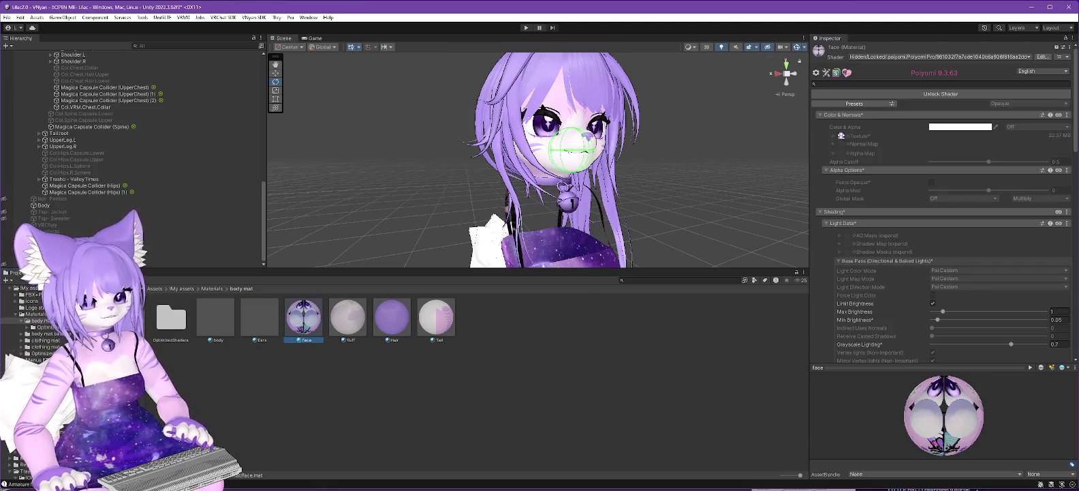
left_click(881, 61)
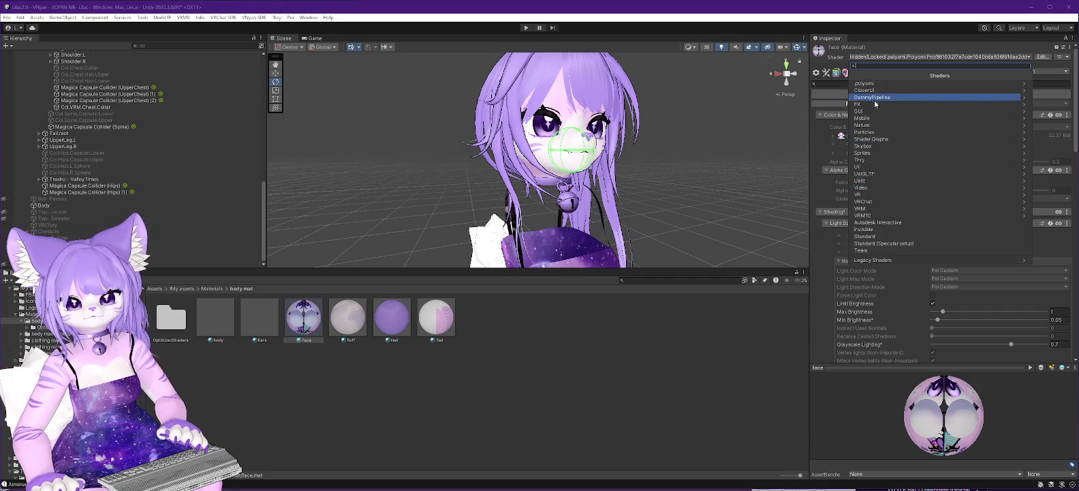
left_click(869, 229)
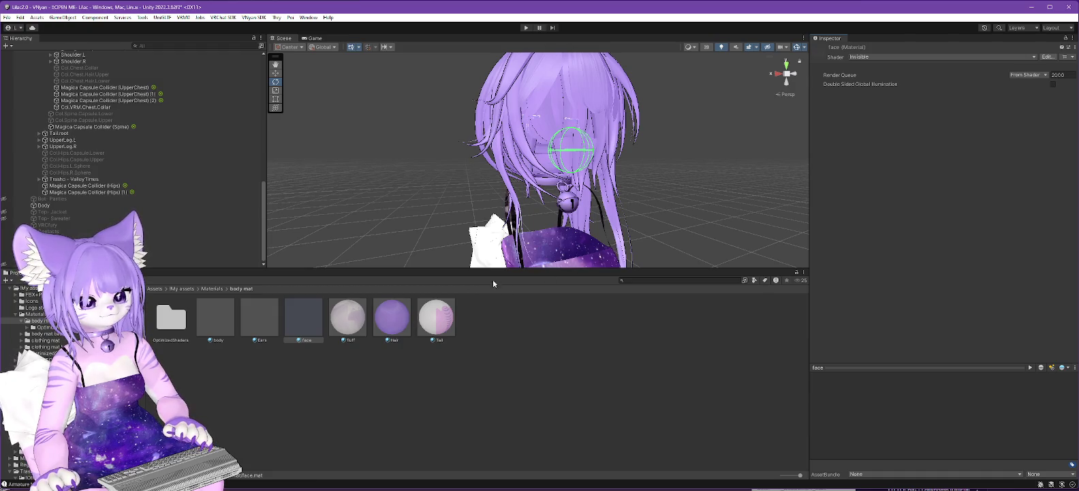
Switch the Tail and fluff materials to Invisible too, checking the hair from around the model
left_click(436, 317)
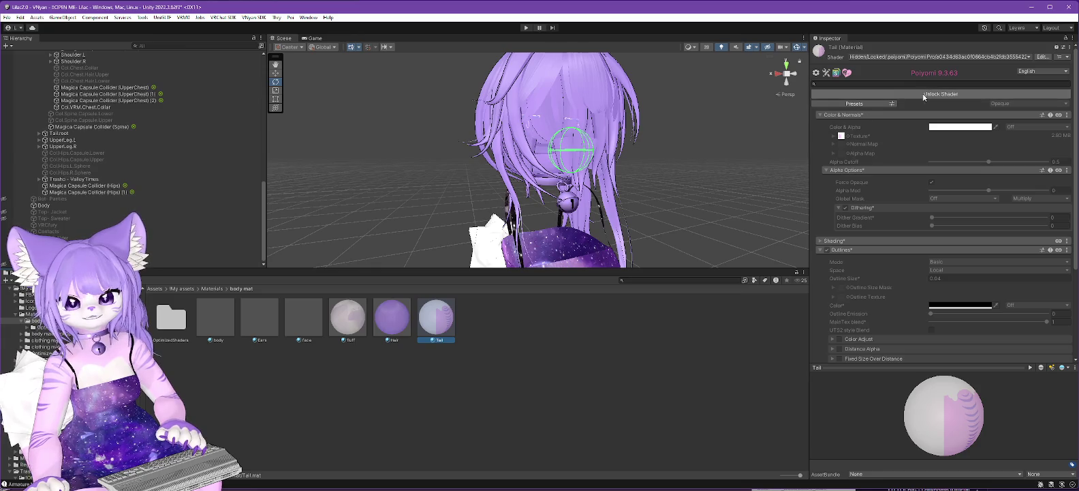
left_click(927, 58)
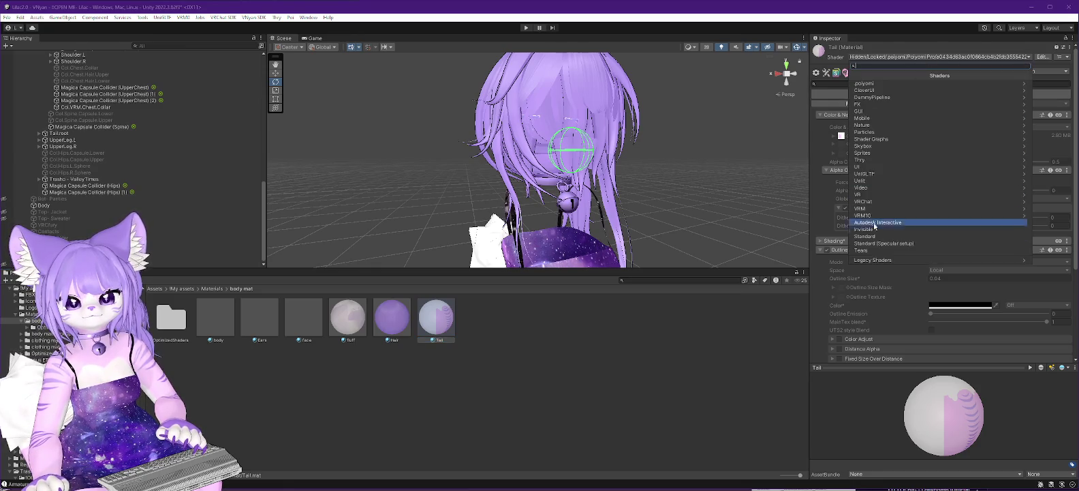
left_click(869, 229)
mouse_move(710, 218)
left_mouse_down()
mouse_move(504, 251)
mouse_move(455, 224)
mouse_move(625, 235)
mouse_move(709, 218)
mouse_move(641, 224)
mouse_move(673, 231)
left_mouse_up()
scroll(633, 205, "up", 5)
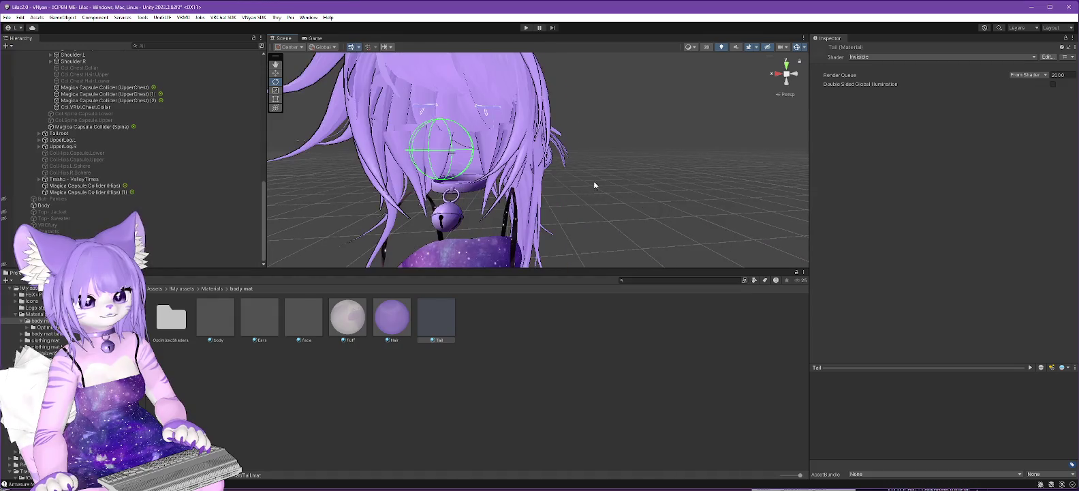
left_click(346, 316)
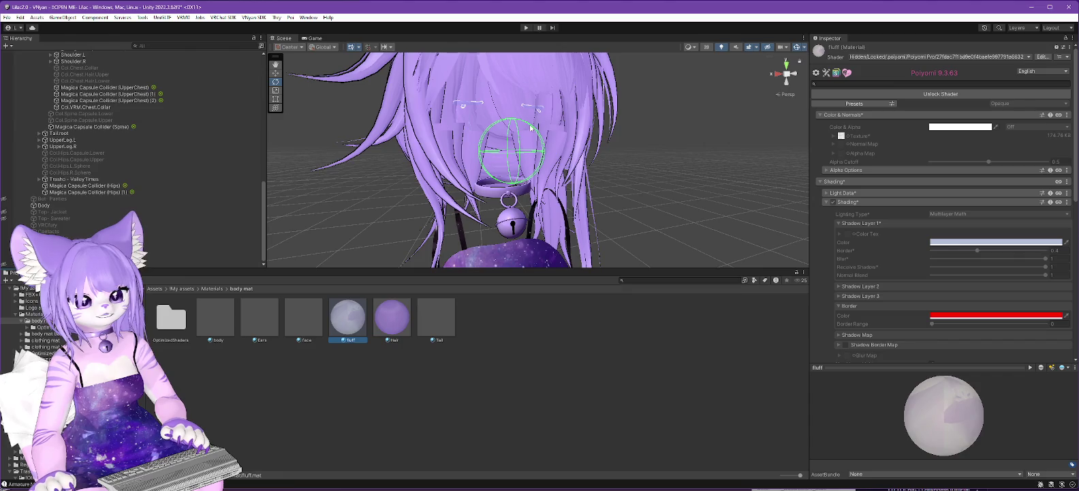
left_click(928, 55)
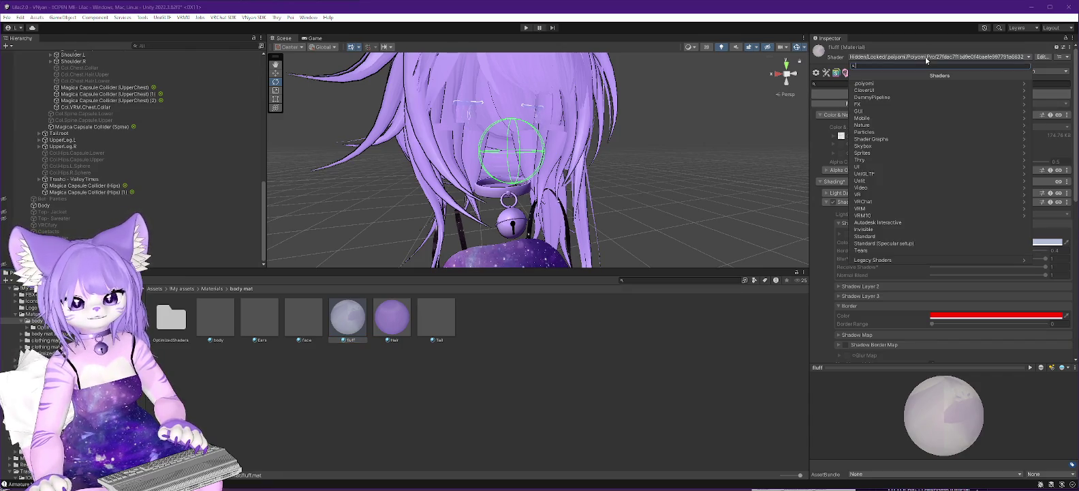
left_click(866, 232)
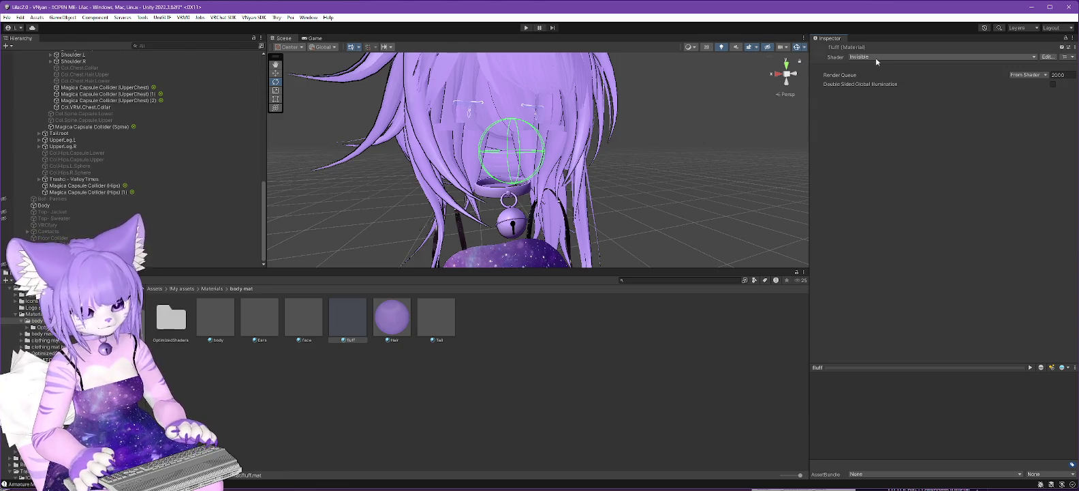
mouse_move(610, 186)
left_mouse_down()
mouse_move(634, 193)
mouse_move(552, 154)
left_mouse_up()
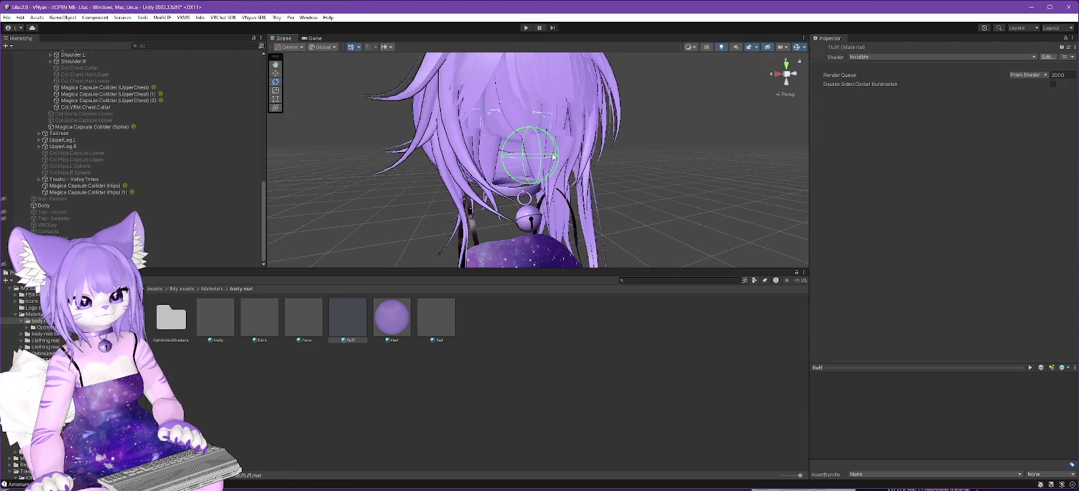
left_click(491, 114)
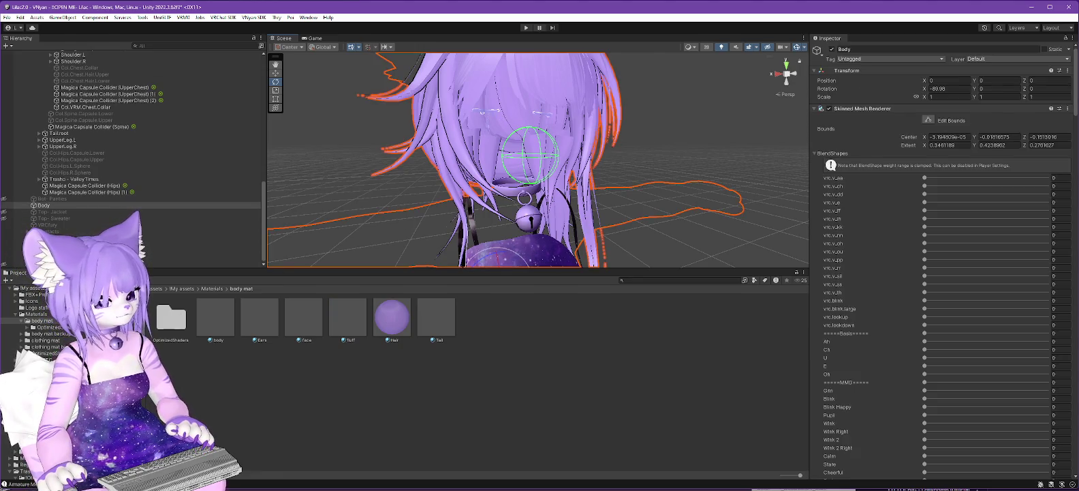
Select Magica Cloth - Mesh hair and open then close its Movement paint window
left_click(47, 343)
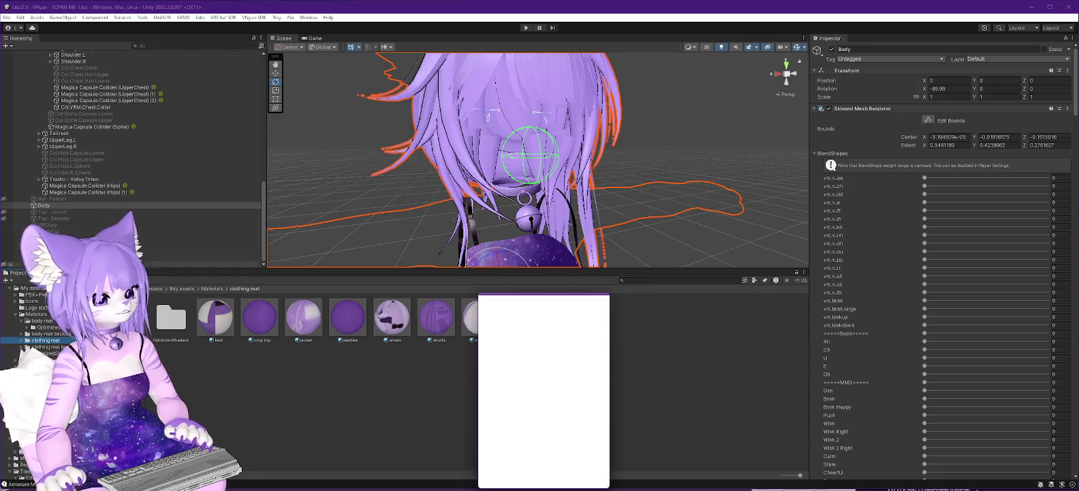
scroll(154, 157, "up", 5)
scroll(154, 157, "up", 3)
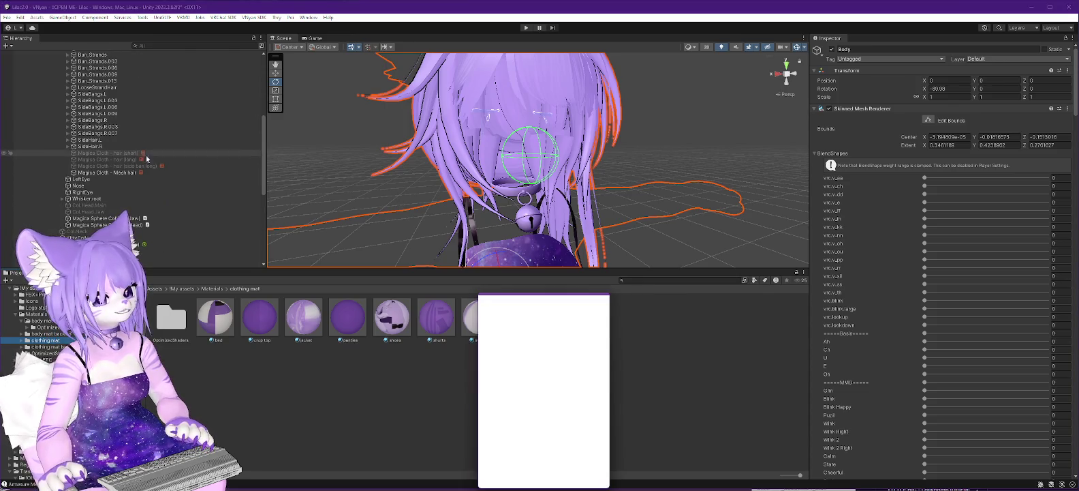
left_click(122, 172)
left_click(944, 327)
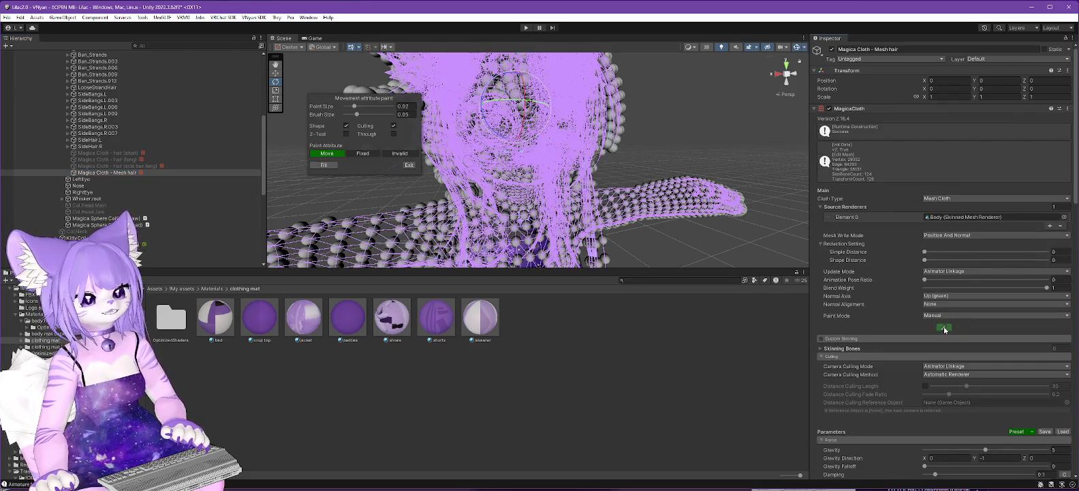
left_click(409, 165)
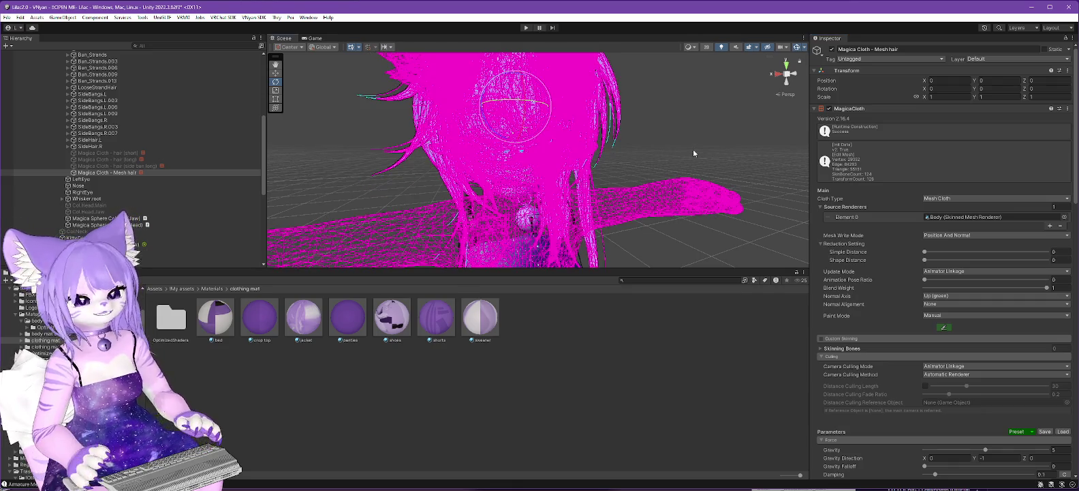
Undo the shader changes with Ctrl+Z to restore the body, face and tail materials
key("ctrl+z")
key("ctrl+z")
key("ctrl+z")
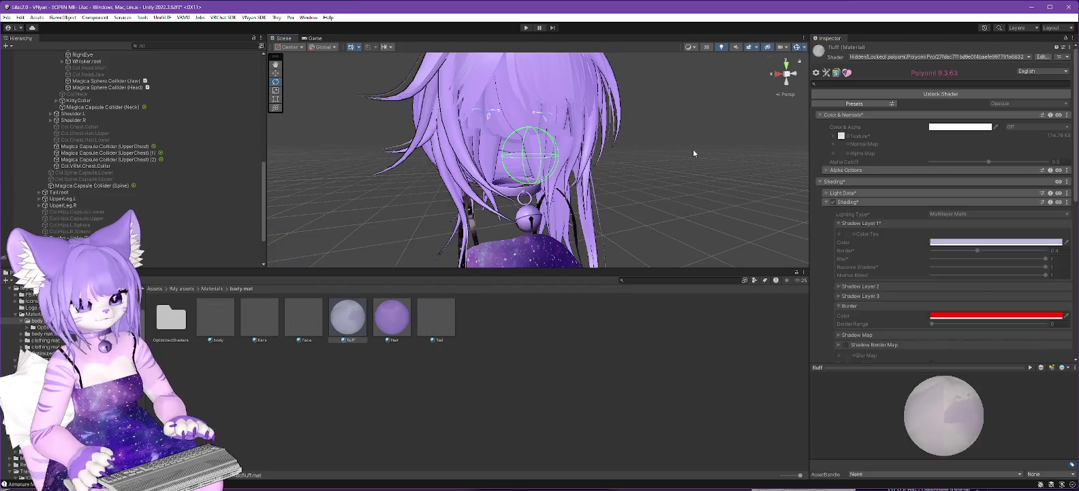
key("ctrl+z")
key("ctrl+z")
key("ctrl+z")
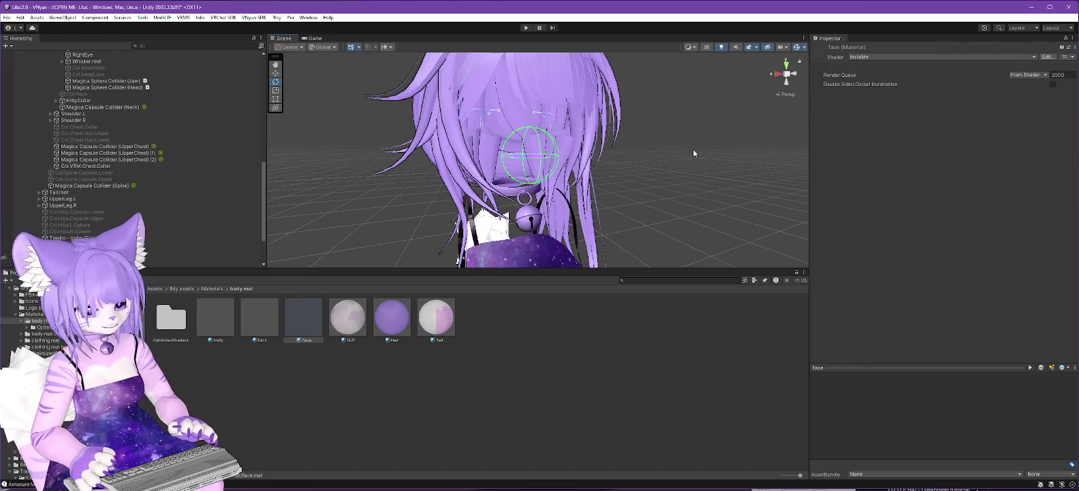
key("ctrl+z")
key("ctrl+z")
key("ctrl+z")
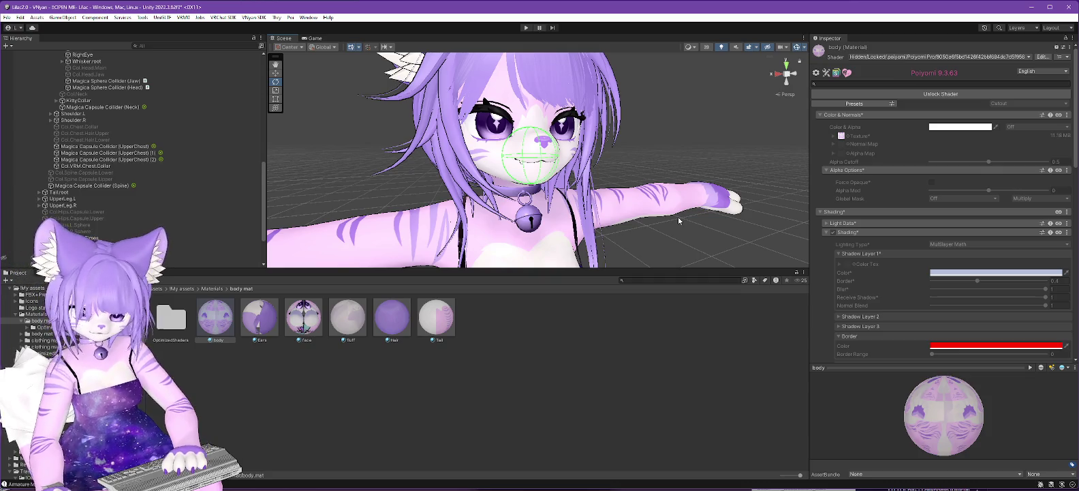
Review the hair (short), hair (long) and hair (side bun long) cloth objects
mouse_move(678, 216)
left_mouse_down()
mouse_move(667, 125)
mouse_move(648, 123)
mouse_move(689, 107)
left_mouse_up()
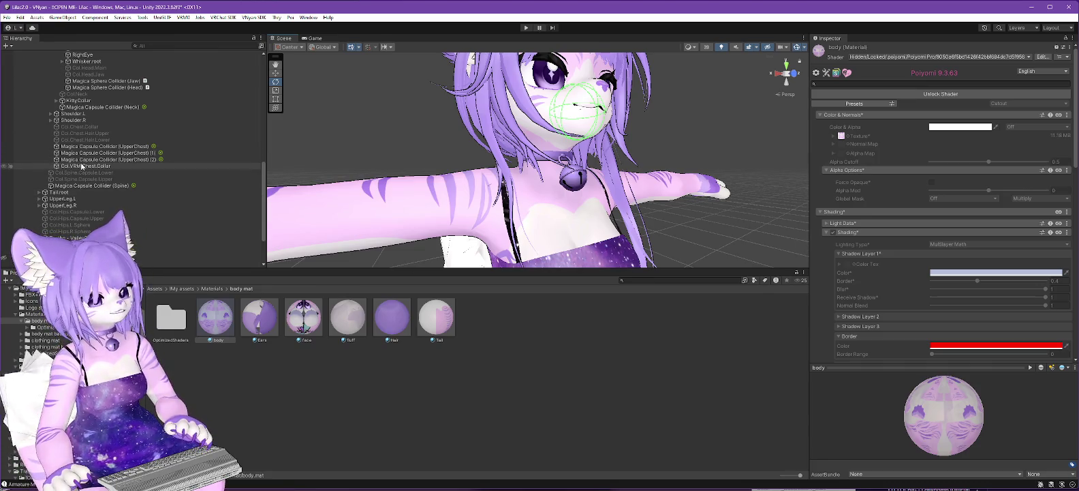
scroll(196, 203, "up", 4)
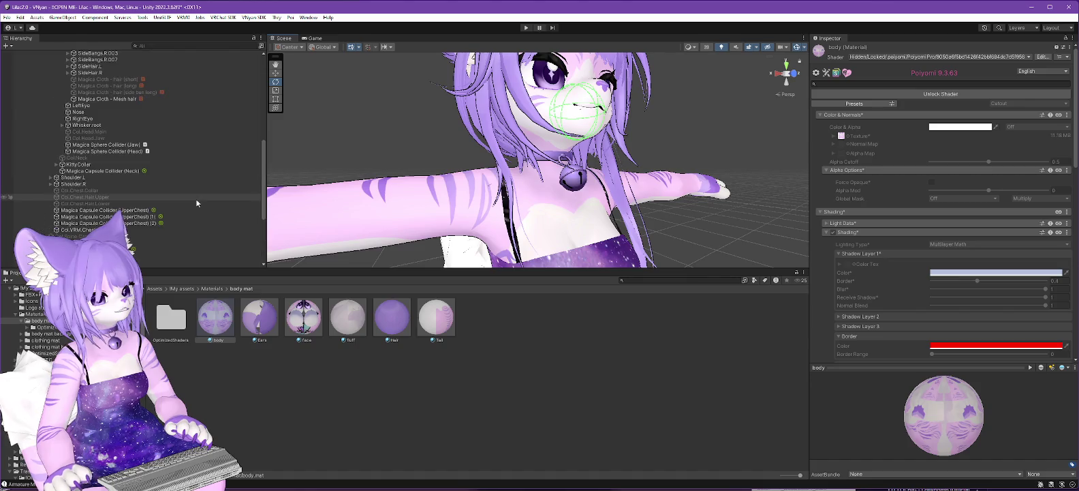
scroll(196, 202, "up", 5)
left_click(170, 177)
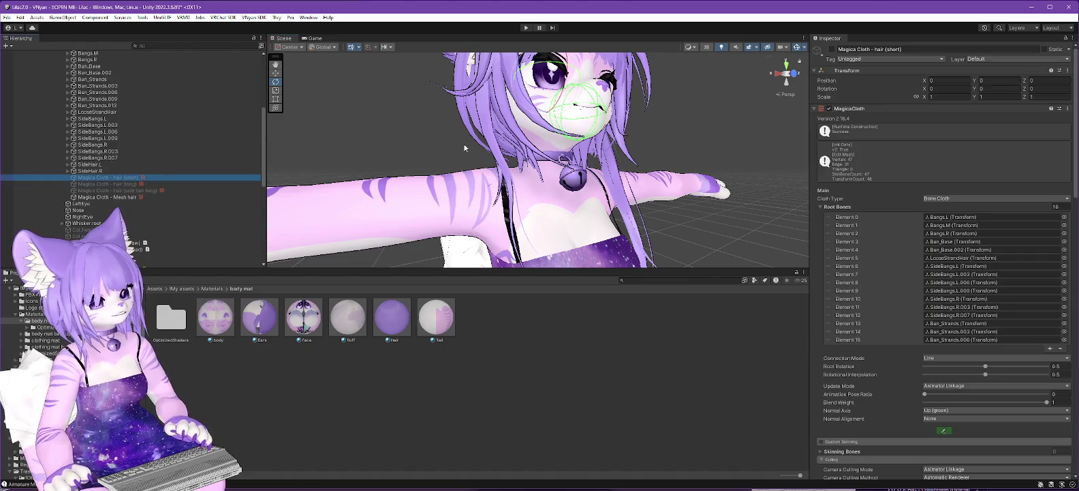
left_click(252, 183)
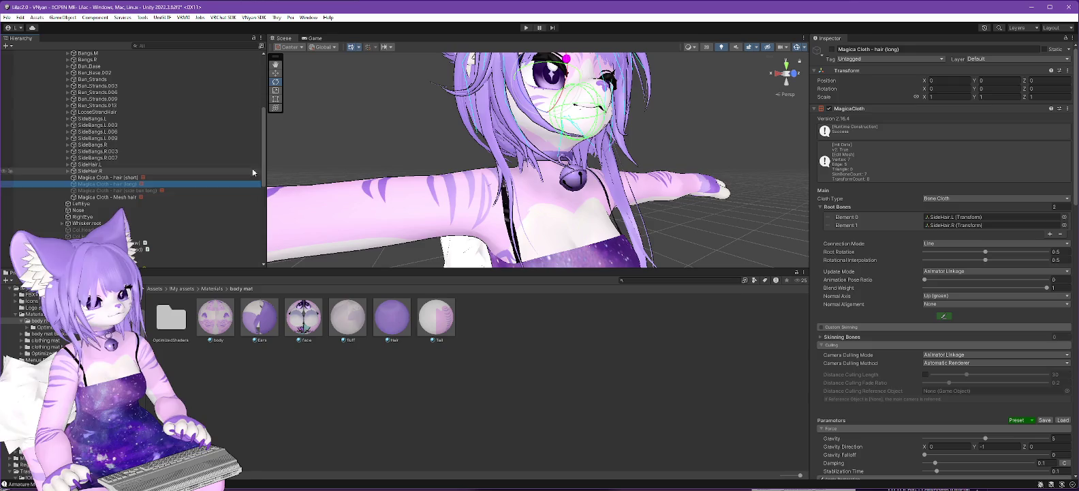
left_click(129, 190)
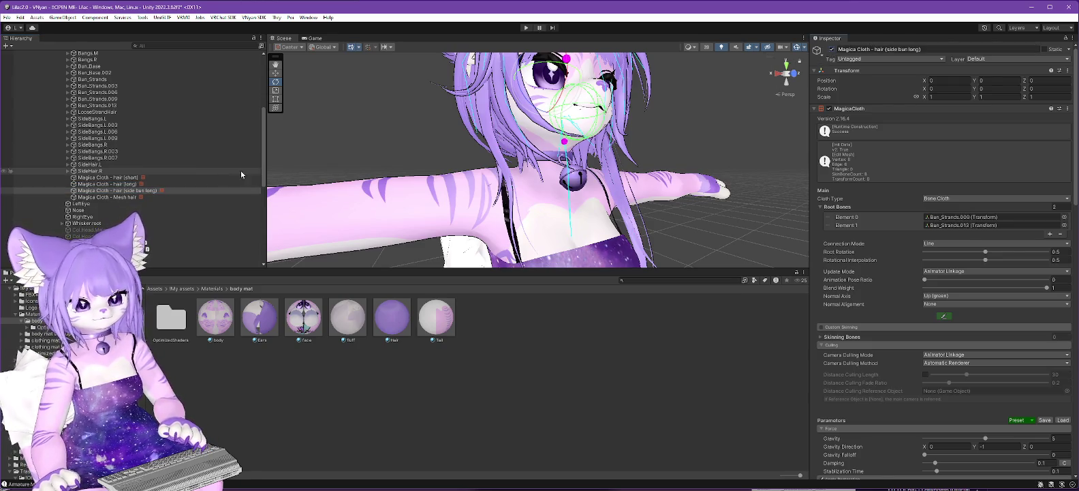
Delete the Magica Cloth - Mesh hair object from the Hierarchy
left_click(123, 197)
right_click(123, 197)
mouse_move(171, 329)
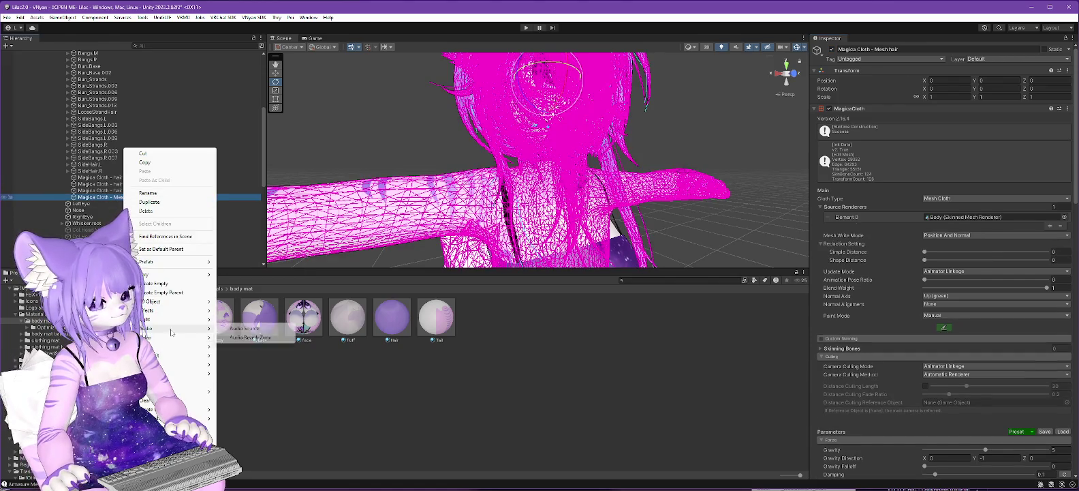
left_click(149, 211)
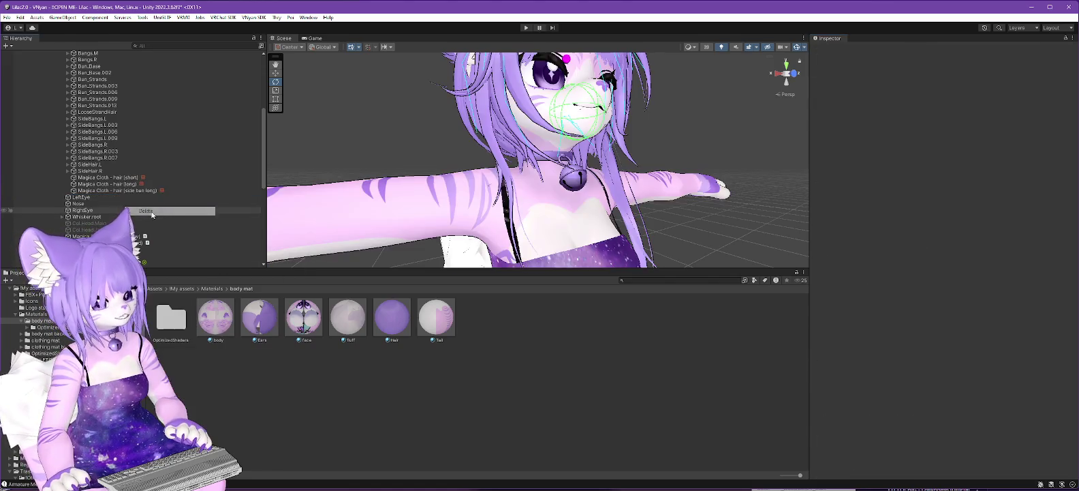
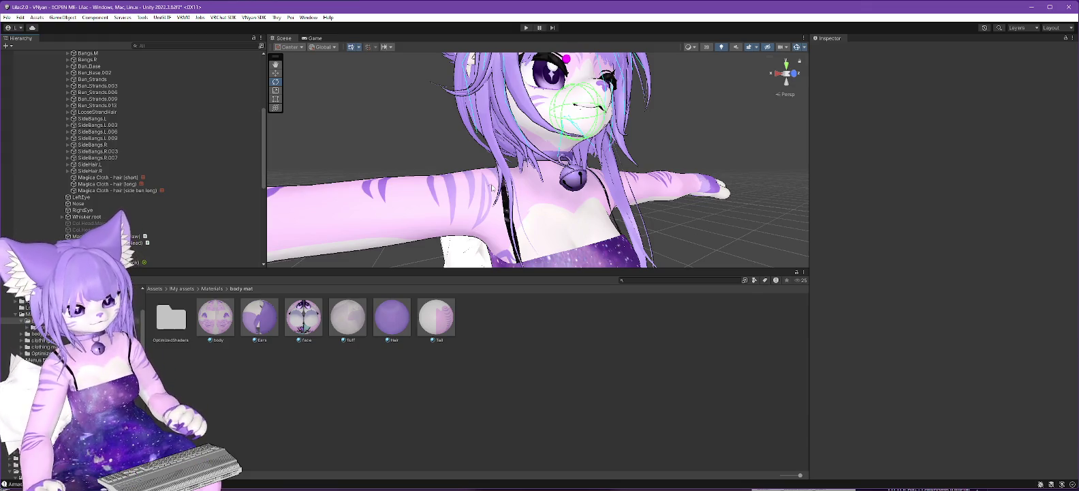
Select the Dress material in LumCustom and unlock its Poiyomi Pro shader
left_click_drag(700, 158, 669, 181)
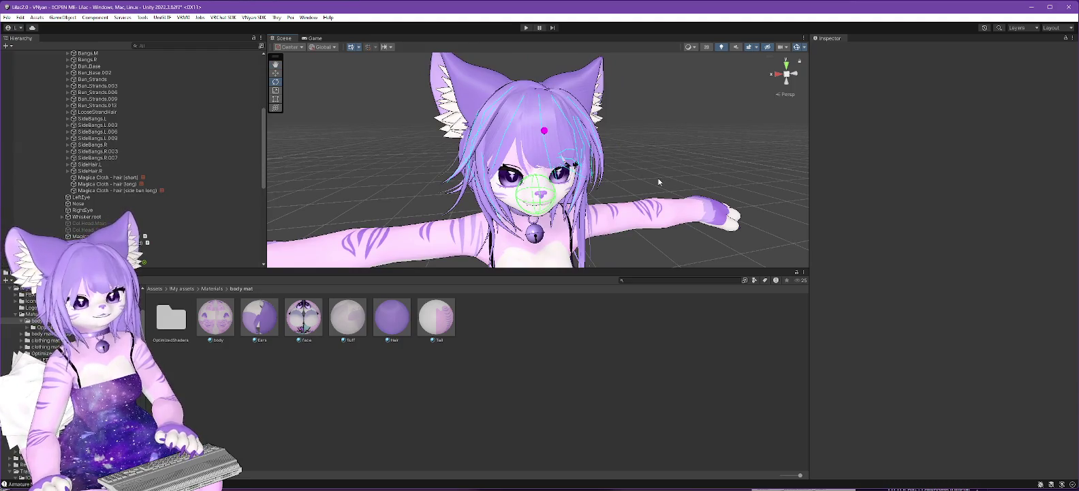
mouse_move(643, 183)
left_mouse_down()
mouse_move(672, 207)
mouse_move(635, 226)
left_mouse_up()
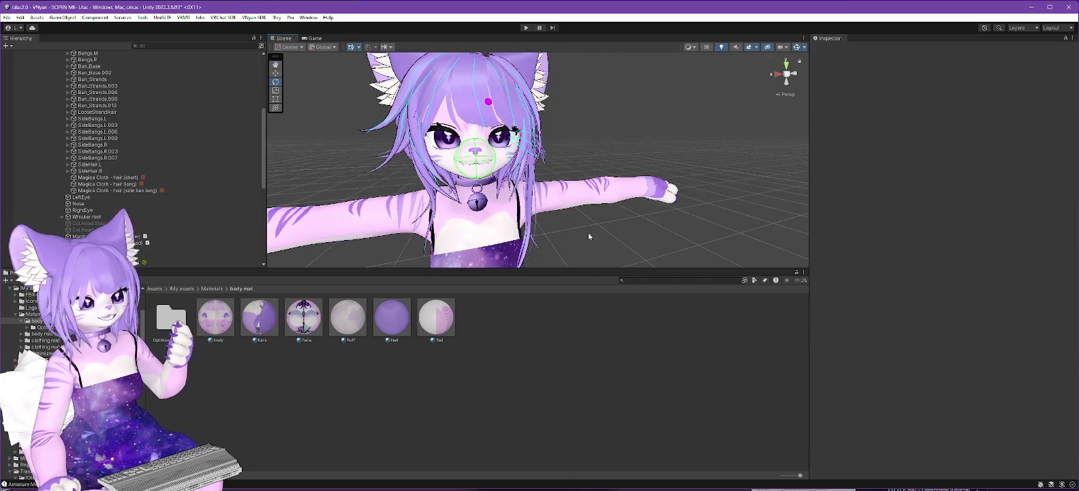
mouse_move(586, 233)
left_mouse_down()
mouse_move(594, 157)
mouse_move(601, 210)
left_mouse_up()
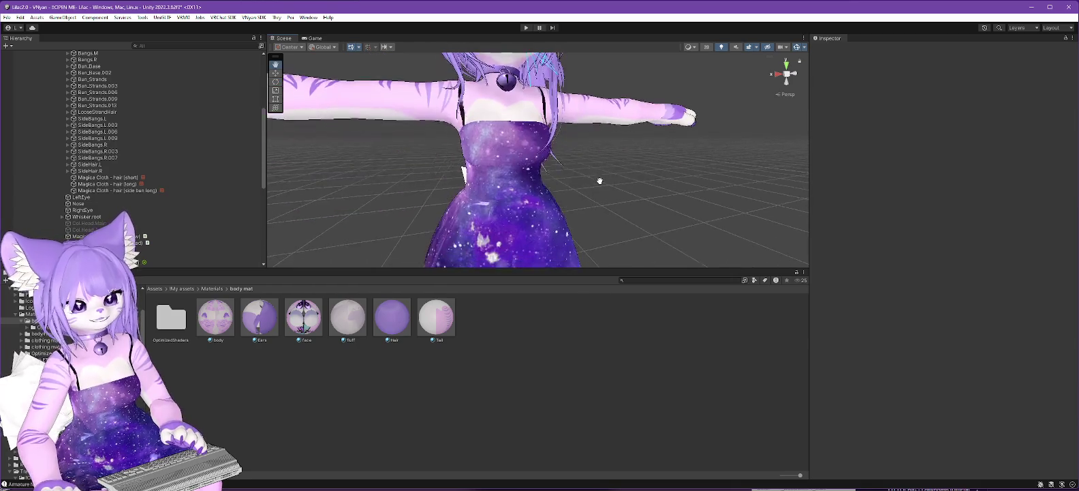
scroll(601, 211, "up", 6)
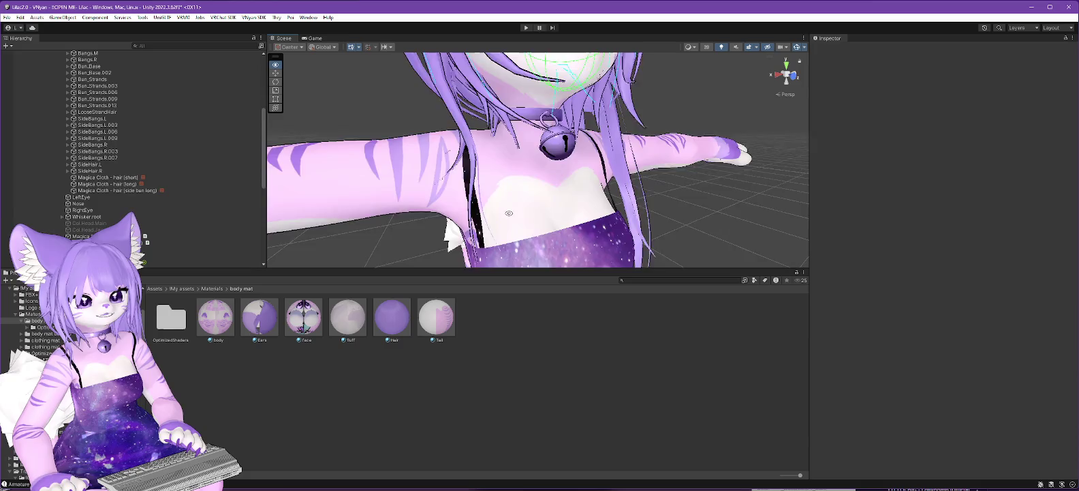
scroll(480, 190, "up", 2)
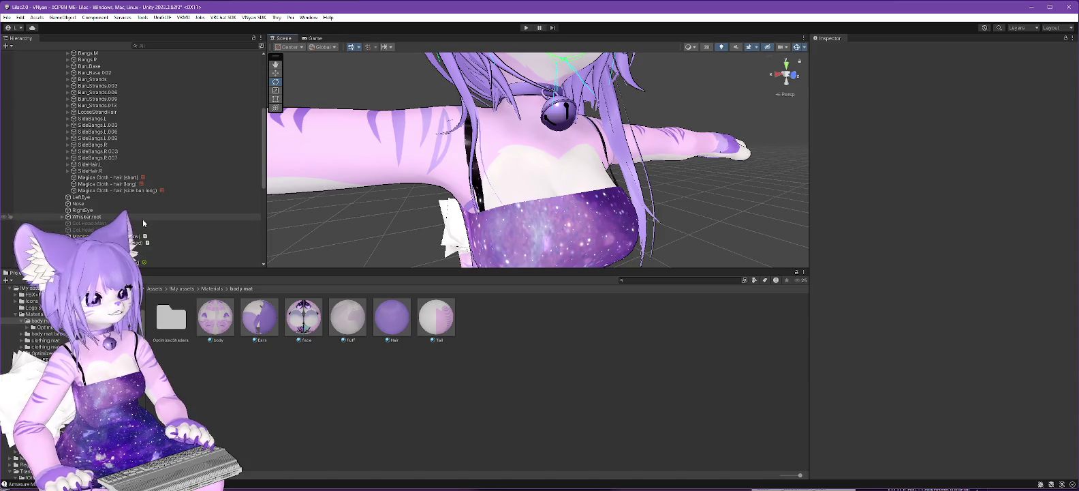
scroll(143, 219, "down", 5)
scroll(136, 150, "down", 2)
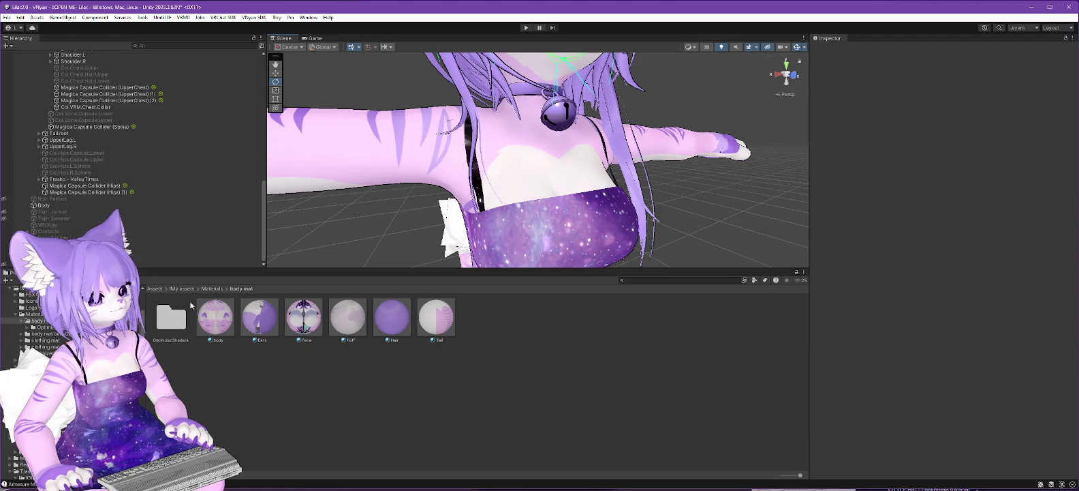
left_click(41, 361)
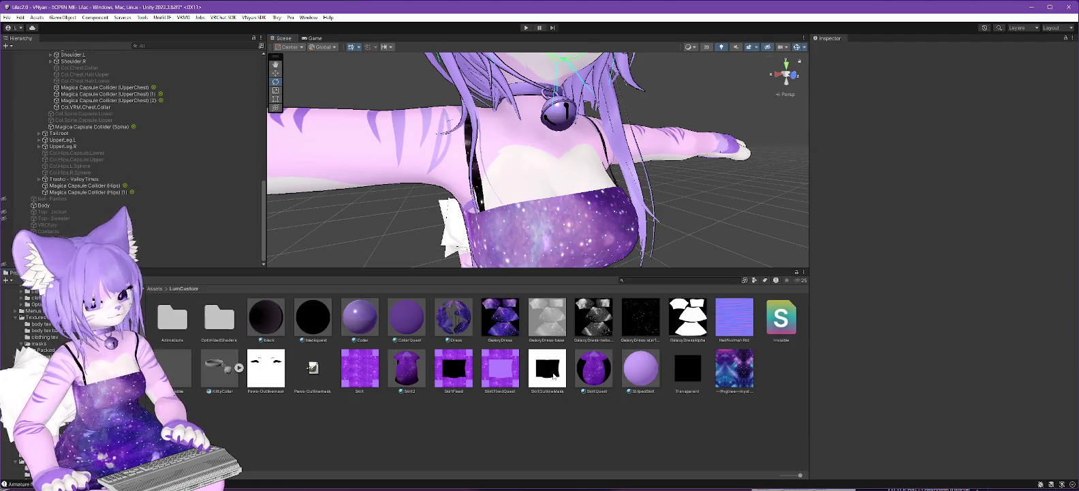
left_click(451, 318)
left_click(940, 97)
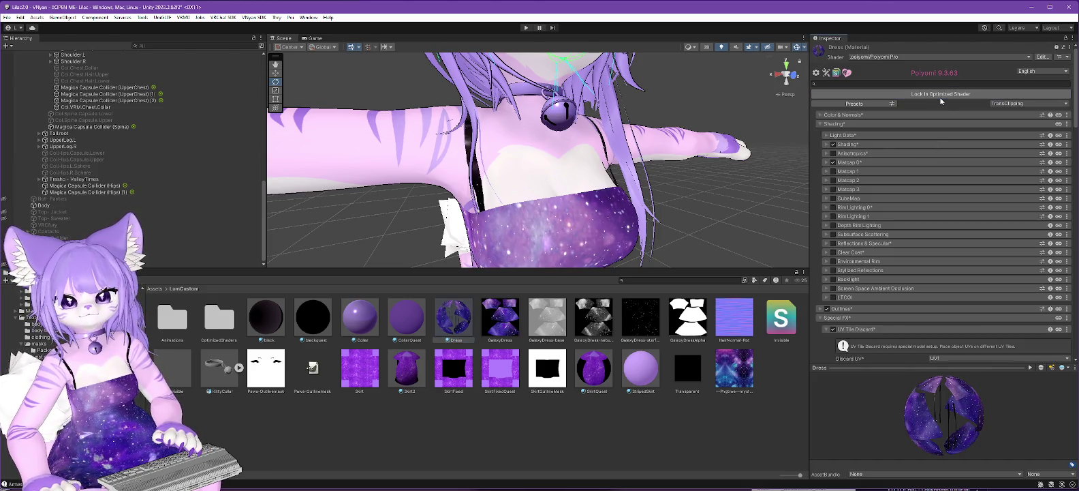
Try Random Colors on the Constellation effect, then turn it back off
scroll(893, 260, "down", 10)
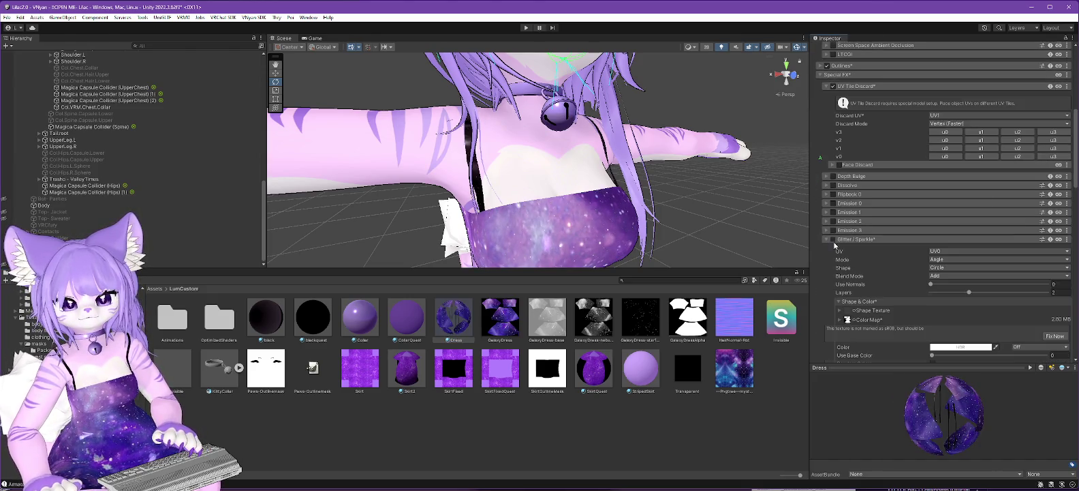
scroll(867, 235, "down", 15)
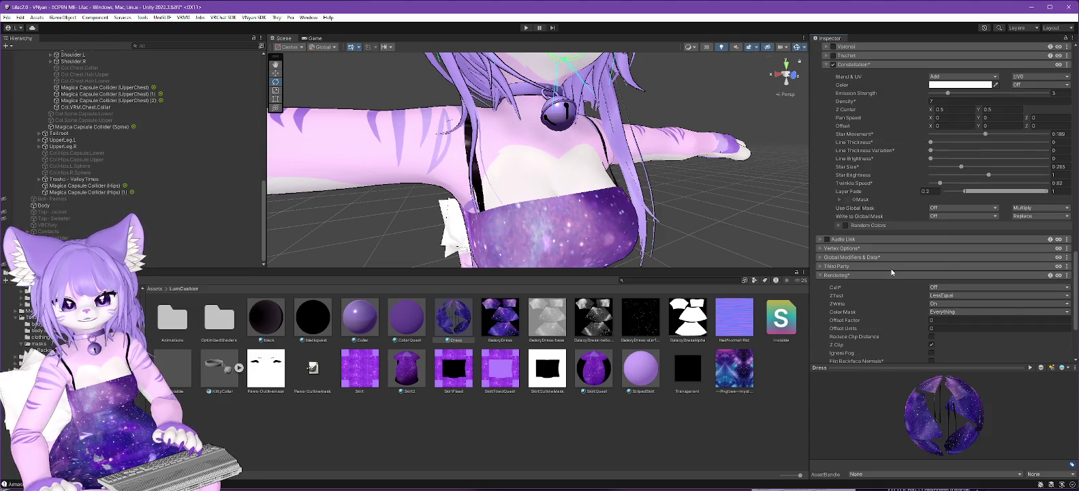
scroll(890, 269, "up", 1)
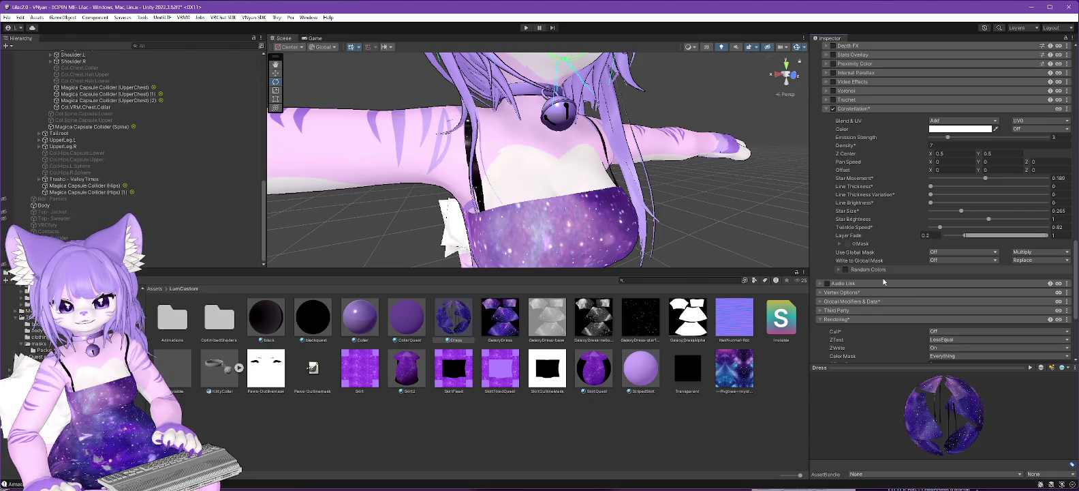
left_click(846, 270)
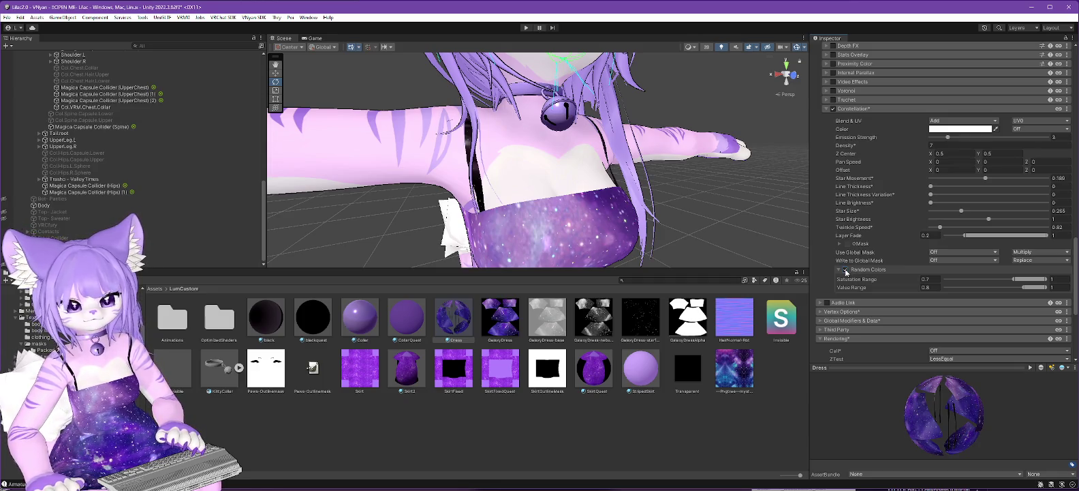
left_click(846, 271)
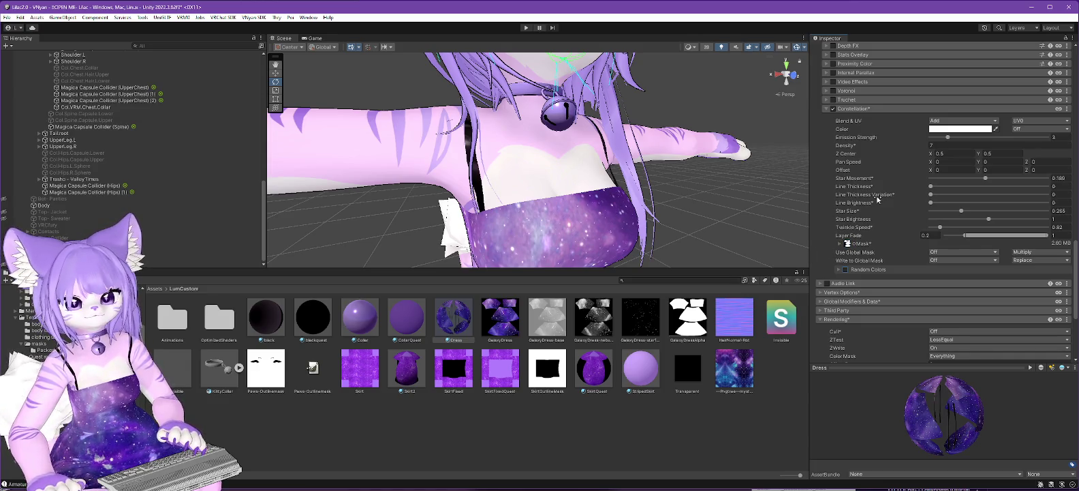
Enable the Matcap 0 layer on the Dress material
scroll(873, 198, "up", 15)
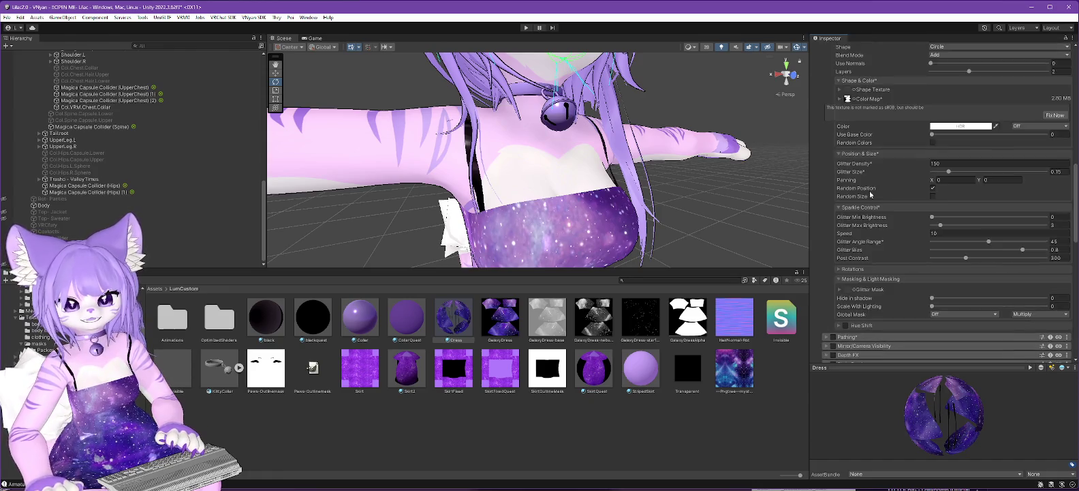
scroll(865, 190, "up", 10)
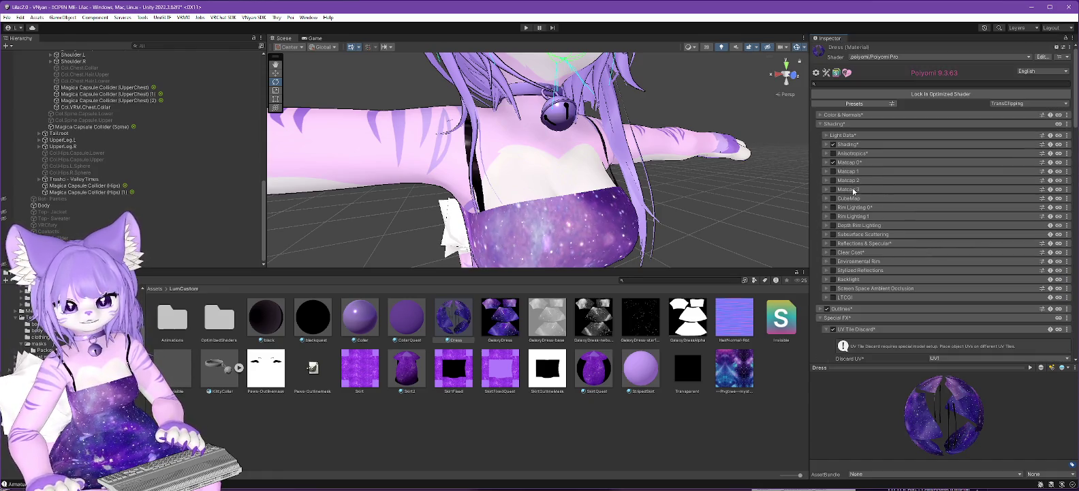
left_click(832, 162)
left_click(826, 163)
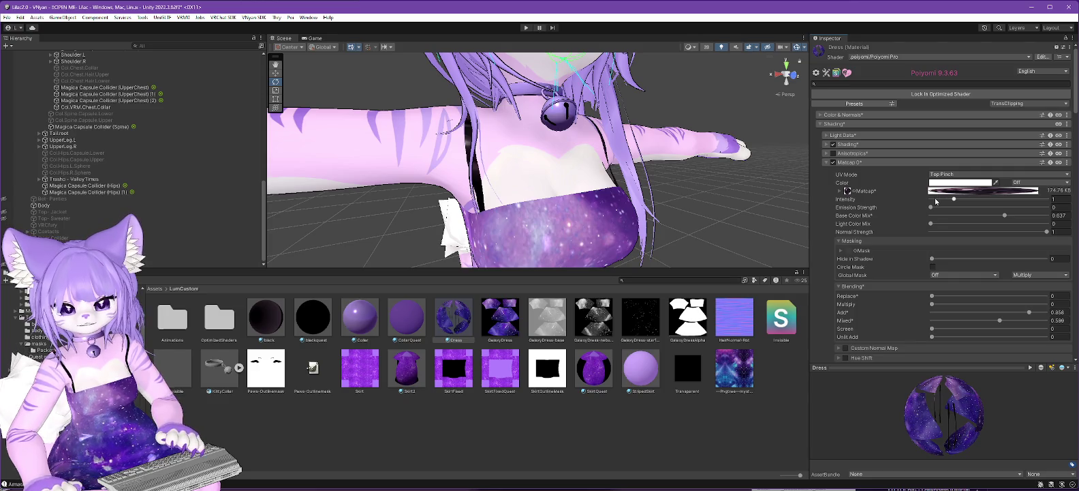
Use GalaxyDressAlpha as the Matcap 0 mask texture
mouse_move(687, 326)
left_mouse_down()
mouse_move(818, 293)
mouse_move(850, 251)
left_mouse_up()
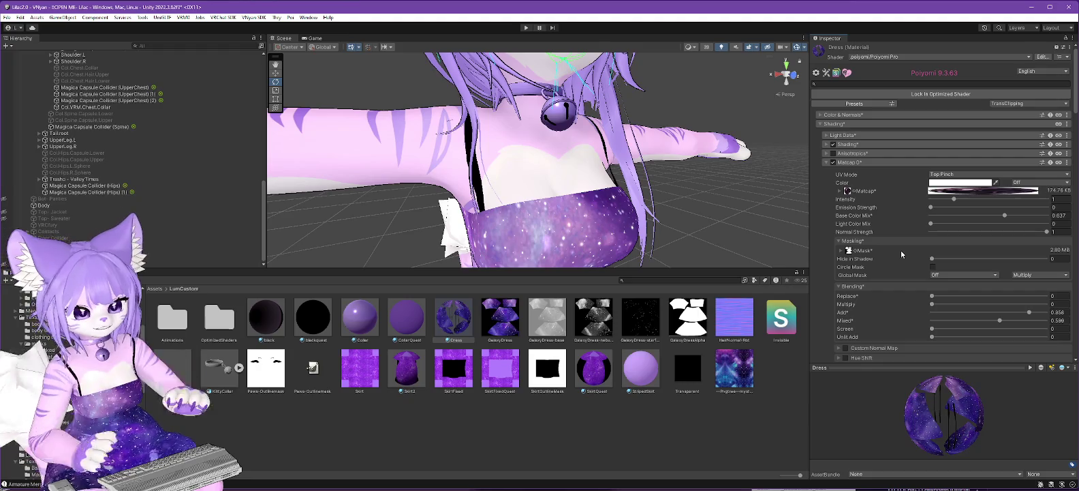
scroll(901, 251, "down", 15)
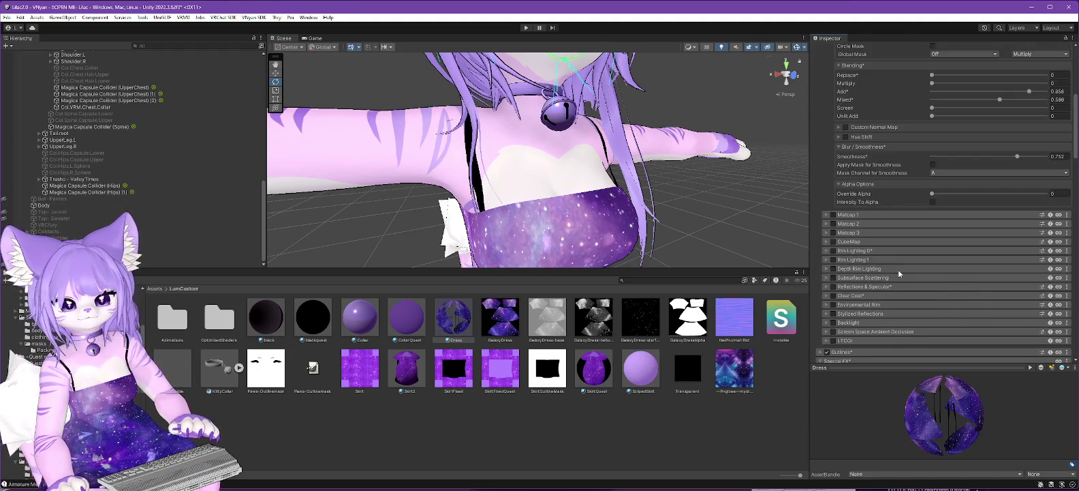
scroll(895, 254, "up", 2)
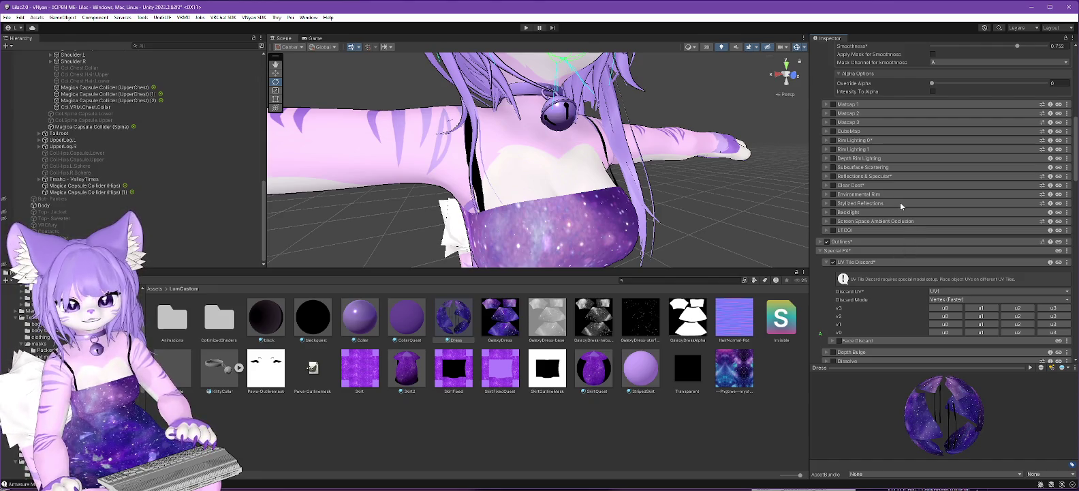
scroll(901, 198, "up", 8)
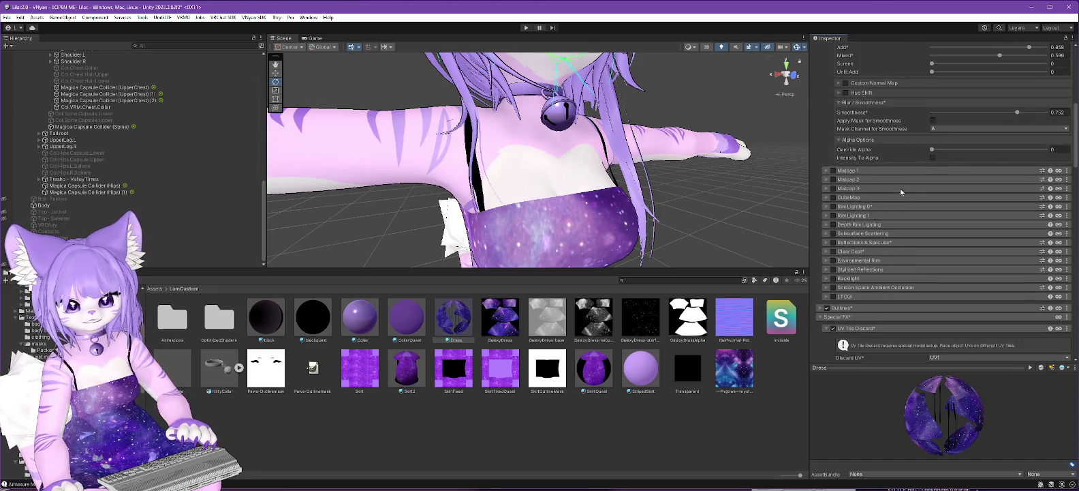
scroll(898, 193, "up", 5)
scroll(704, 175, "down", 5)
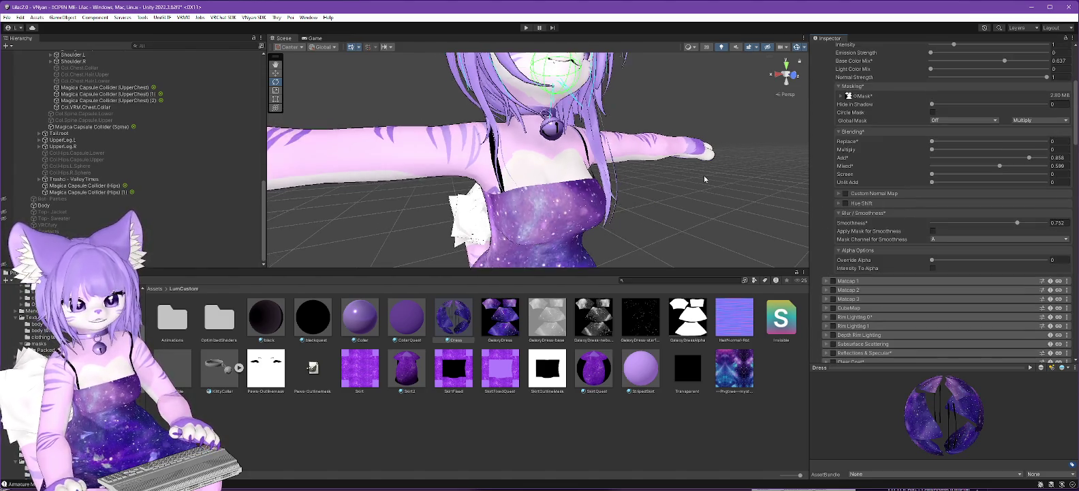
Orbit around the avatar to inspect the galaxy dress, then open the body mat folder
mouse_move(598, 221)
left_mouse_down()
mouse_move(579, 190)
mouse_move(591, 183)
left_mouse_up()
scroll(599, 189, "up", 3)
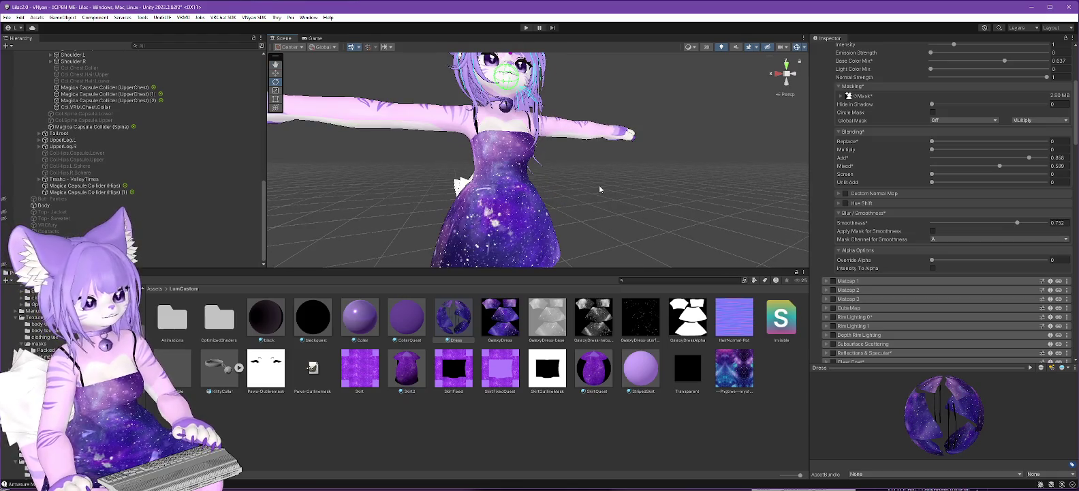
left_click_drag(600, 185, 605, 227)
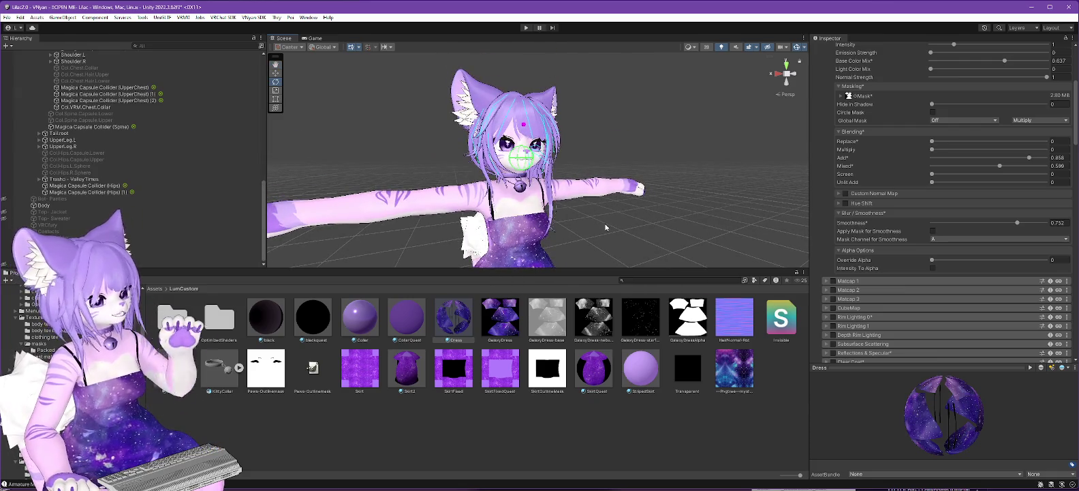
left_click_drag(580, 199, 648, 201)
left_click_drag(804, 204, 484, 242)
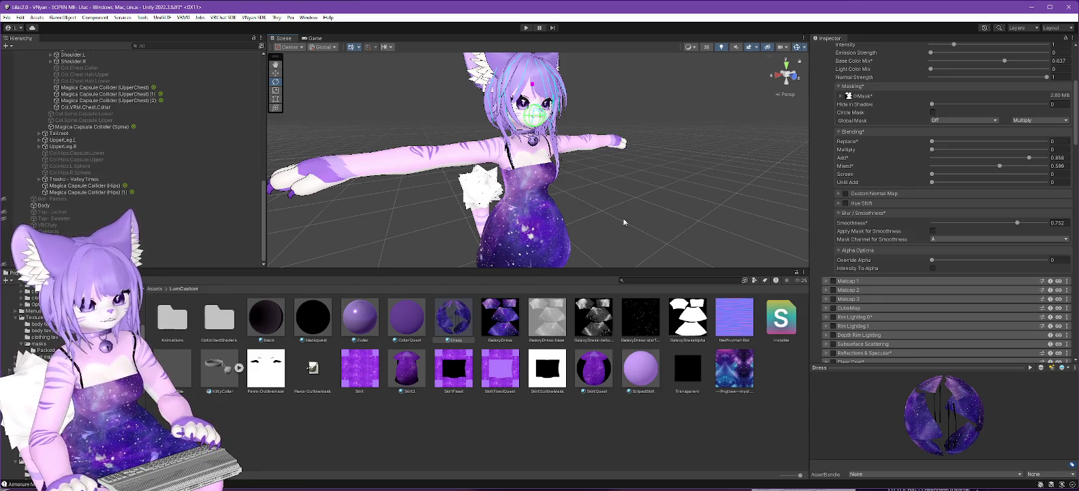
scroll(499, 214, "up", 5)
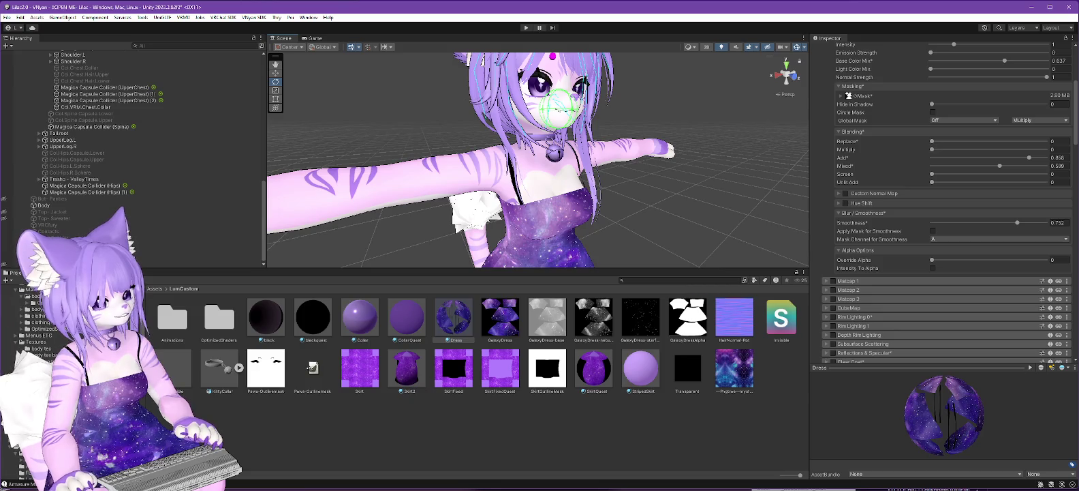
left_click(34, 295)
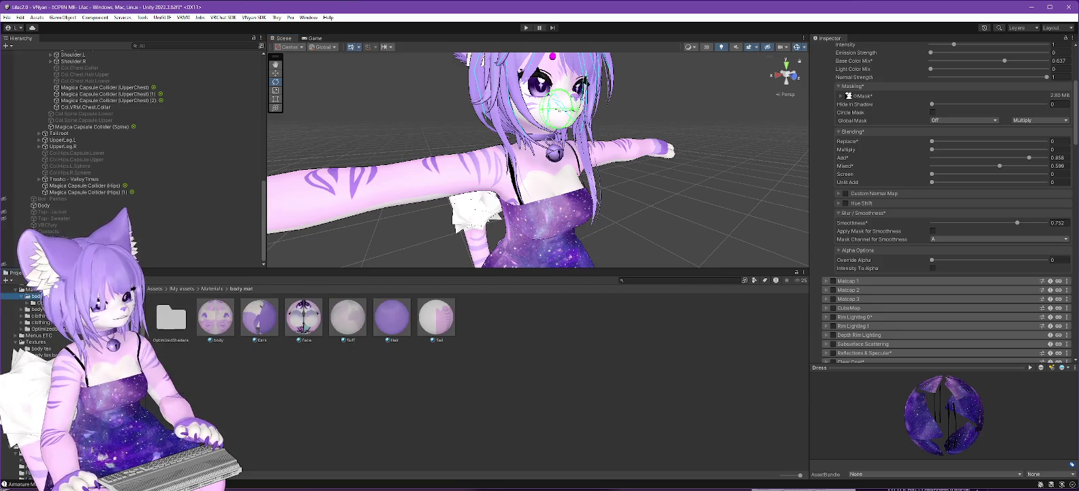
Unlock the body material and switch its shader to Poiyomi Pro Fur
left_click(223, 332)
scroll(991, 141, "up", 5)
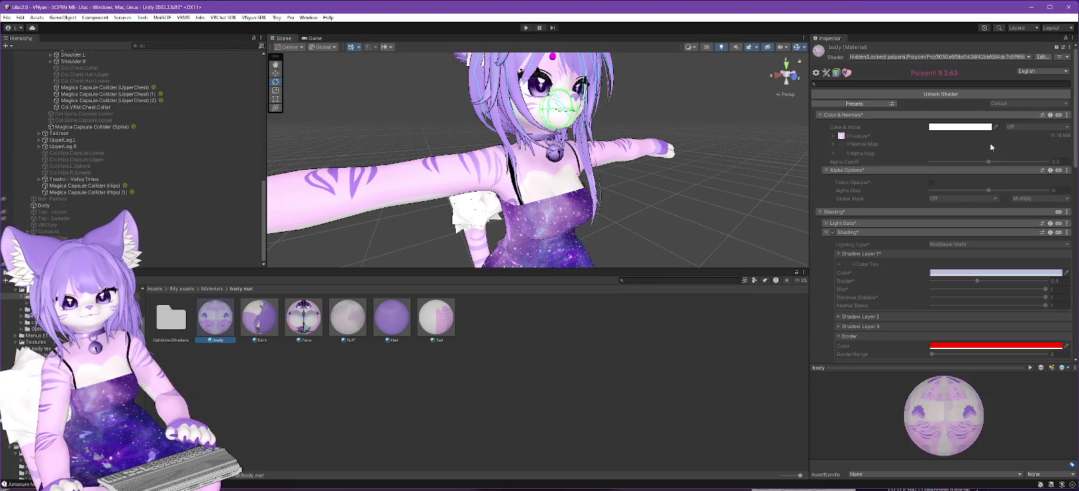
left_click(930, 58)
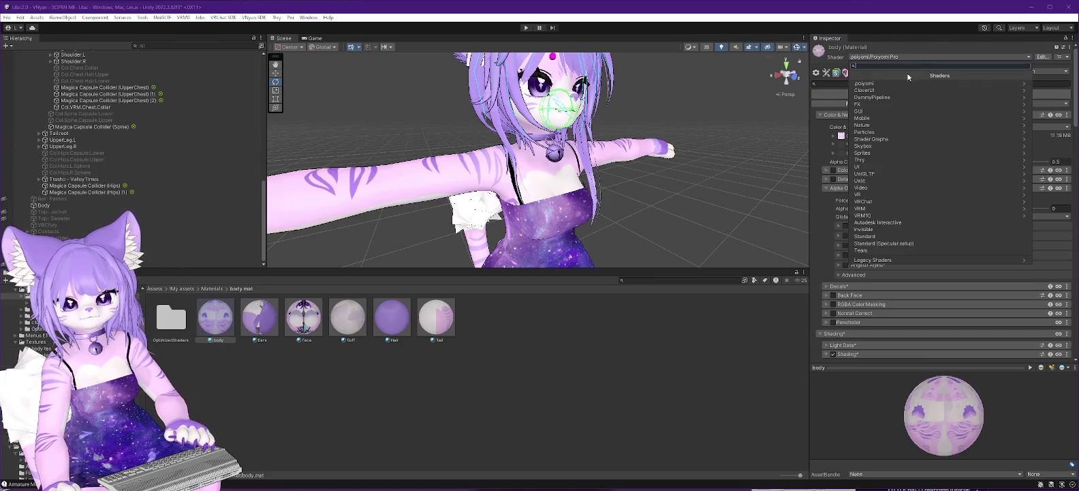
left_click(906, 83)
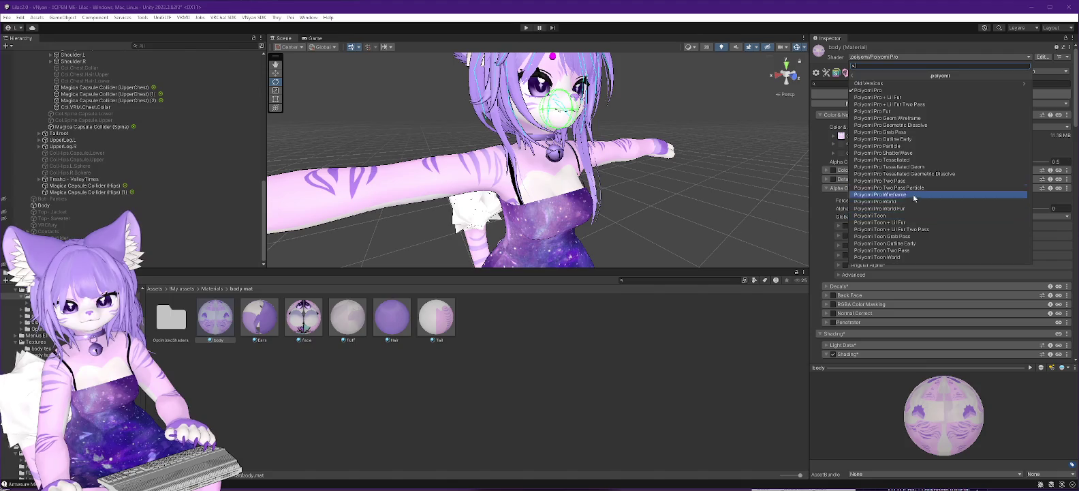
left_click(882, 111)
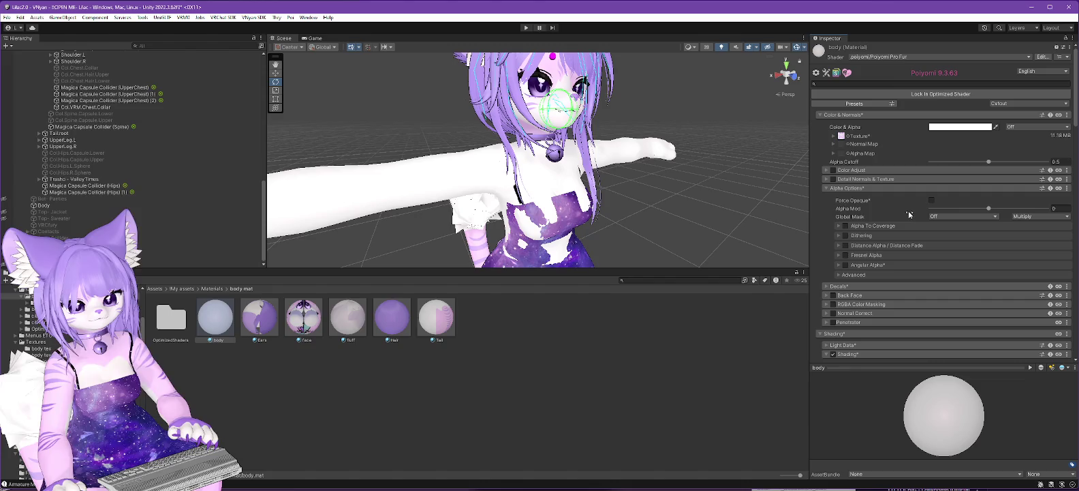
scroll(893, 169, "down", 3)
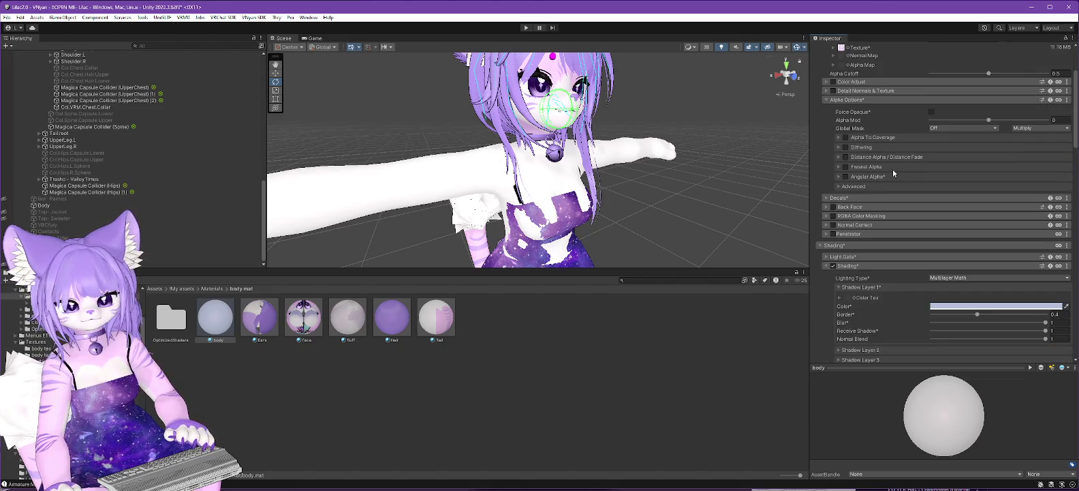
scroll(918, 131, "up", 3)
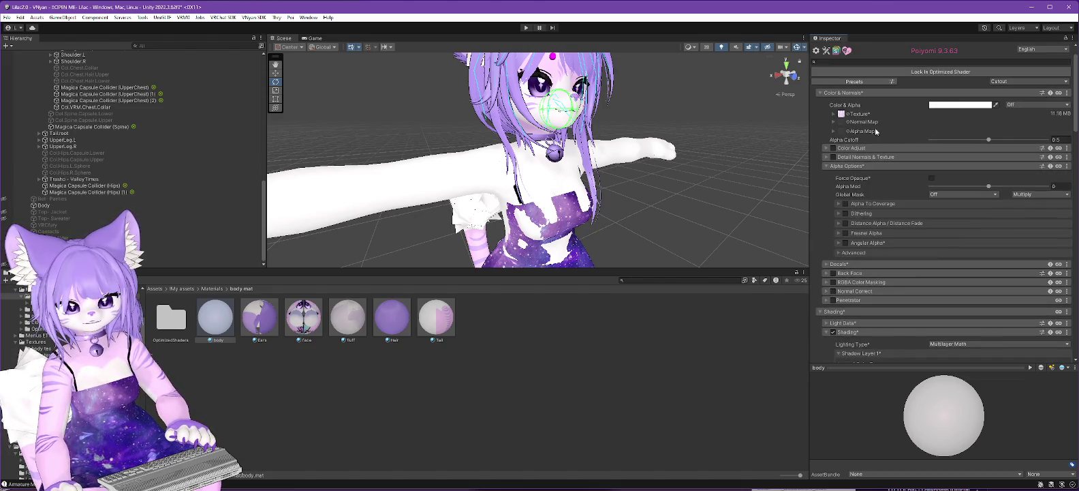
Collapse the Shading and Special FX sections and expand the Fur settings
left_click(841, 114)
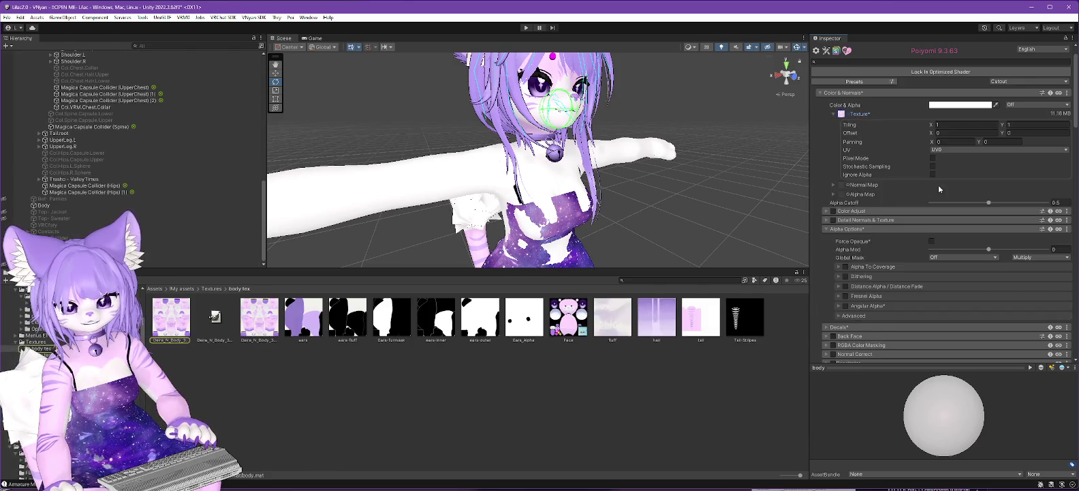
scroll(913, 165, "down", 7)
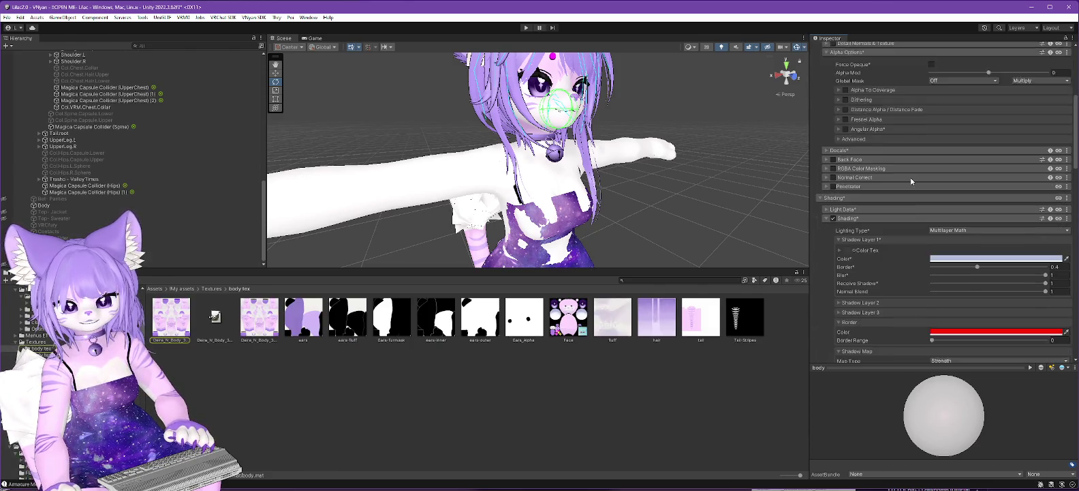
left_click(818, 175)
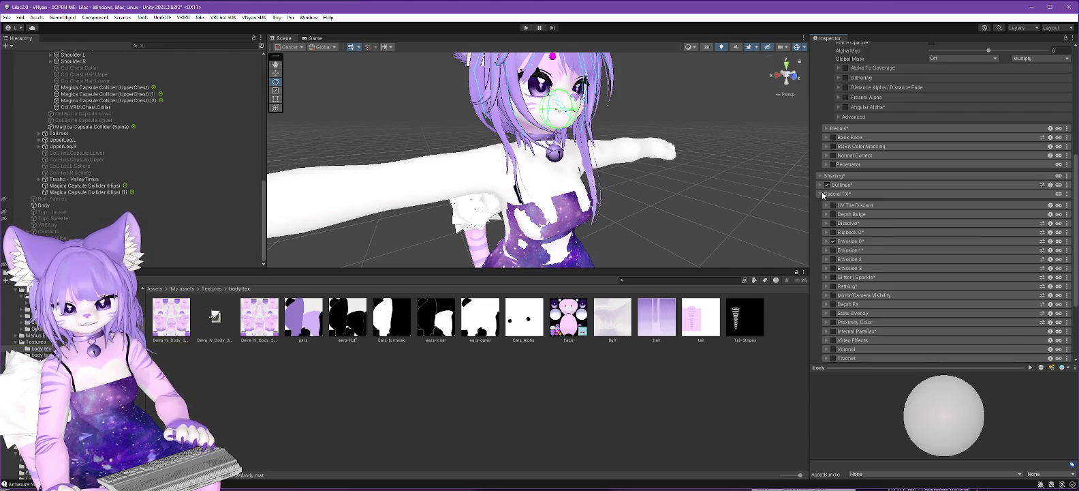
left_click(823, 193)
left_click(820, 285)
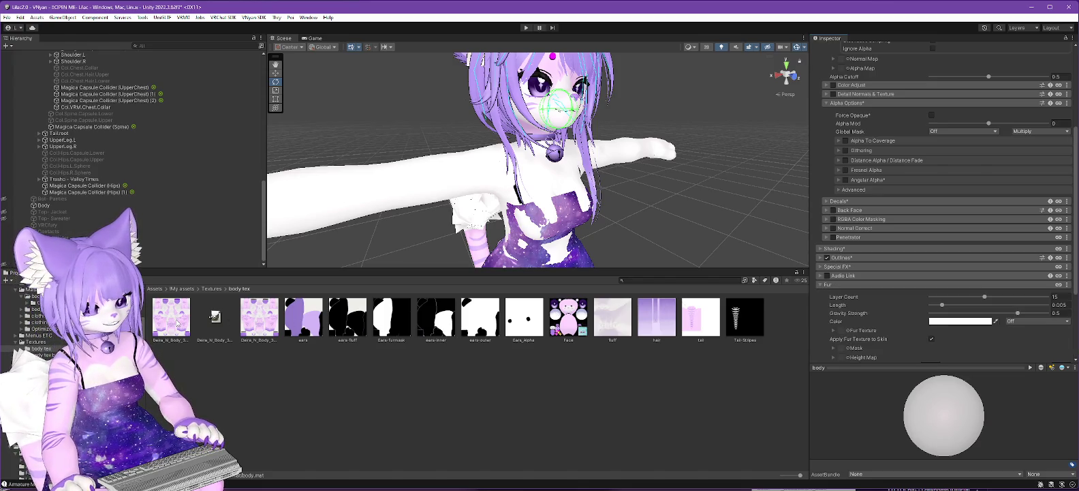
Set the body colour texture as Fur Texture and FurHeightMap as the height map
left_click_drag(801, 474, 766, 479)
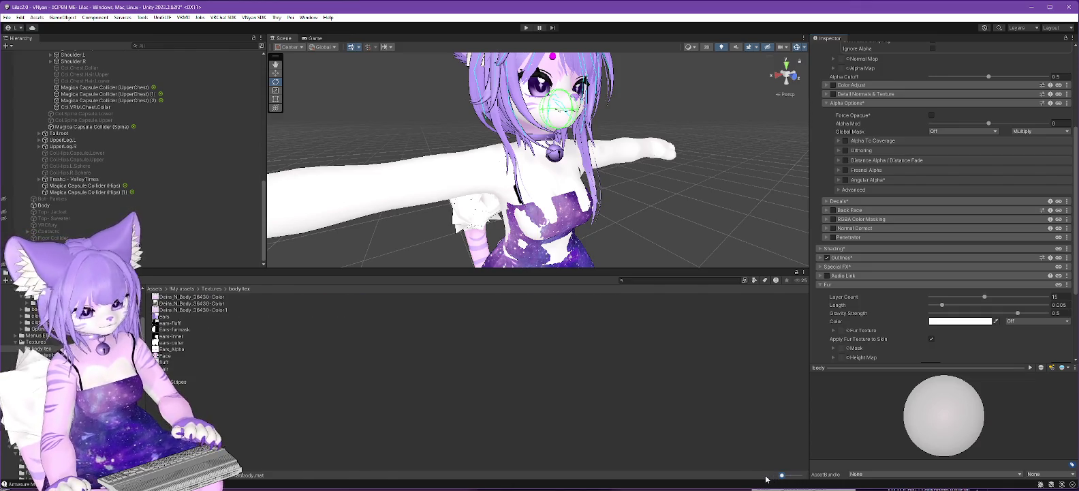
left_click(201, 297)
mouse_move(420, 316)
left_mouse_down()
mouse_move(816, 313)
mouse_move(842, 334)
left_mouse_up()
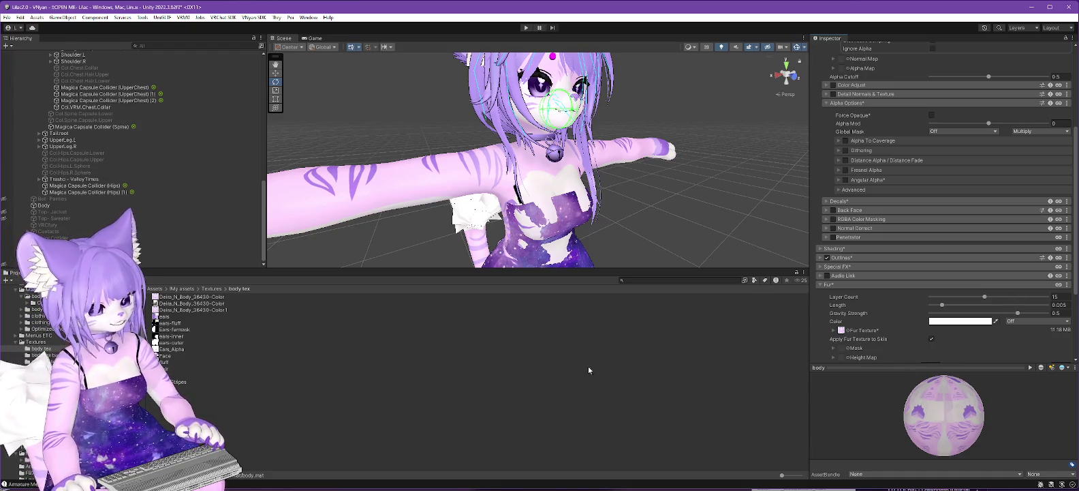
left_click(848, 358)
scroll(961, 327, "down", 10)
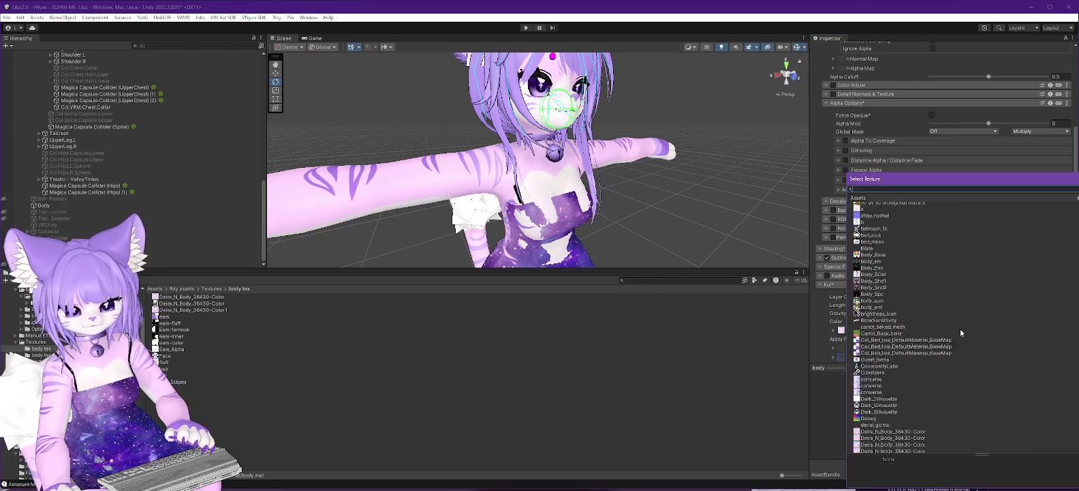
scroll(961, 374, "down", 10)
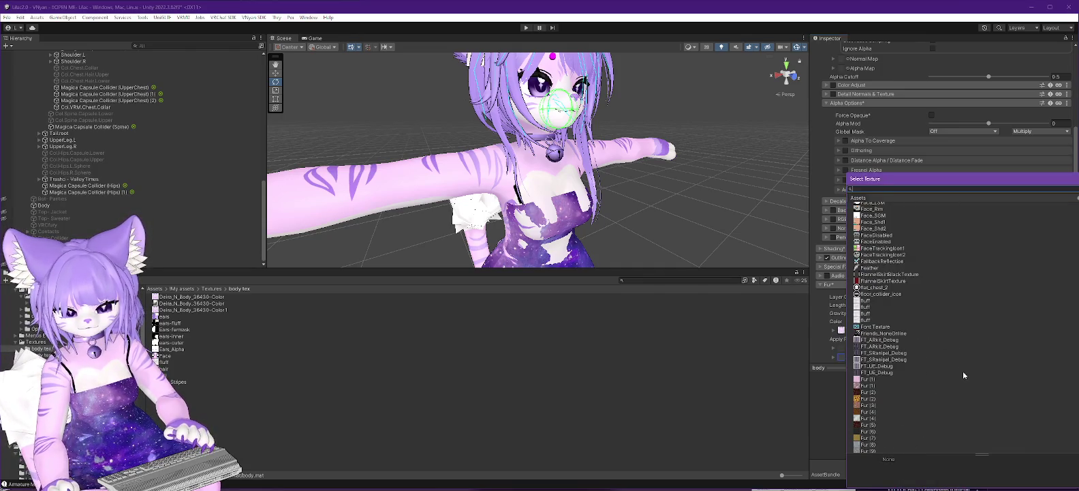
double_click(876, 378)
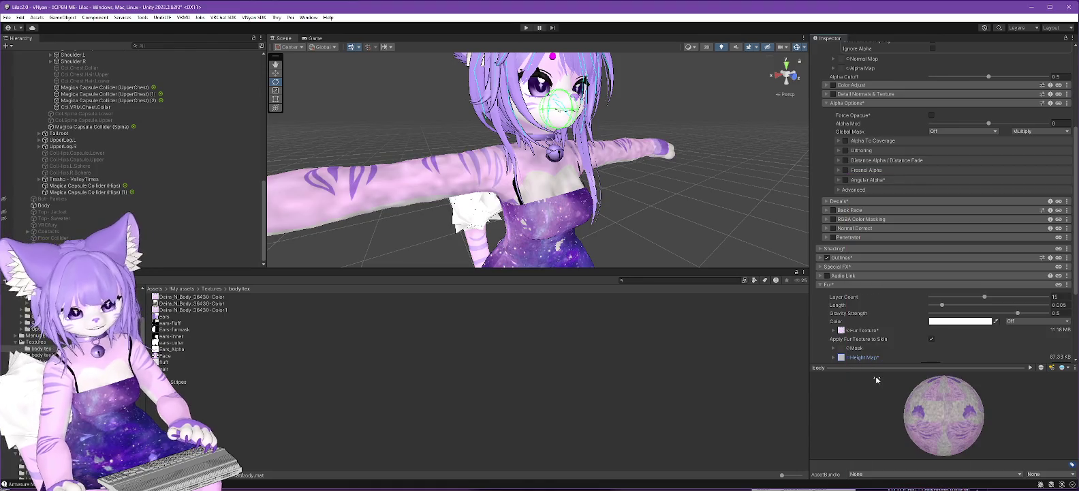
Expand the height map tiling and enter 20 for its X and Y values
scroll(1009, 320, "down", 1)
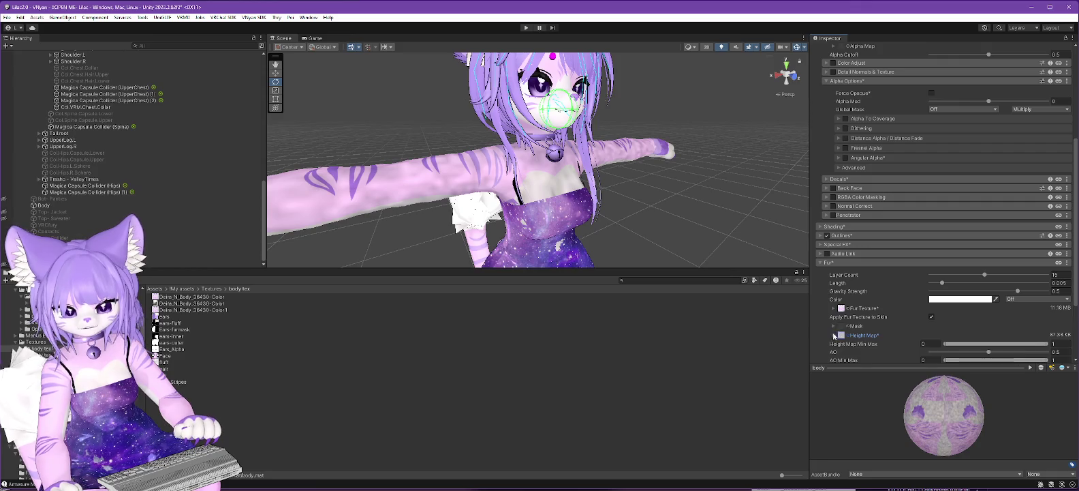
left_click(833, 334)
left_click(968, 346)
type("20")
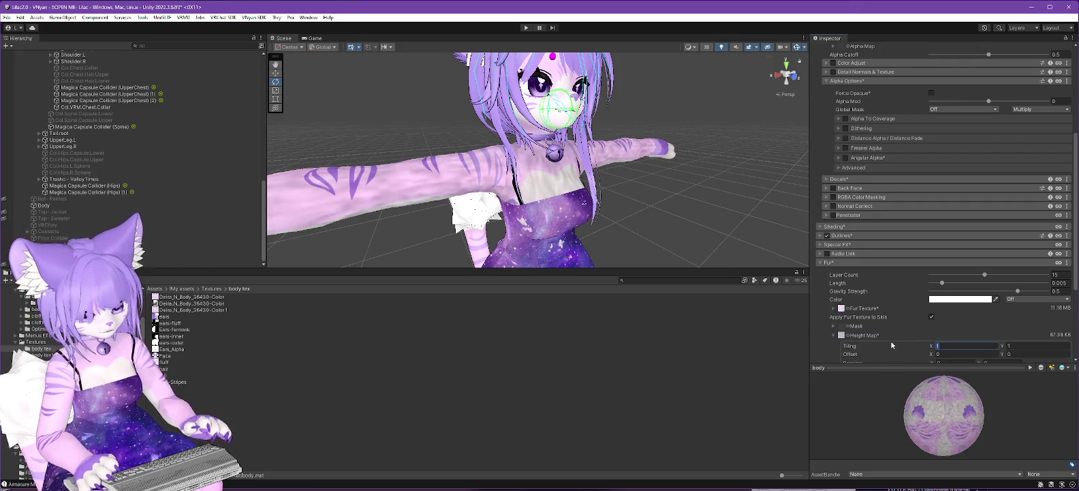
left_click(1025, 348)
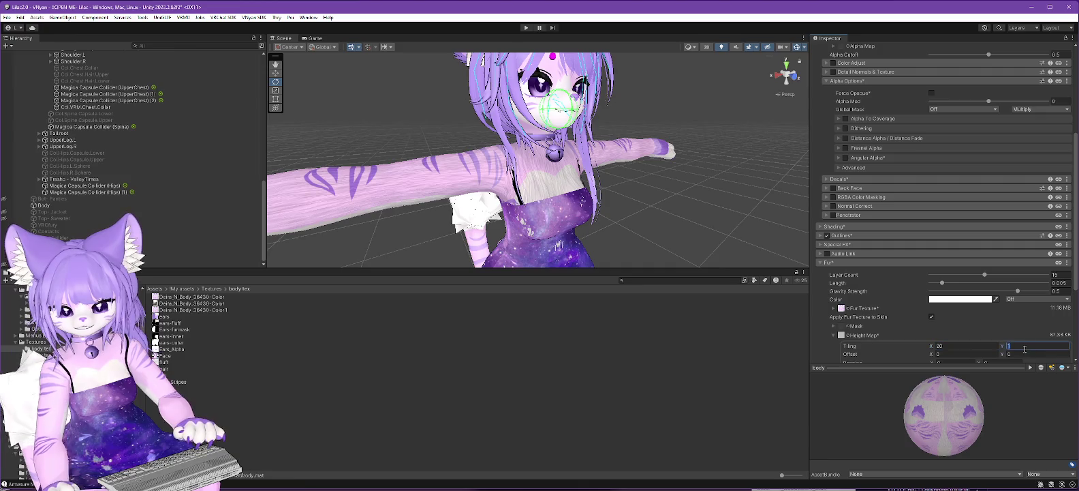
type("20")
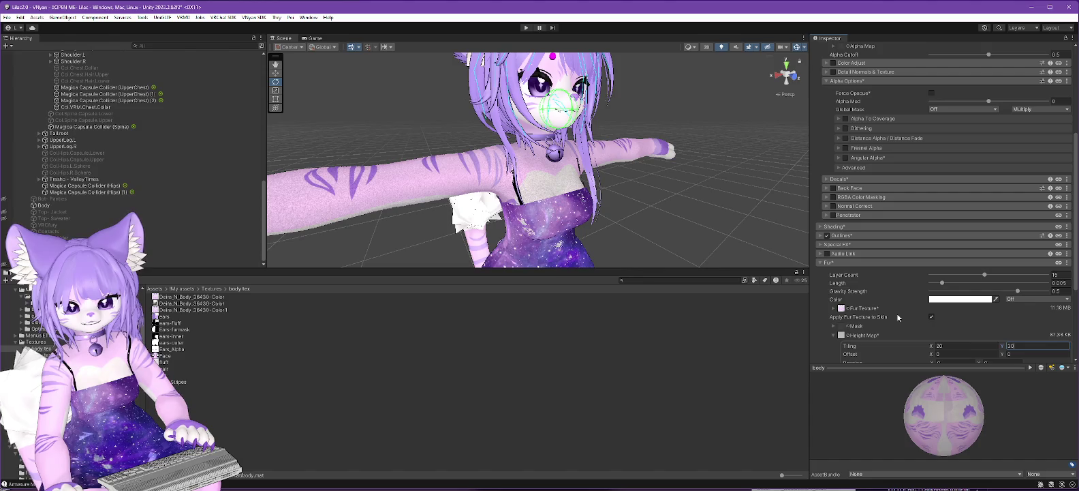
mouse_move(688, 262)
left_mouse_down()
mouse_move(613, 237)
mouse_move(680, 218)
left_mouse_up()
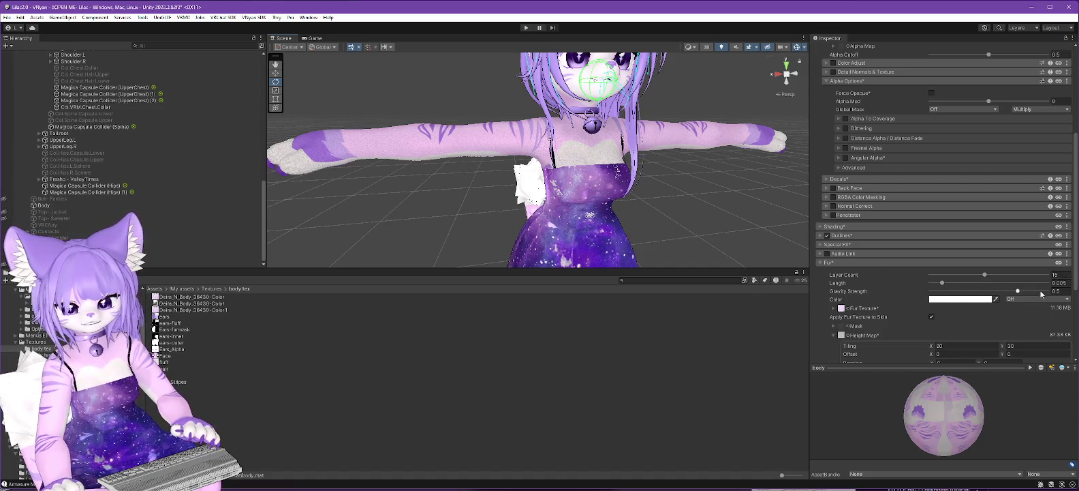
scroll(988, 296, "down", 1)
left_click(954, 323)
Change height map tiling X to 30 and set Fur Layer Count to 2
type("30")
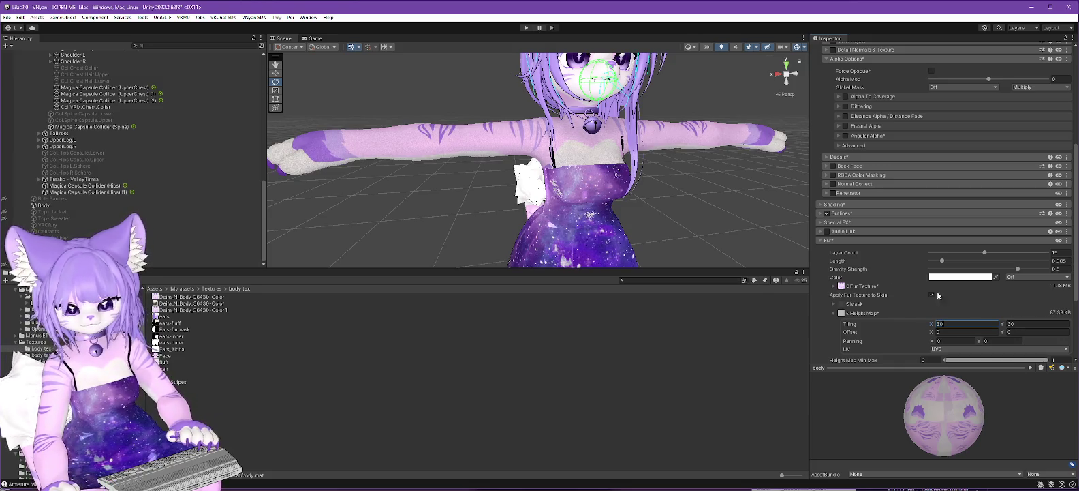
scroll(639, 214, "up", 2)
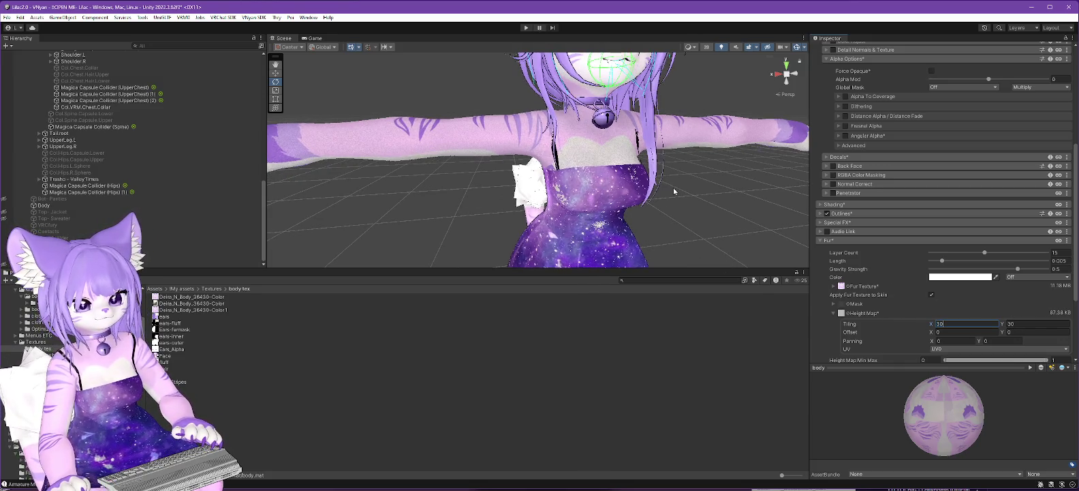
scroll(673, 190, "down", 2)
mouse_move(673, 190)
left_mouse_down()
mouse_move(725, 196)
mouse_move(634, 208)
left_mouse_up()
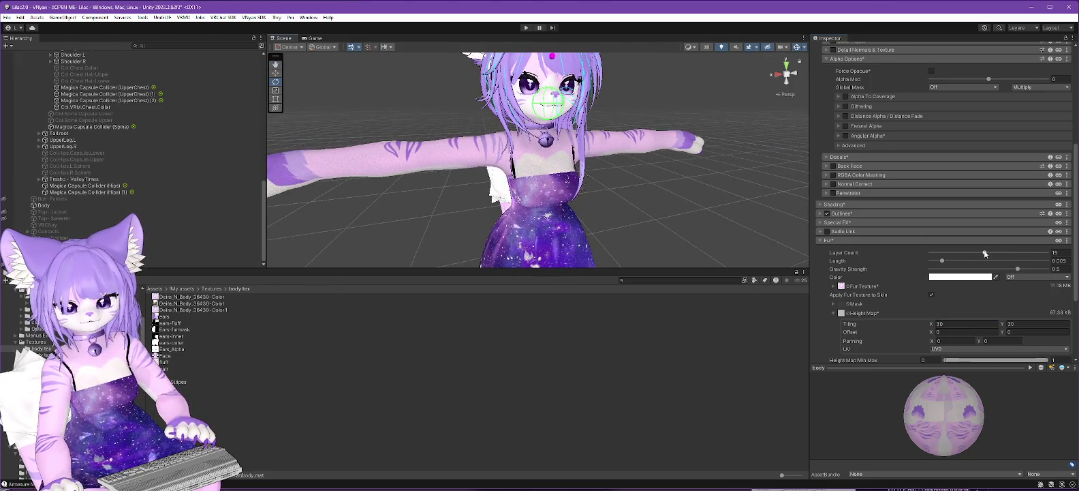
left_click(984, 254)
mouse_move(984, 254)
left_mouse_down()
mouse_move(930, 254)
mouse_move(927, 239)
mouse_move(934, 262)
left_mouse_up()
left_click(931, 253)
left_click_drag(930, 252, 934, 253)
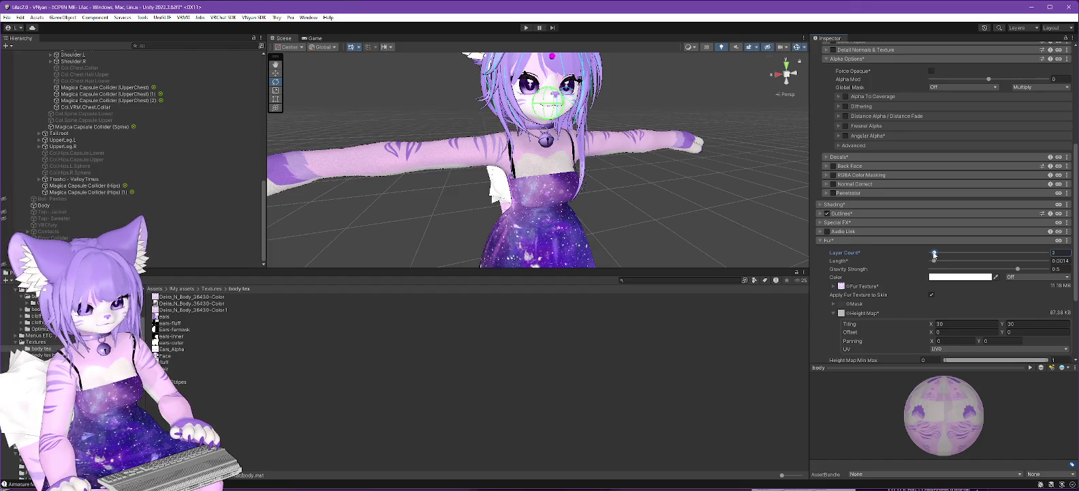
Raise the height map tiling X to 40, then to 50
mouse_move(777, 227)
left_mouse_down()
mouse_move(490, 202)
mouse_move(511, 191)
left_mouse_up()
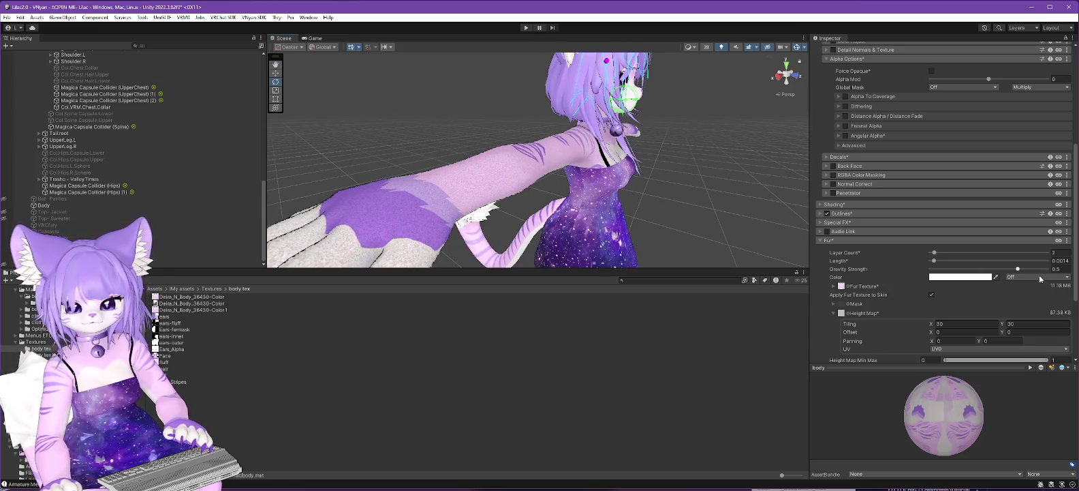
scroll(975, 279, "down", 3)
key("Return")
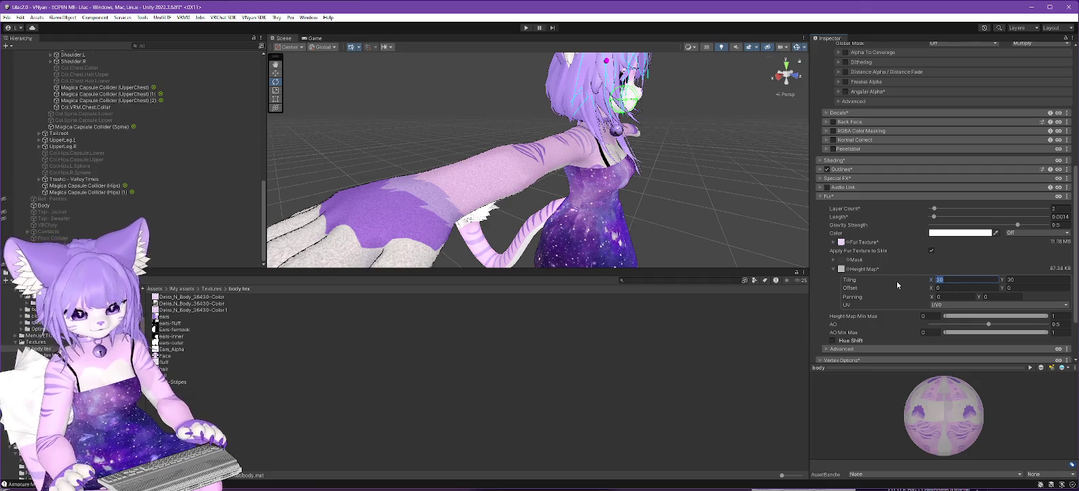
type("40")
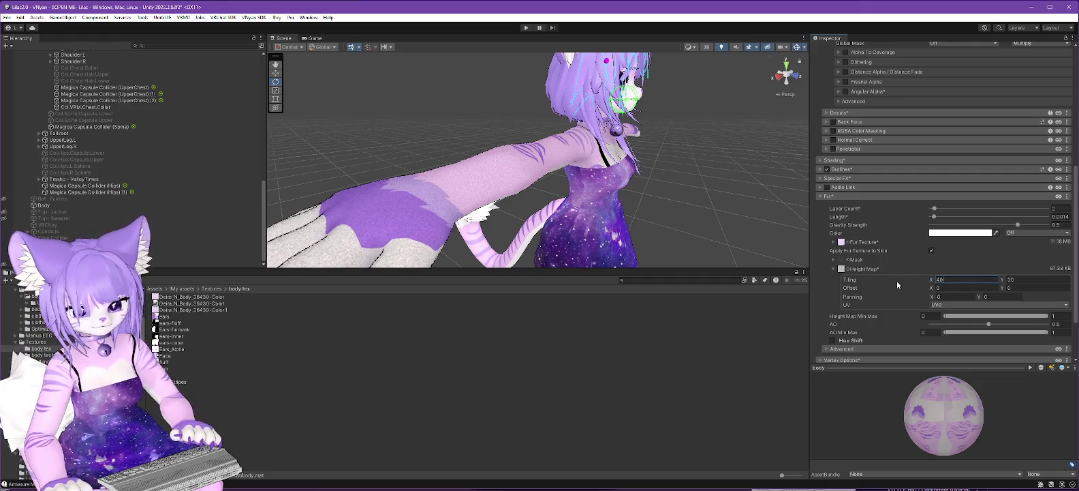
key("Return")
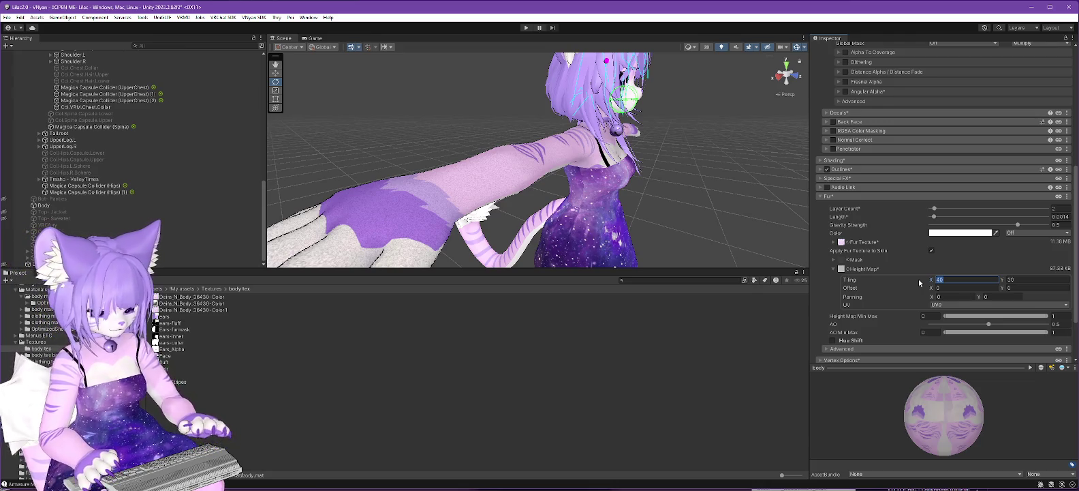
type("50")
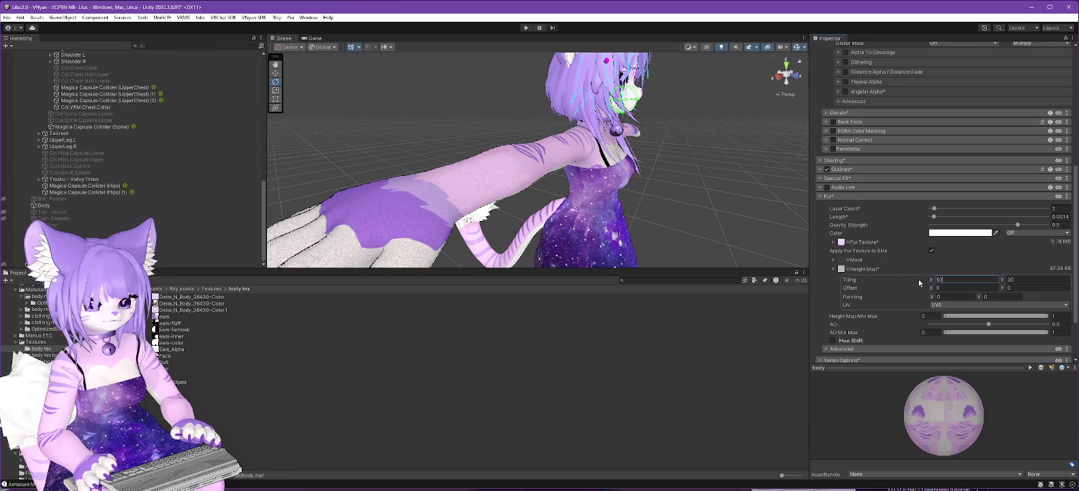
Lower the Height Map Min Max upper handle to brighten the fur
left_click_drag(518, 218, 685, 238)
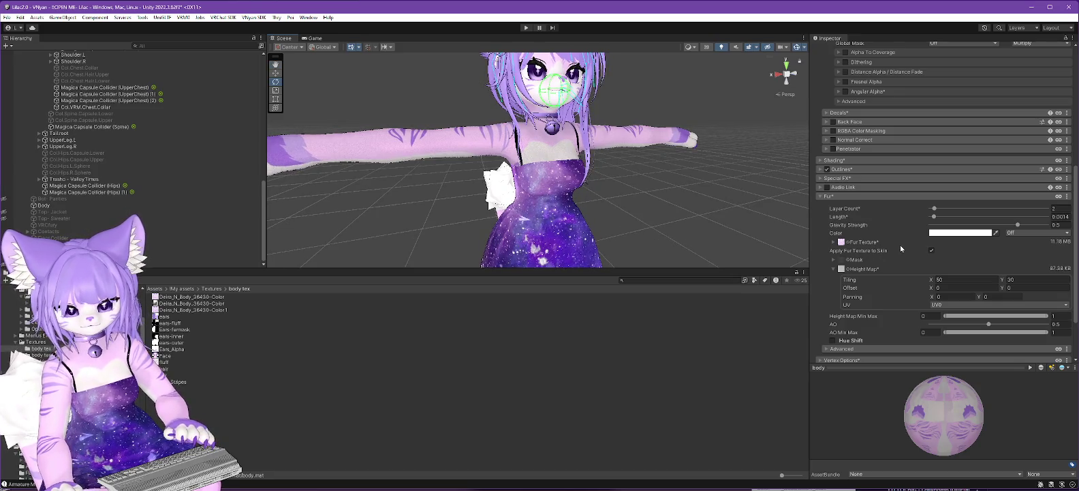
scroll(900, 248, "down", 3)
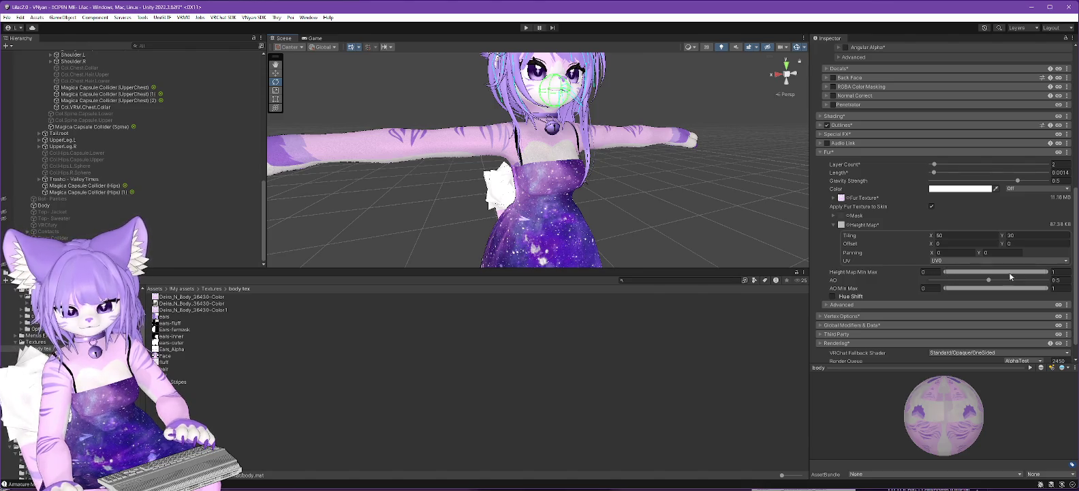
mouse_move(1046, 271)
left_mouse_down()
mouse_move(928, 272)
mouse_move(1012, 271)
left_mouse_up()
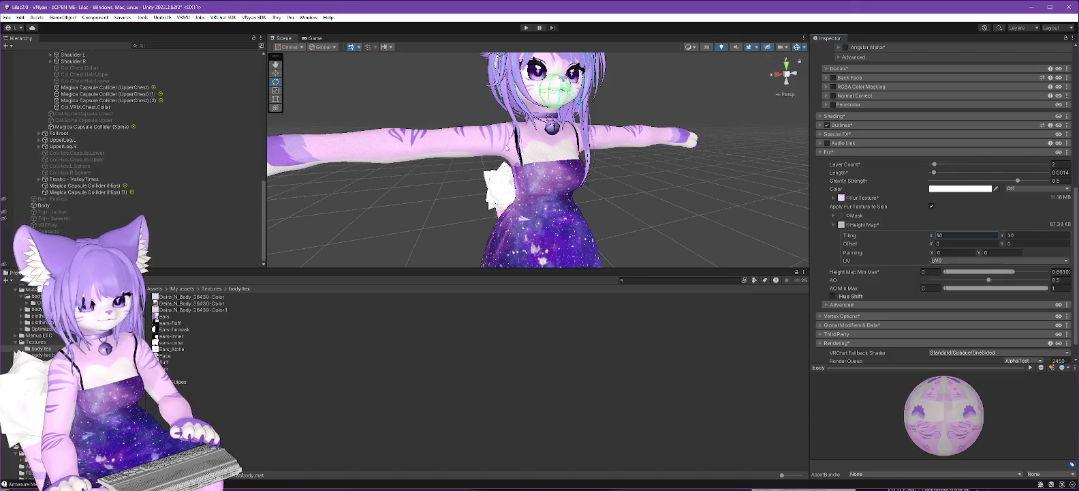
scroll(661, 151, "up", 3)
scroll(662, 152, "down", 3)
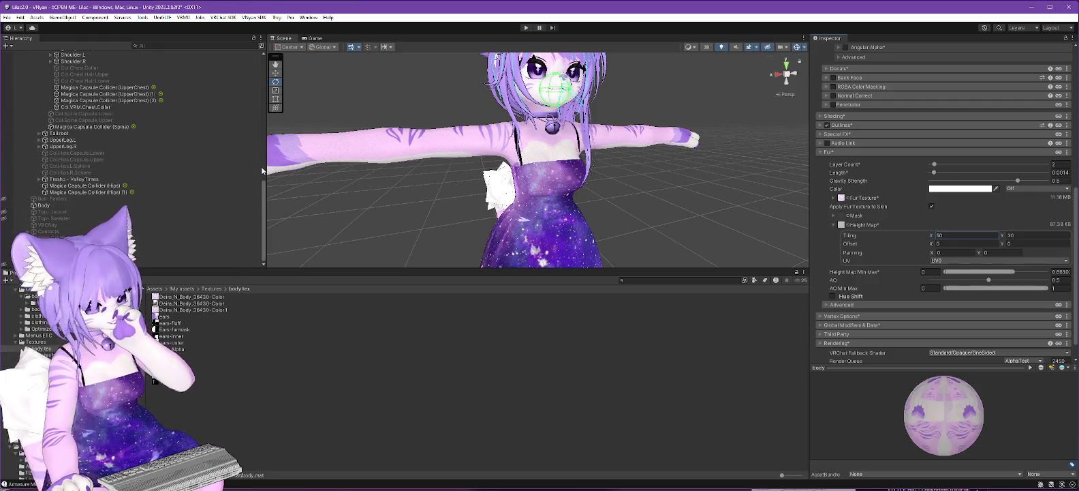
scroll(264, 194, "up", 10)
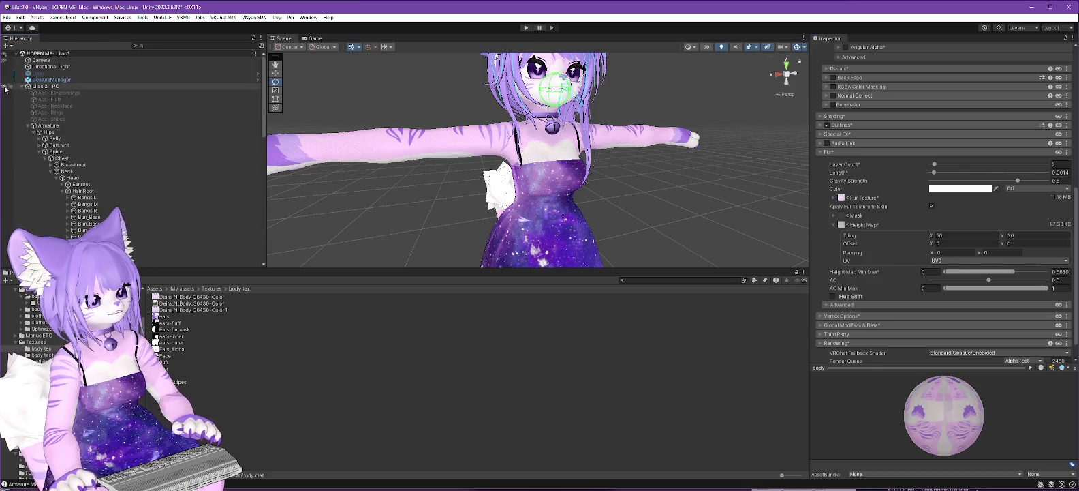
Lock all materials on Lilac 2.1 PC via Thry > Materials > Lock All
right_click(43, 87)
mouse_move(68, 212)
mouse_move(171, 215)
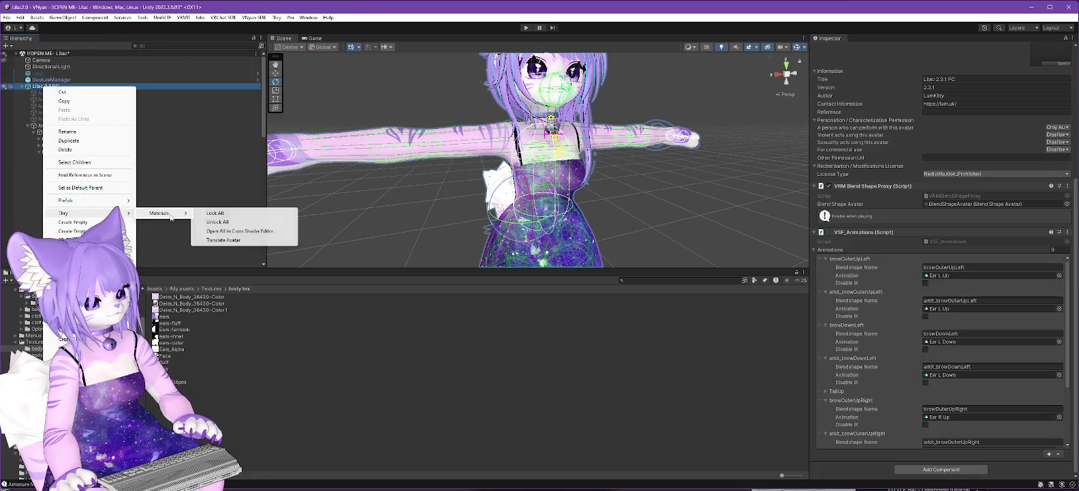
left_click(219, 213)
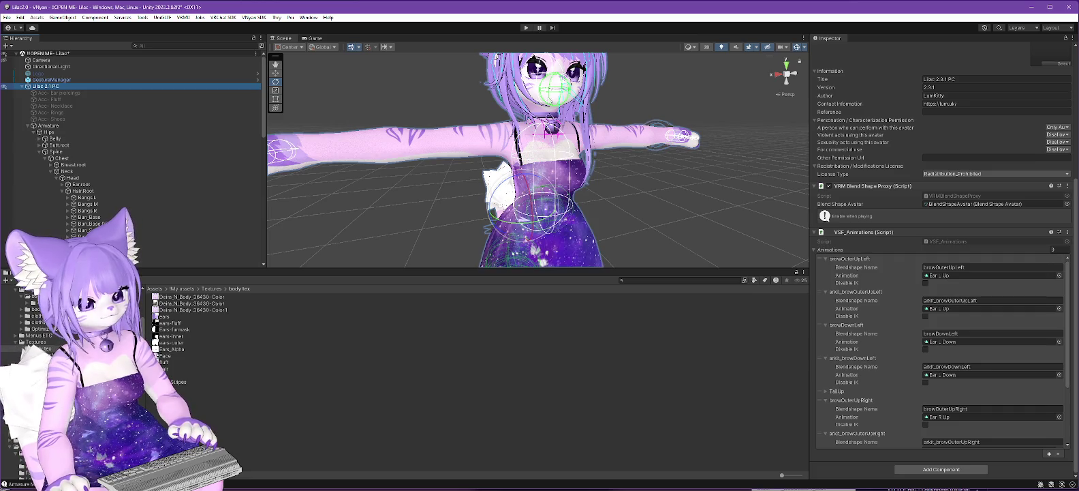
Export the VNyan avatar, overwriting Lilac 2.3.2 PC.vsfavatar, and switch to VNyan
left_click(253, 17)
mouse_move(287, 27)
left_click(380, 33)
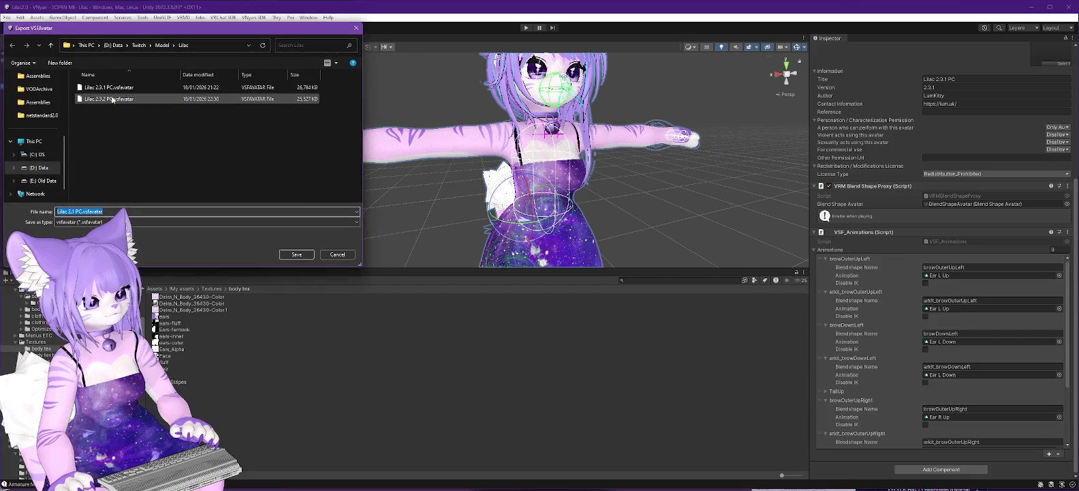
double_click(112, 99)
left_click(574, 249)
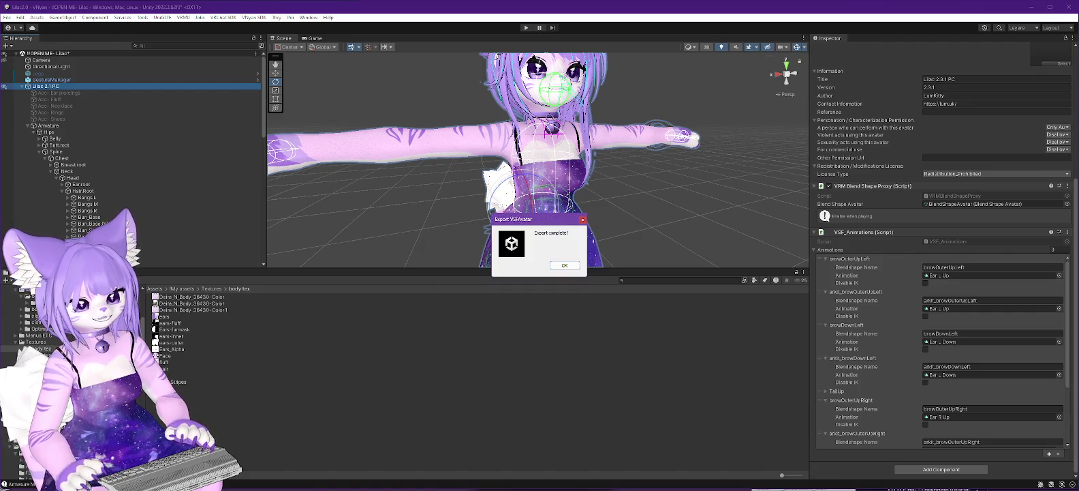
left_click(565, 265)
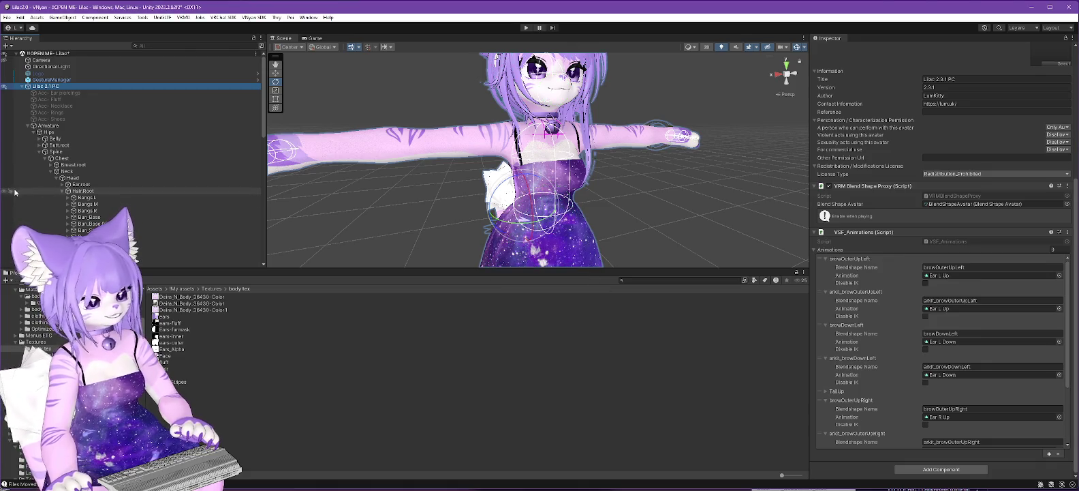
key("alt+Tab")
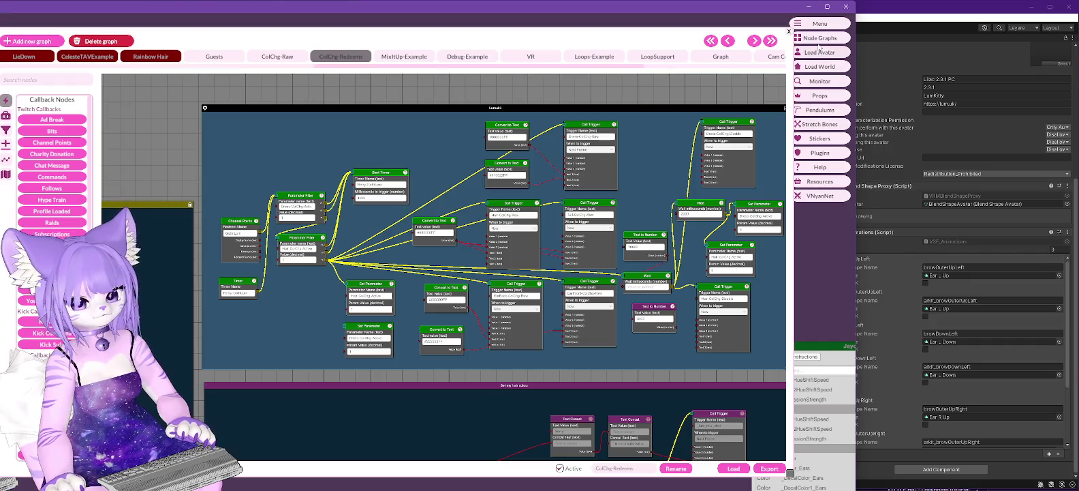
Load the exported Lilac 2.3.2 PC.vsfavatar in VNyan, then return to Unity
left_click(820, 51)
double_click(41, 89)
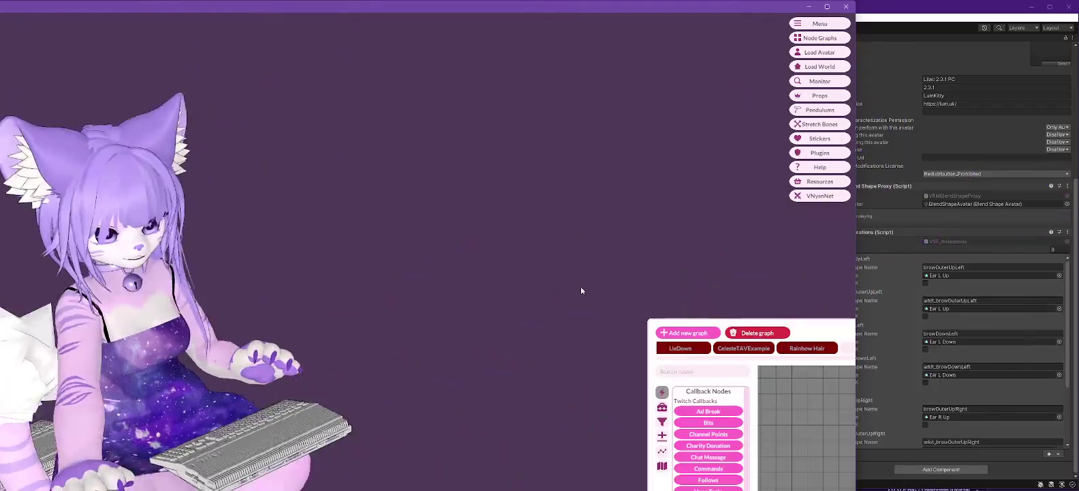
left_click(951, 35)
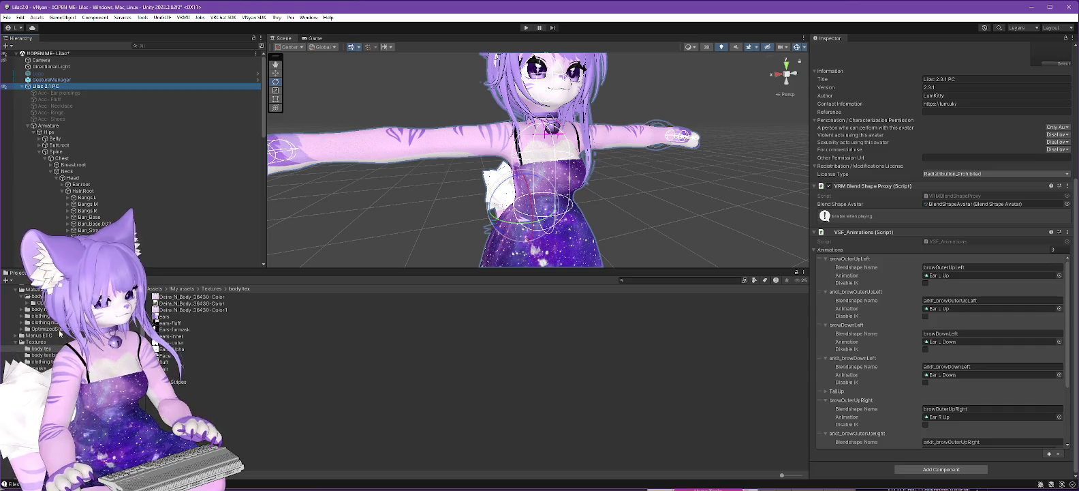
Unlock the body material, set it to .poiyomi > Poiyomi Pro, and lock in the optimized shader
left_click(37, 295)
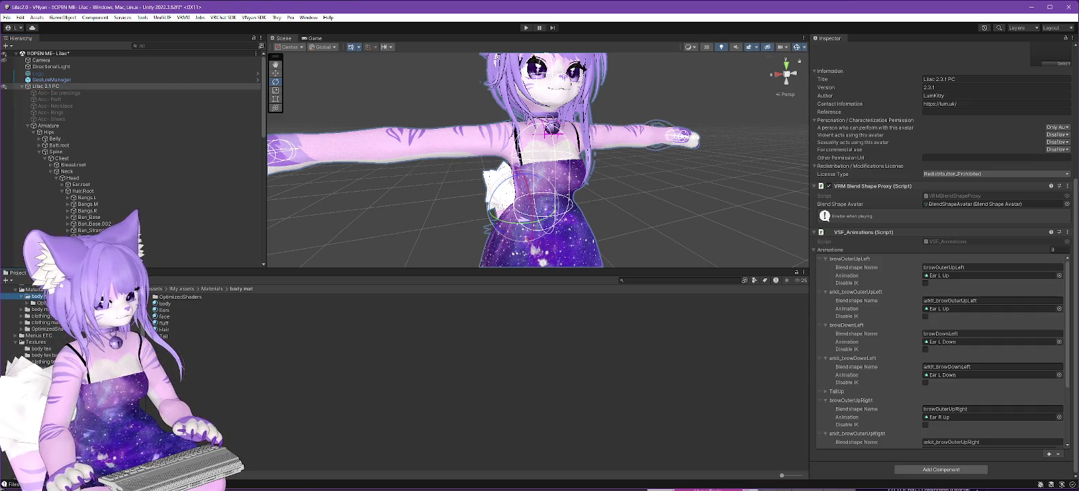
left_click(164, 303)
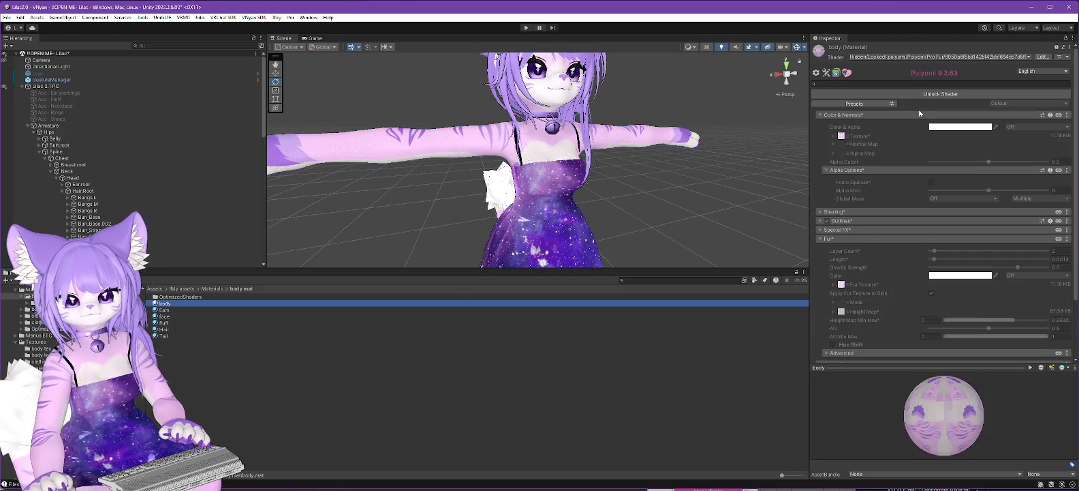
left_click(925, 57)
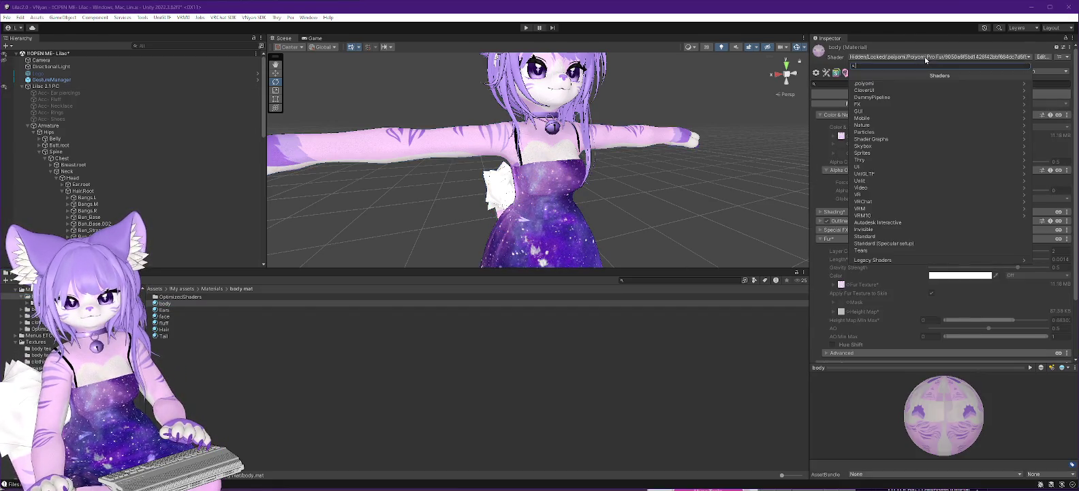
key("Escape")
left_click(939, 95)
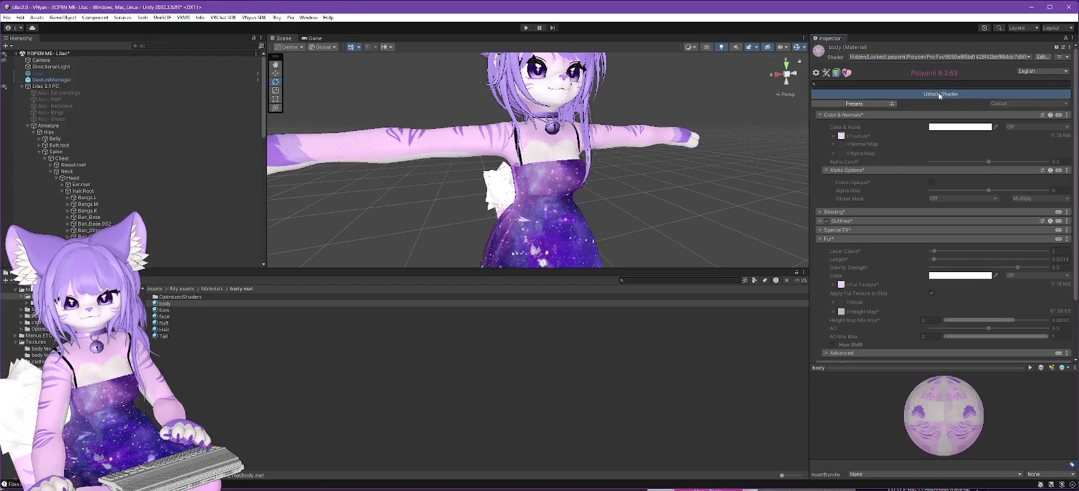
left_click(930, 57)
left_click(879, 83)
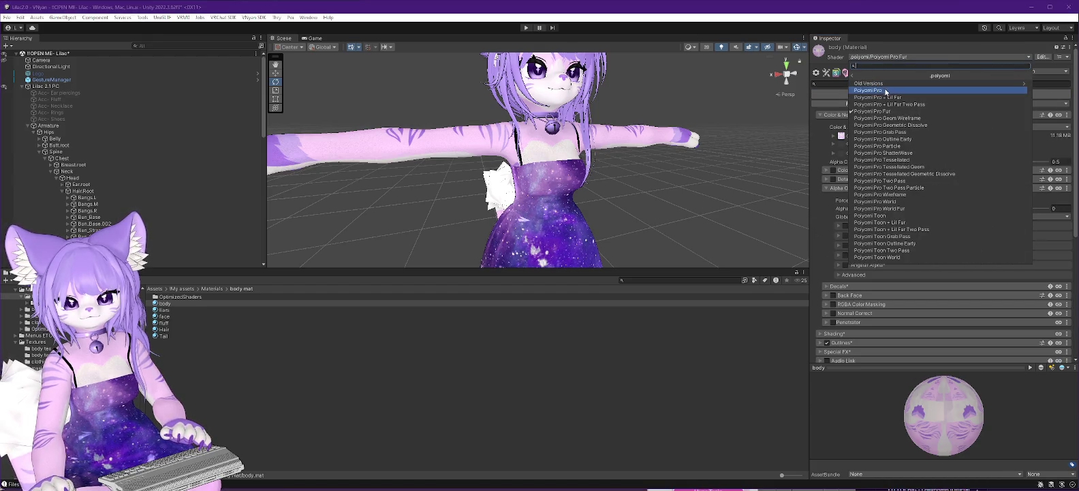
left_click(876, 91)
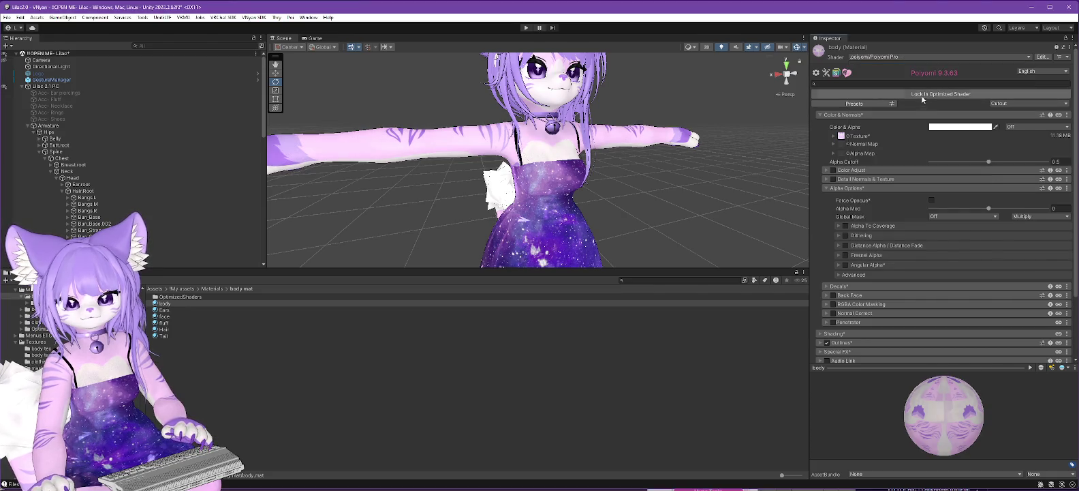
left_click(924, 96)
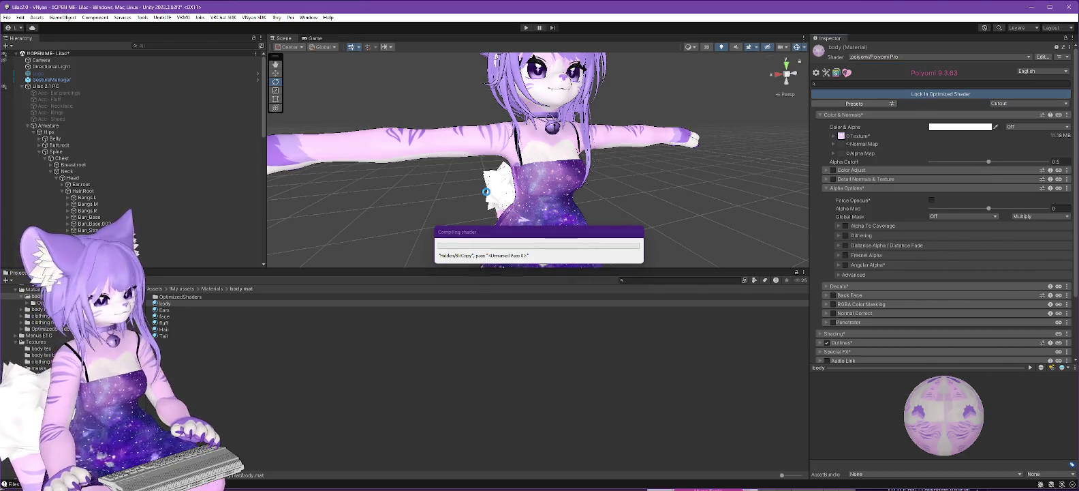
left_click_drag(605, 207, 576, 181)
Lock all of Lilac 2.1 PC's materials again with Thry's Lock All
right_click(48, 87)
mouse_move(129, 213)
mouse_move(170, 217)
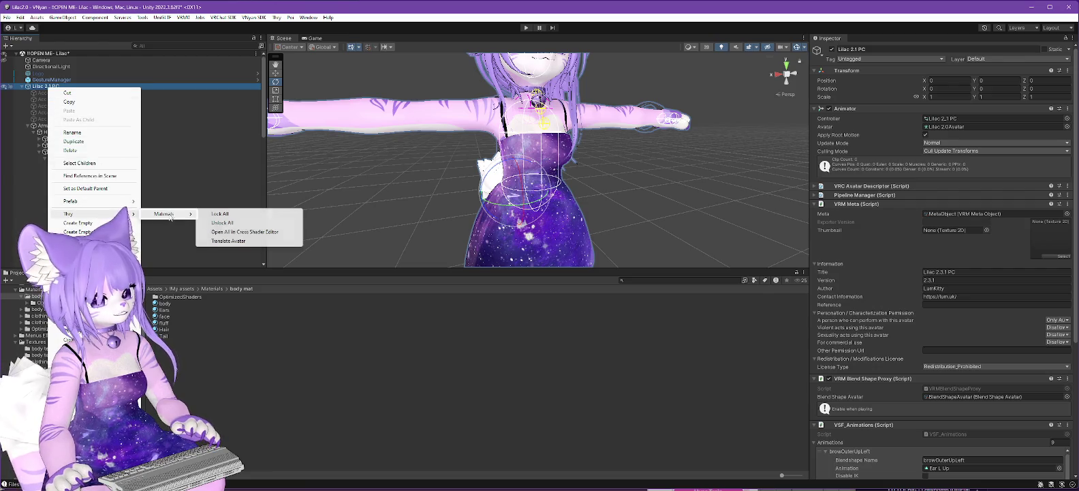
left_click(219, 213)
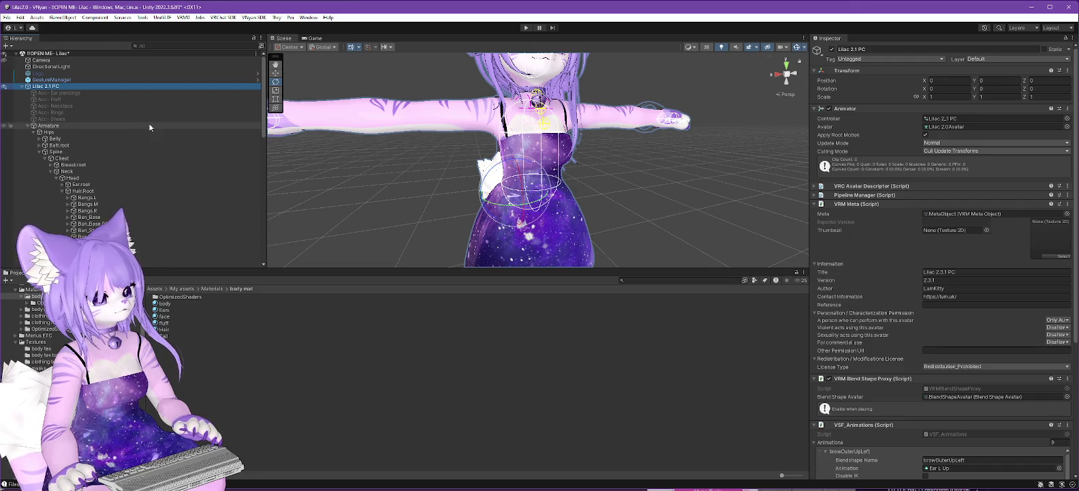
Re-export the VNyan avatar over Lilac 2.3.2 PC.vsfavatar and close the completion message
left_click(279, 19)
mouse_move(269, 31)
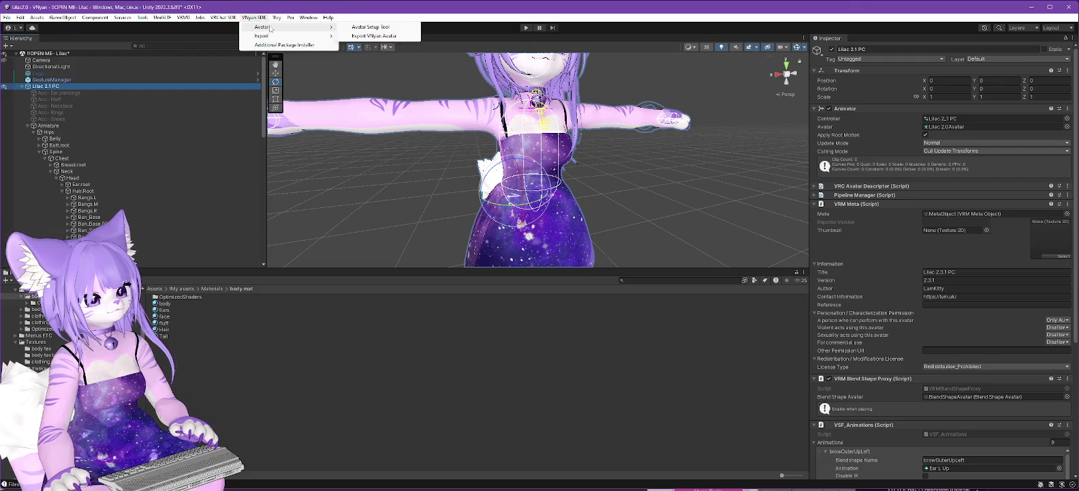
left_click(373, 39)
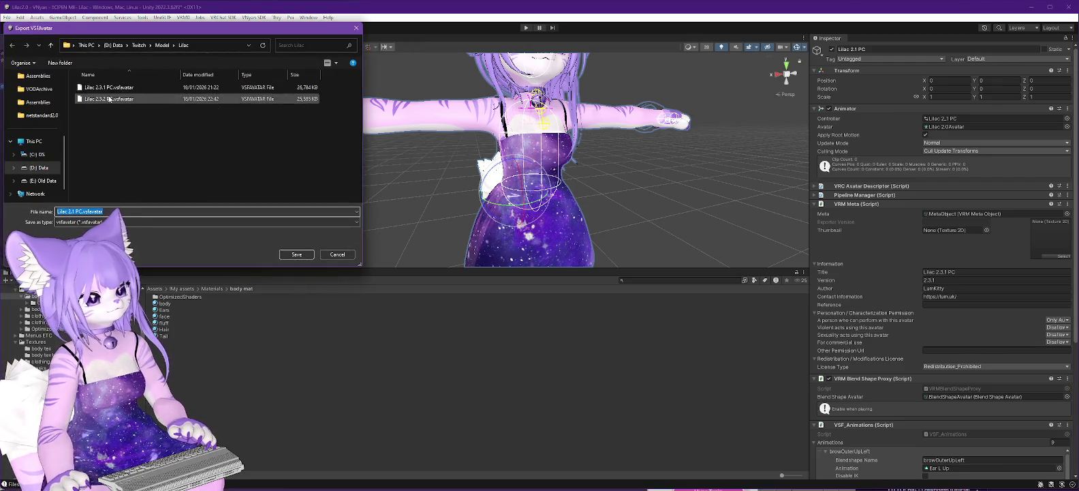
left_click(296, 254)
left_click(569, 250)
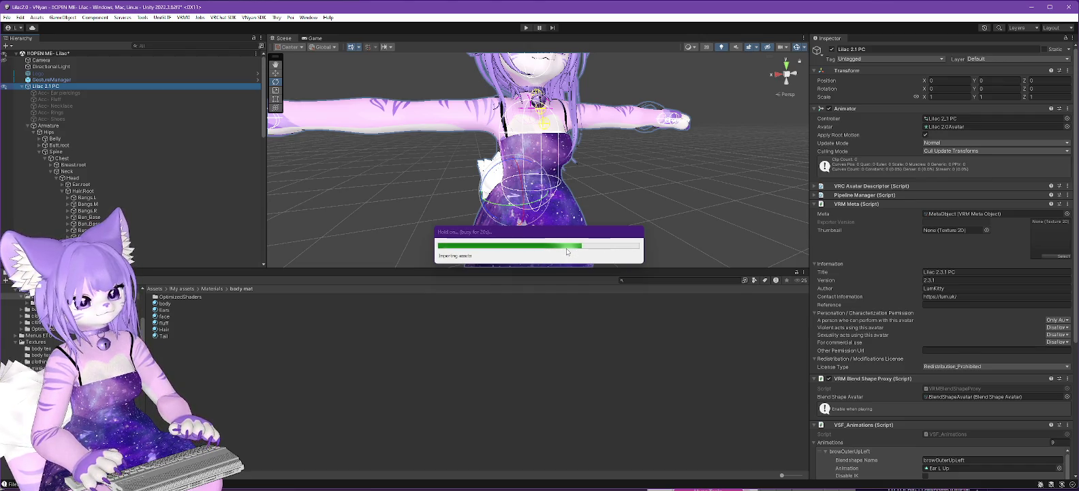
left_click(565, 267)
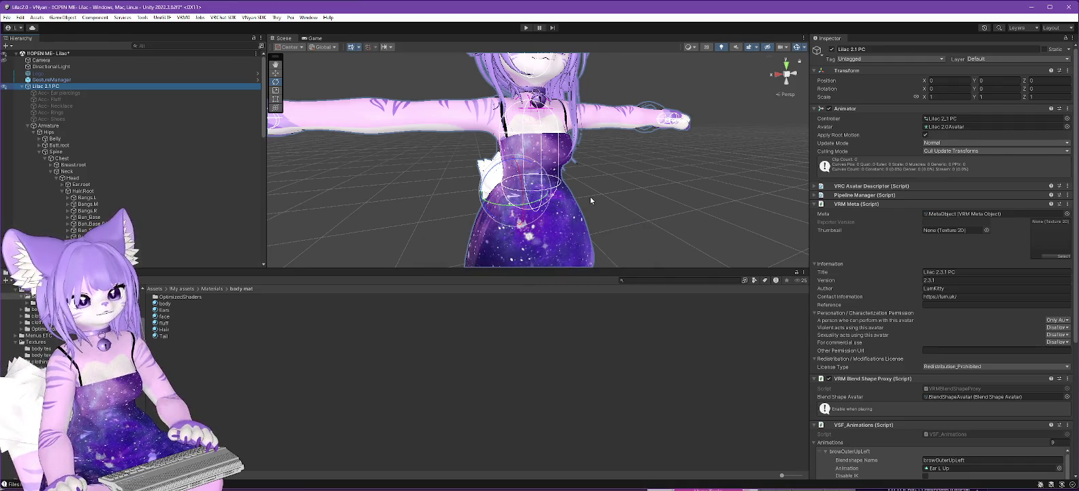
Orbit the avatar from side to front and deselect it to hide collider gizmos
scroll(590, 196, "up", 5)
mouse_move(594, 196)
left_mouse_down()
mouse_move(659, 194)
mouse_move(580, 198)
left_mouse_up()
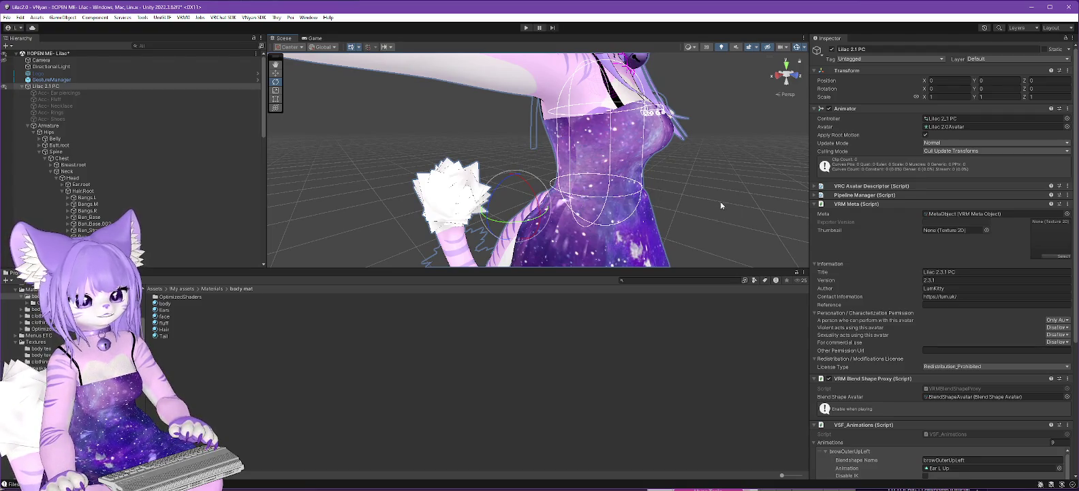
left_click_drag(721, 206, 658, 215)
scroll(666, 207, "down", 5)
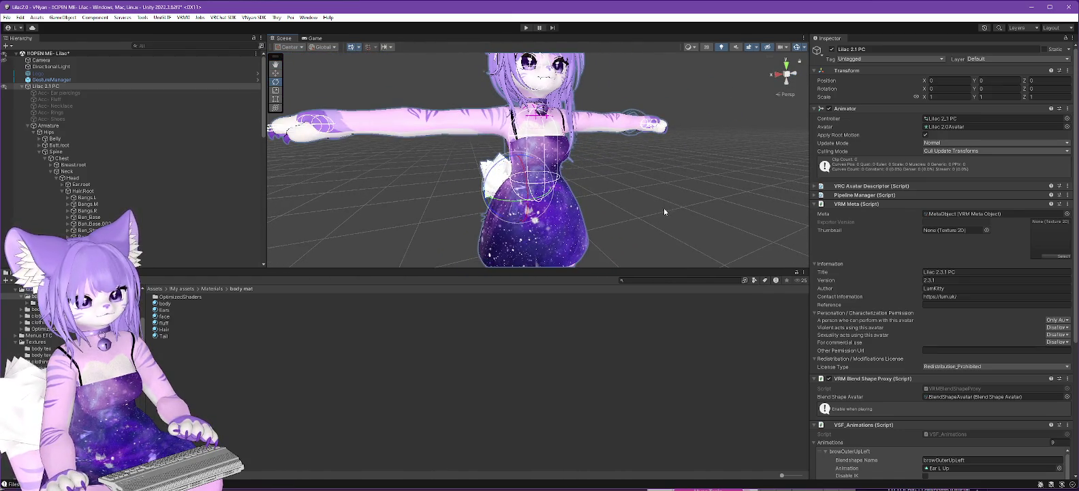
left_click(664, 207)
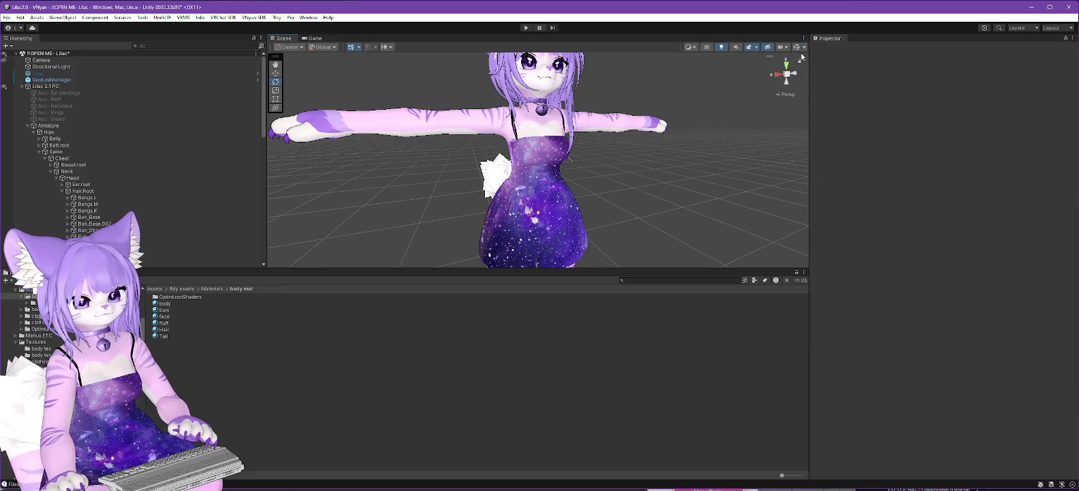
Inspect the dress and tail from side and front, then start loading the avatar in VNyan
mouse_move(709, 169)
left_mouse_down()
mouse_move(646, 202)
mouse_move(650, 176)
left_mouse_up()
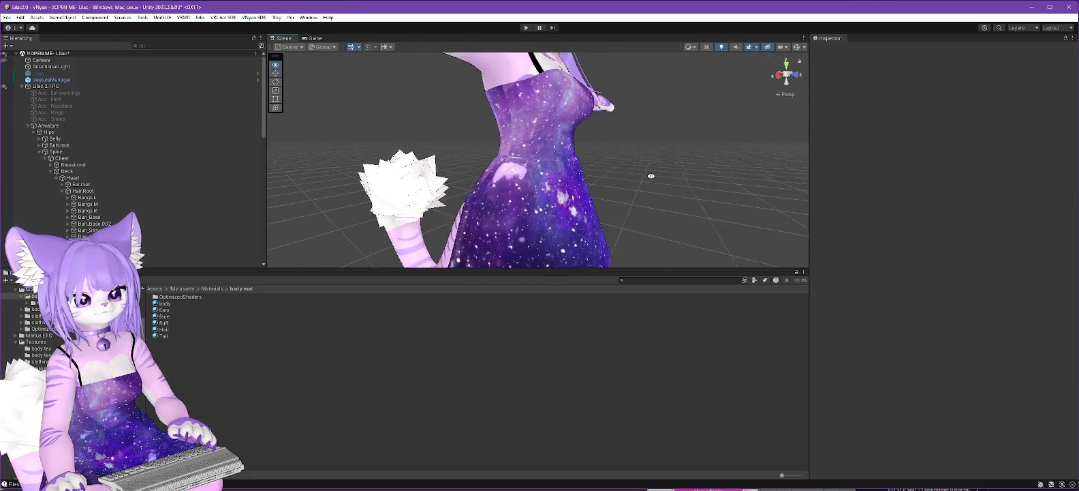
scroll(622, 184, "up", 3)
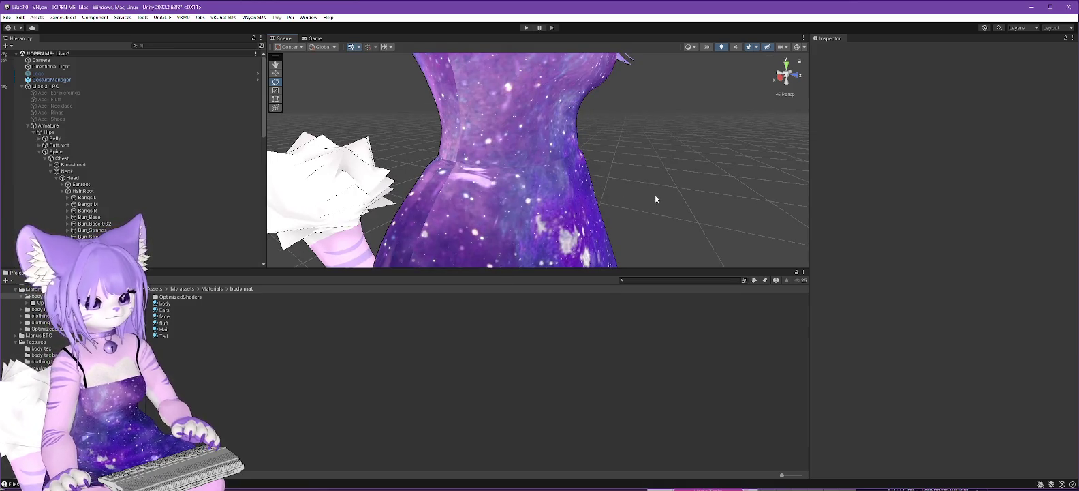
key("alt")
left_click_drag(655, 195, 576, 201)
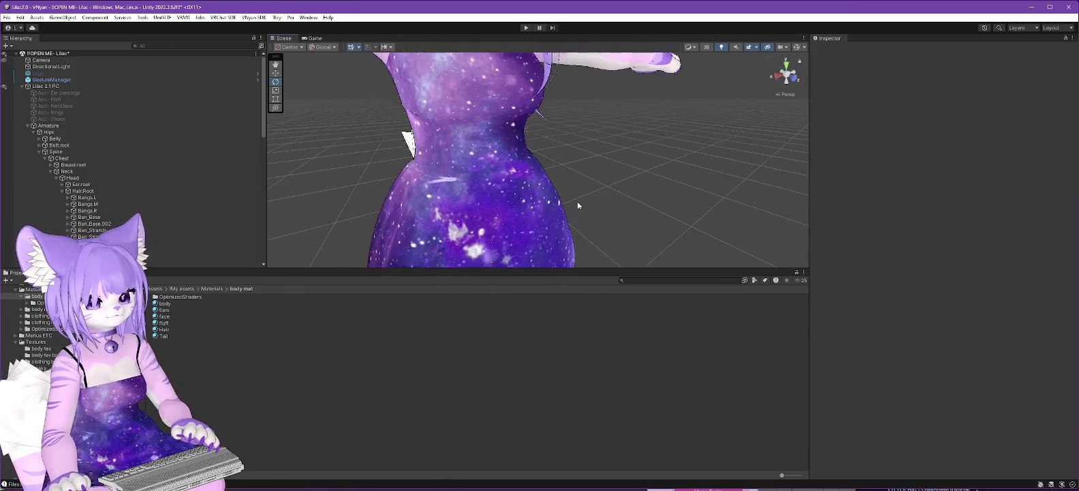
scroll(576, 201, "down", 3)
scroll(576, 201, "up", 3)
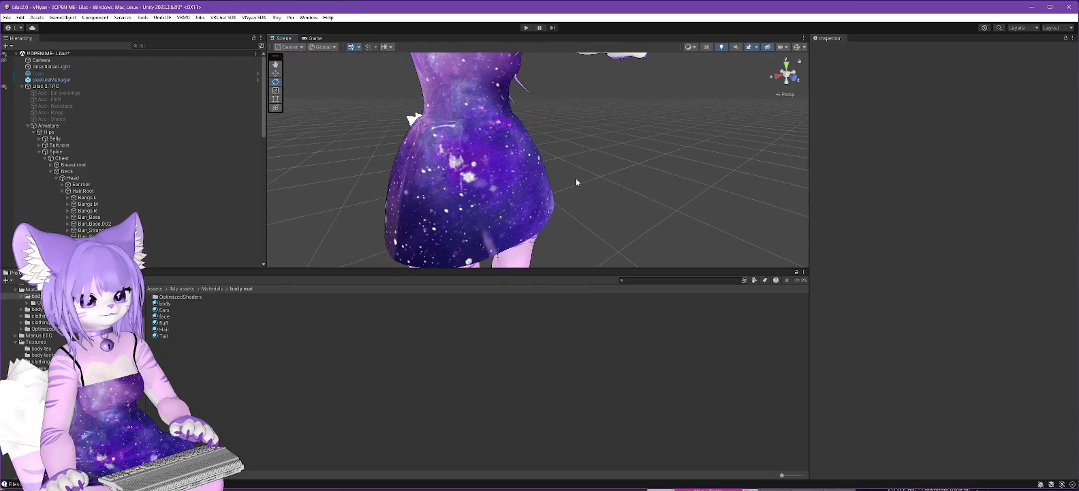
key("alt+Tab")
left_click(789, 53)
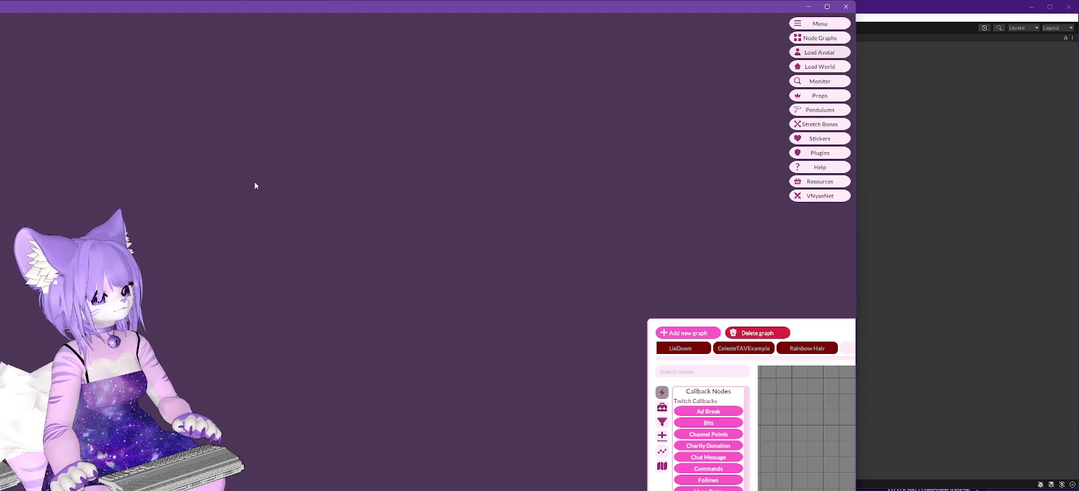
left_click(981, 203)
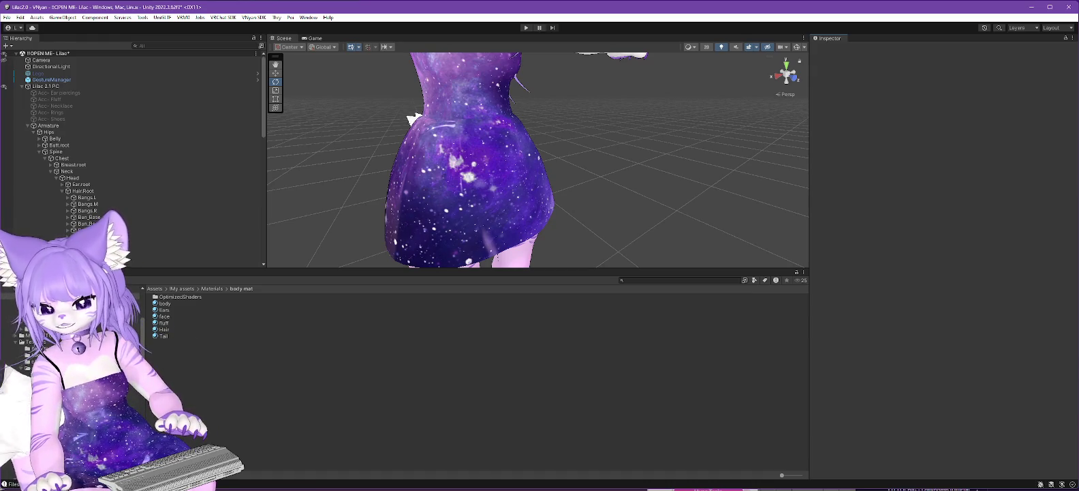
mouse_move(603, 222)
left_mouse_down()
mouse_move(602, 142)
mouse_move(642, 78)
left_mouse_up()
Frame the avatar's upper body, select the body material and unlock its shader
mouse_move(617, 132)
left_mouse_down()
mouse_move(624, 200)
mouse_move(499, 209)
mouse_move(492, 177)
mouse_move(635, 140)
left_mouse_up()
key("e")
scroll(635, 140, "down", 3)
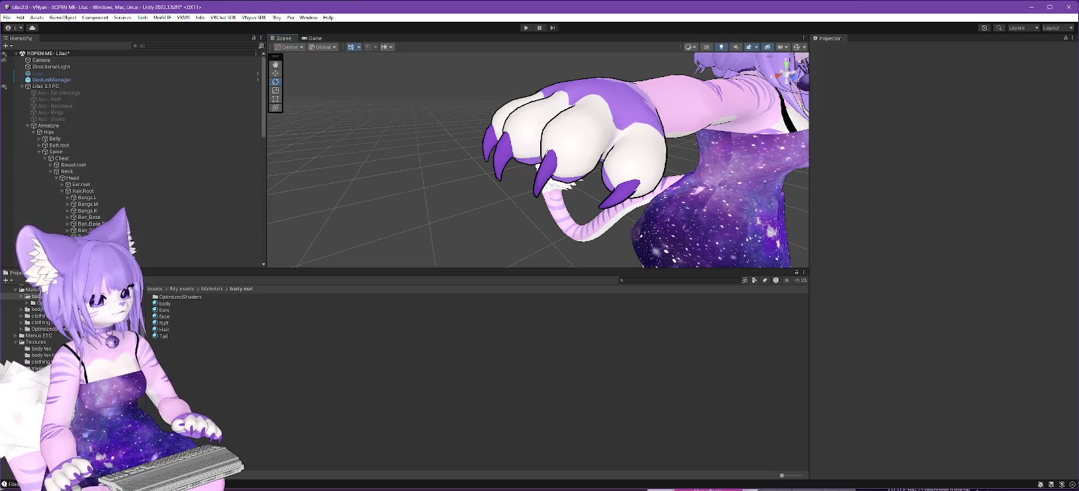
left_click(382, 303)
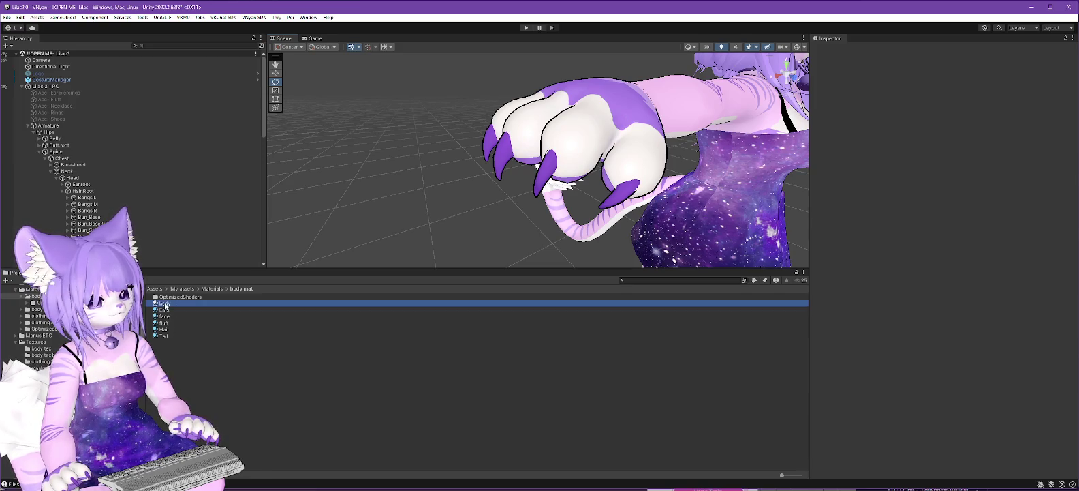
left_click(943, 94)
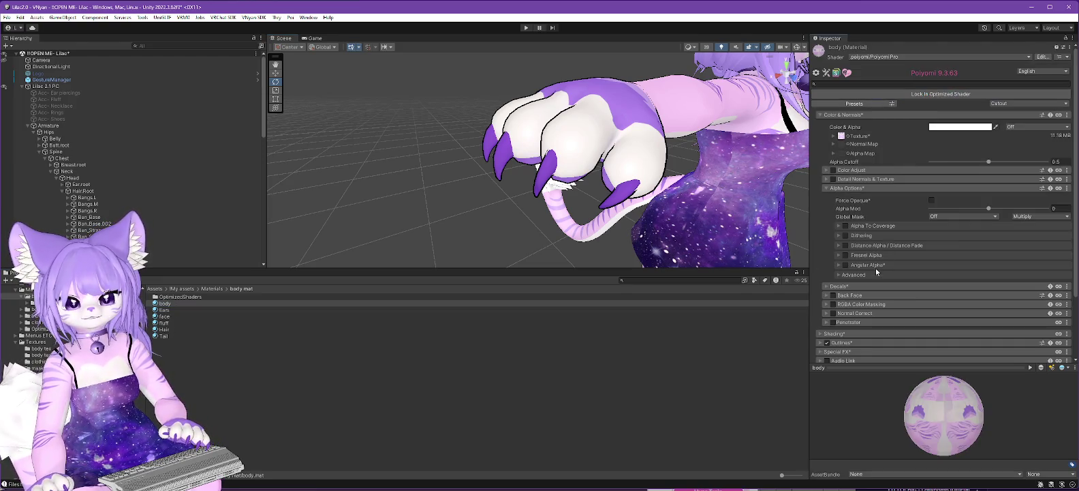
Expand Shading > Clear Coat > Packed Maps, then show Dexis_N_Body_24430-Color.png in GIMP
scroll(862, 275, "down", 1)
scroll(862, 275, "down", 2)
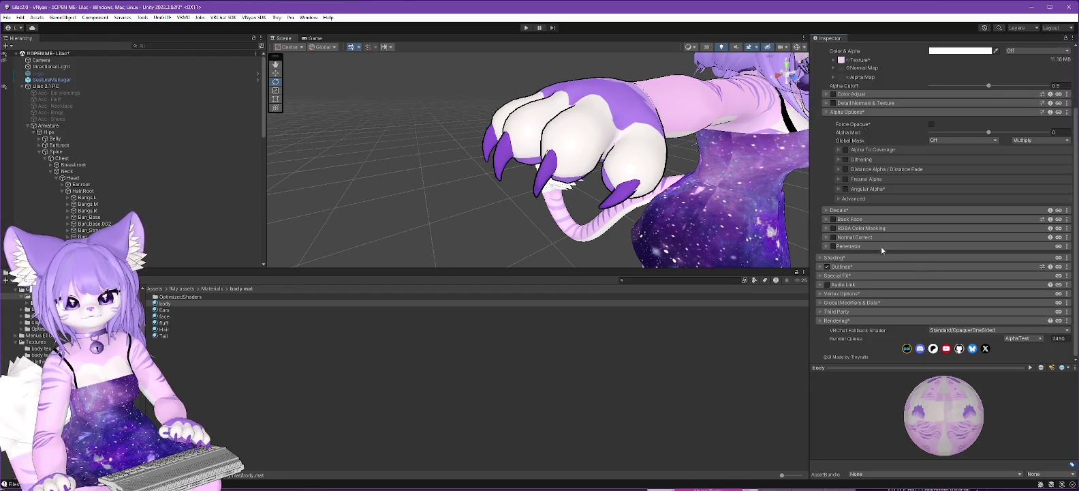
left_click(819, 258)
left_click(826, 279)
scroll(825, 259, "down", 5)
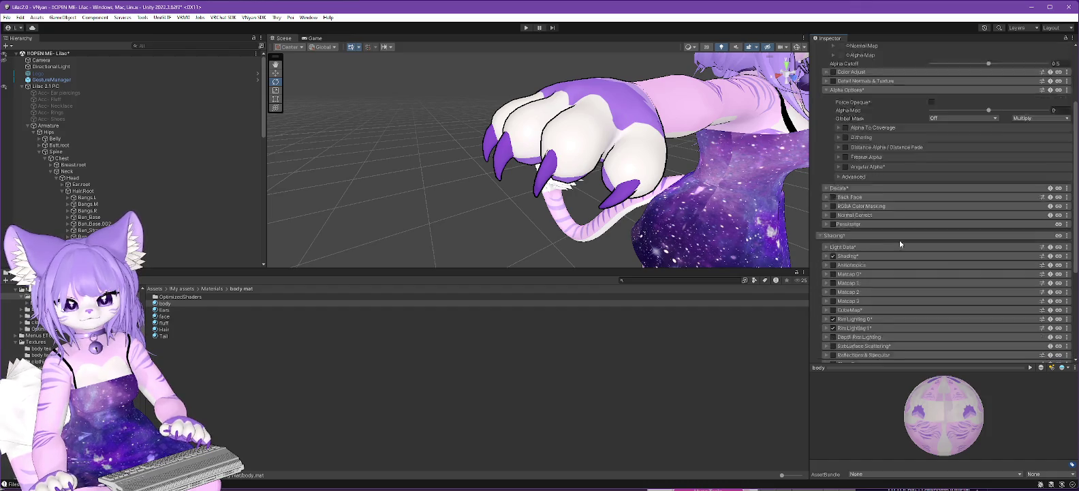
left_click(826, 245)
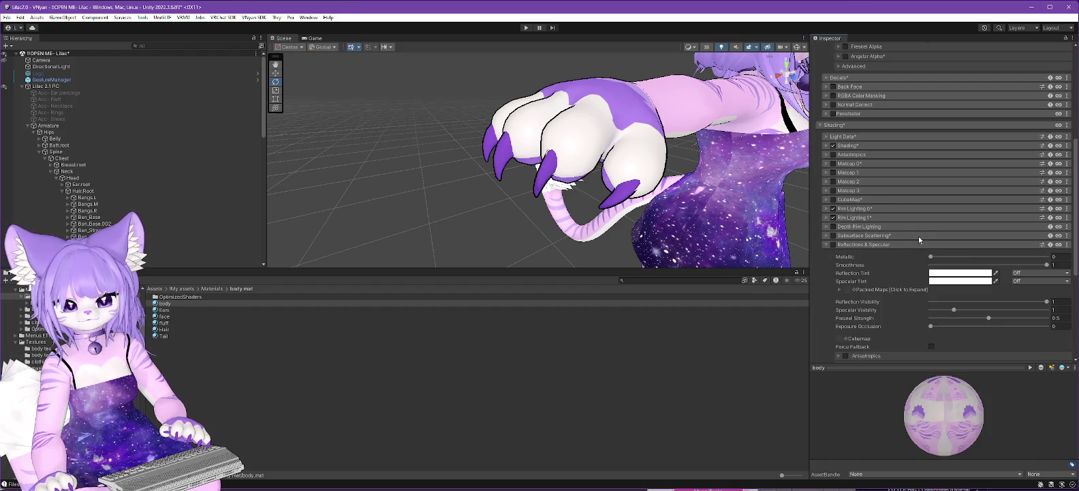
left_click(882, 244)
left_click(865, 253)
scroll(845, 279, "down", 2)
left_click(839, 290)
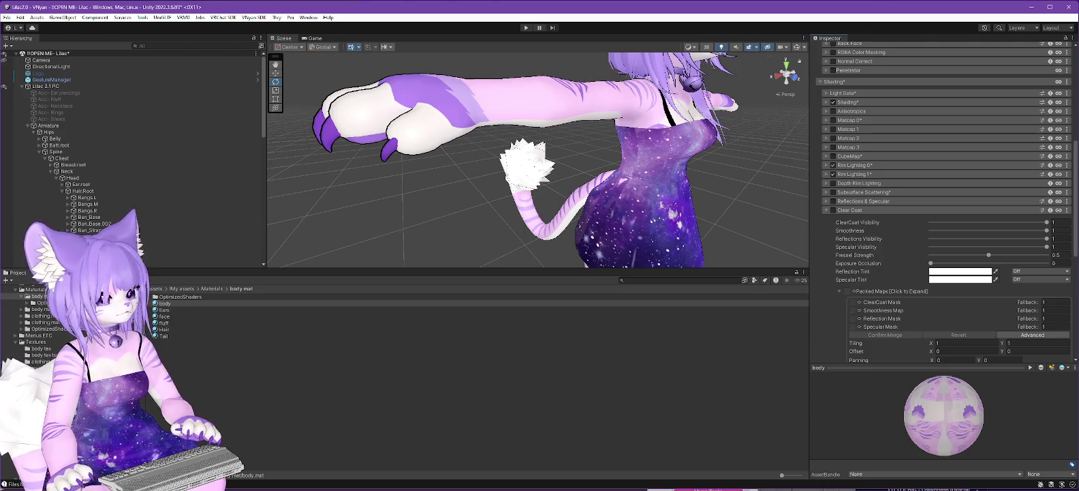
key("alt+Tab")
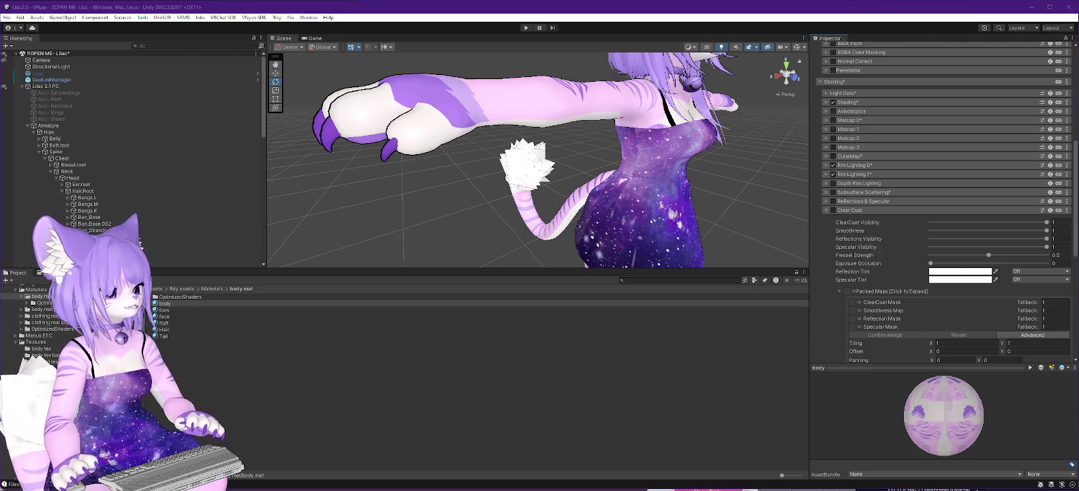
left_click(353, 41)
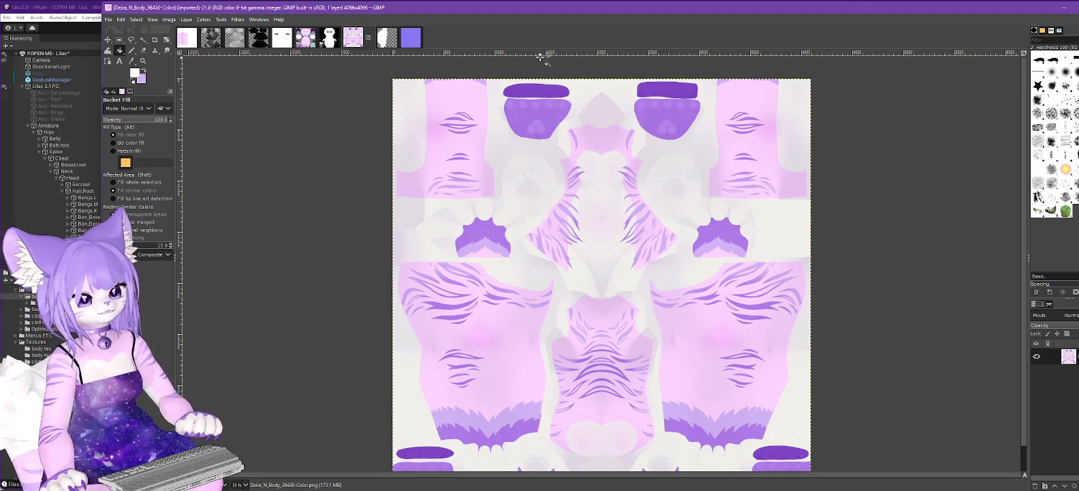
Fuzzy-select the purple oval shapes and bucket-fill them white at threshold 171.8
left_click(143, 40)
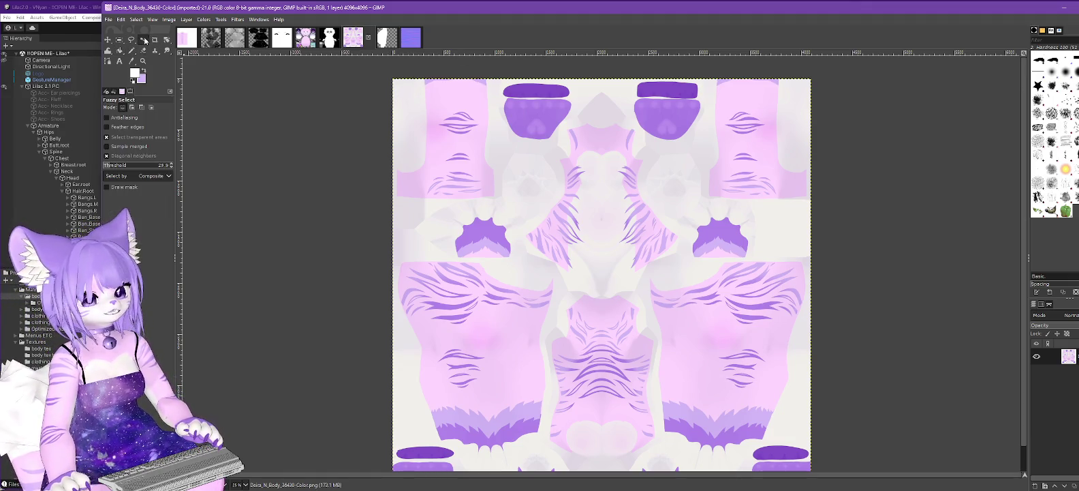
left_click(540, 87)
key("shift")
left_click(789, 448, "shift")
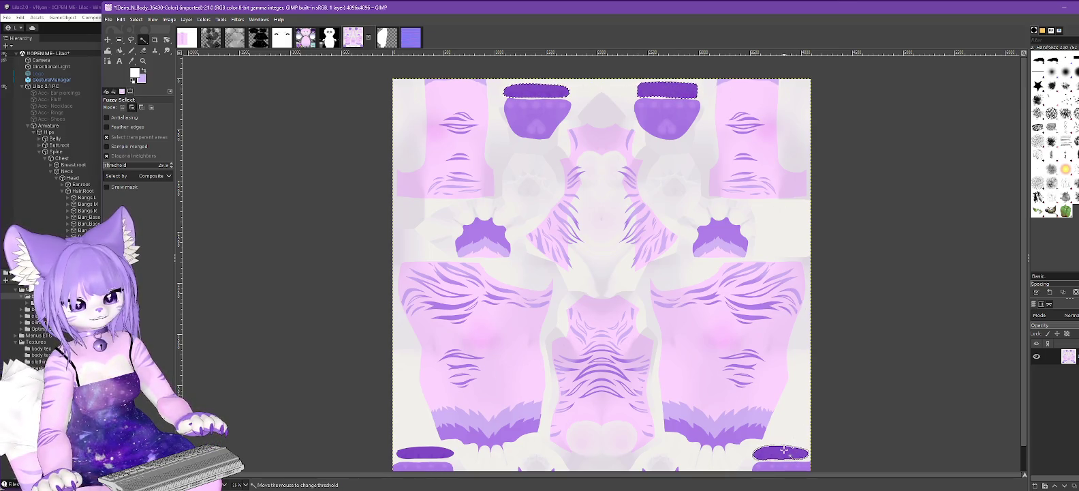
left_click(426, 451, "shift")
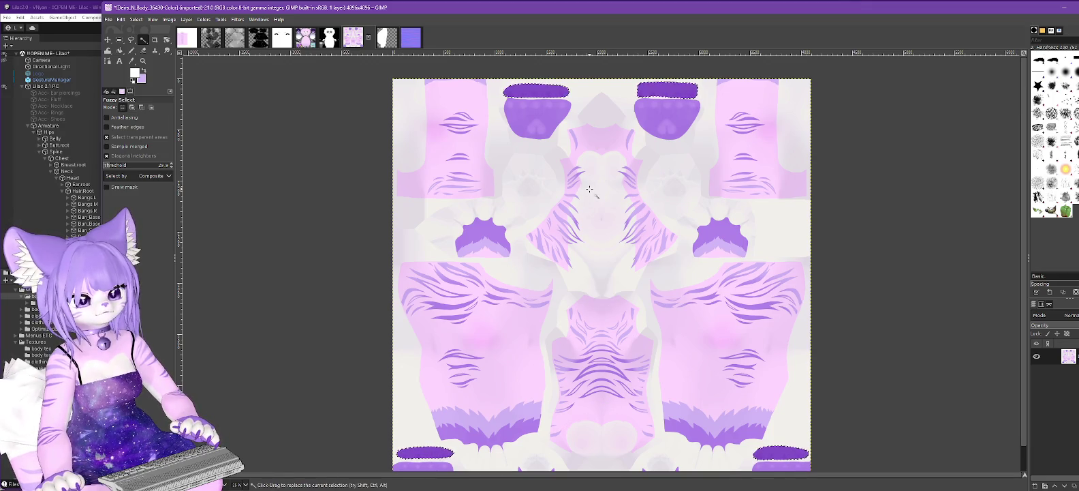
left_click(120, 50)
left_click(145, 247)
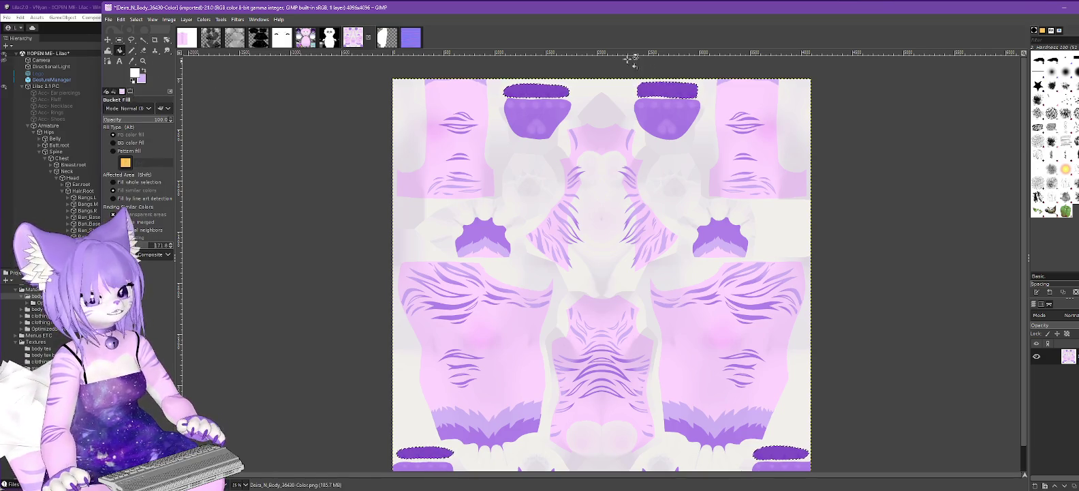
left_click(534, 86)
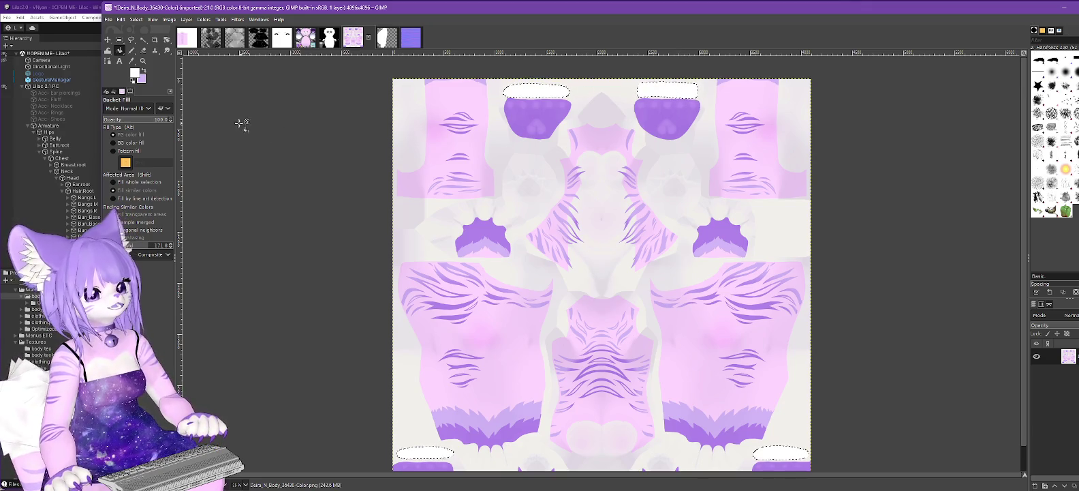
Invert the selection and fill everything outside the ovals with black
left_click(136, 20)
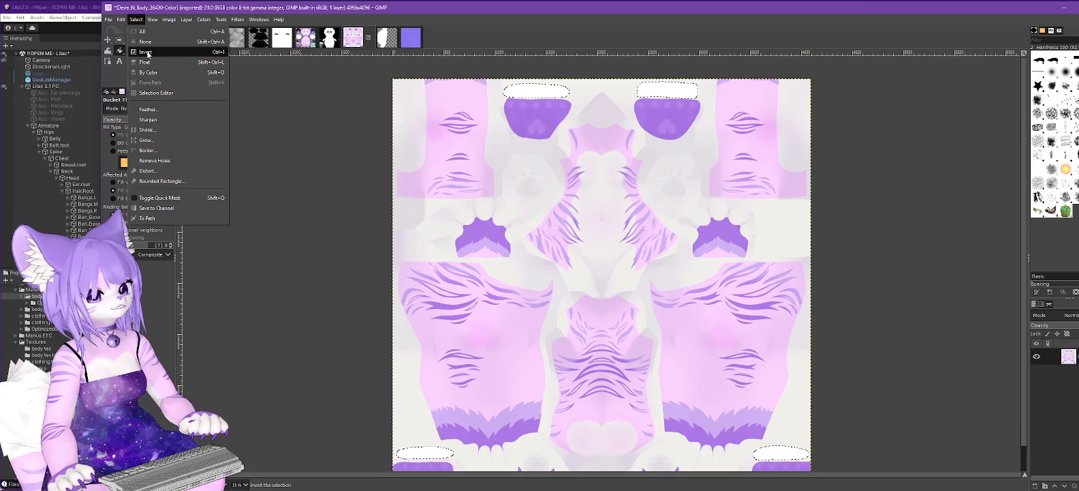
left_click(145, 52)
left_click(136, 75)
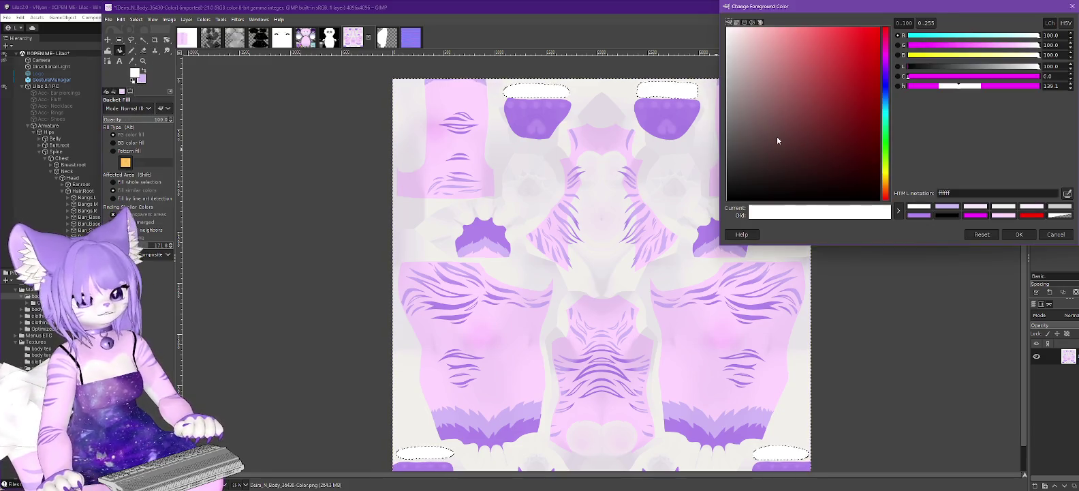
left_click_drag(777, 140, 720, 215)
key("Return")
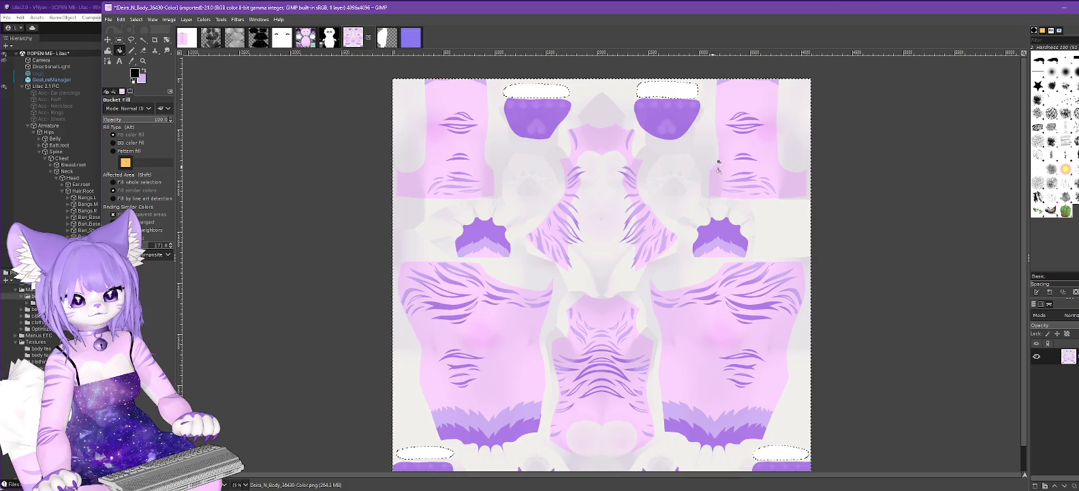
left_click(710, 151)
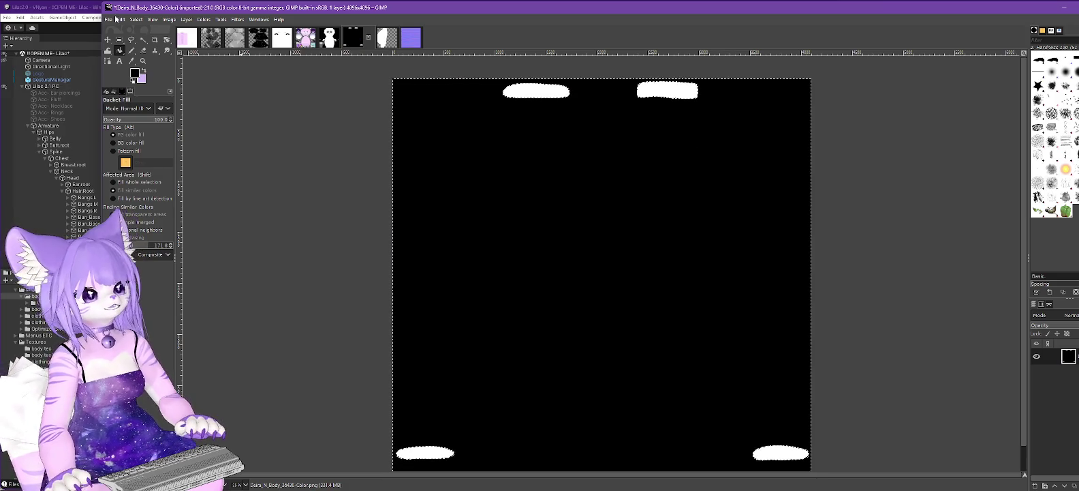
left_click(113, 20)
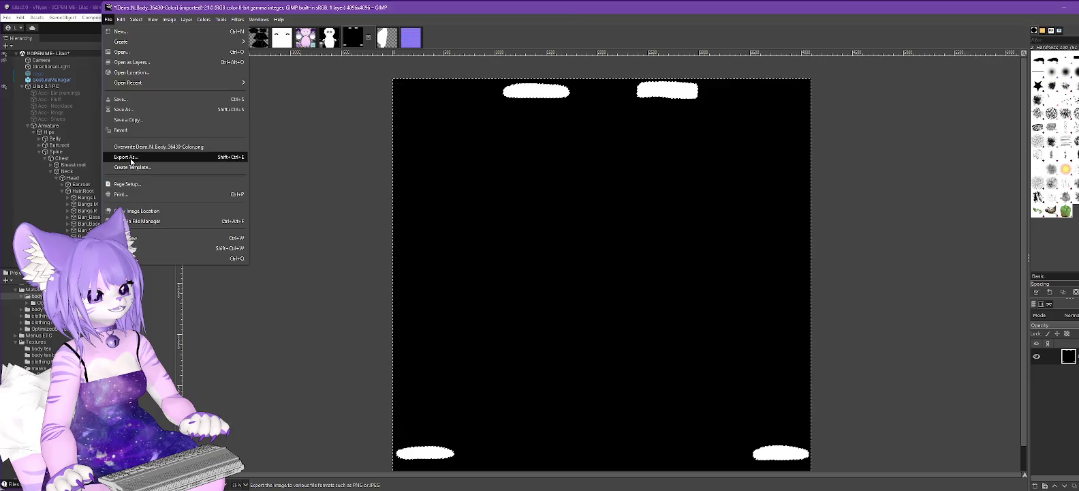
Export the mask as ClawMask.png into Assets > LumCustom and return to Unity
left_click(131, 157)
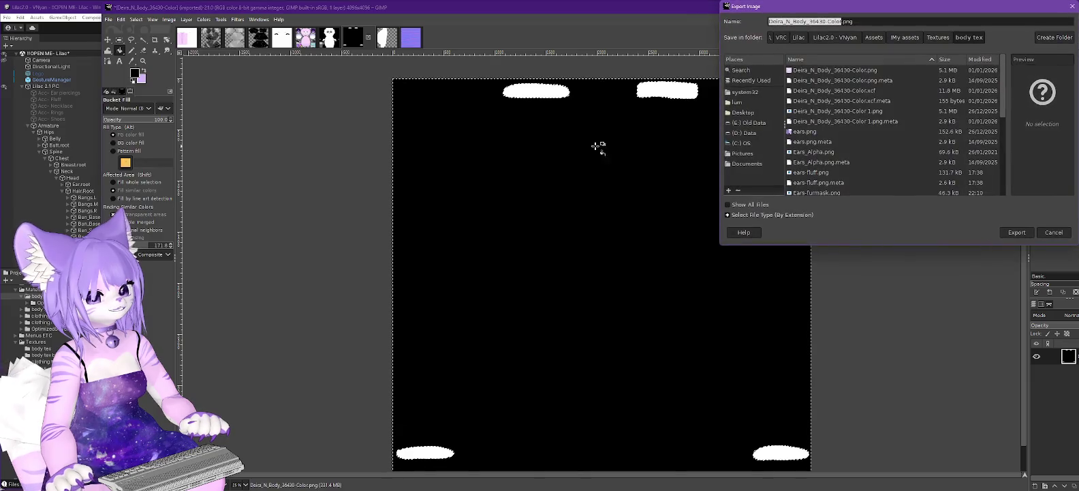
left_click(869, 37)
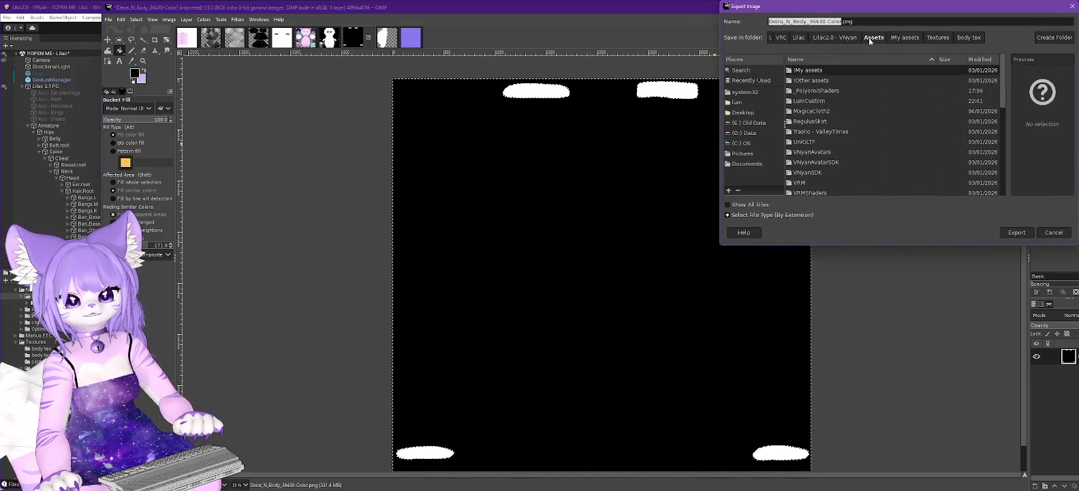
double_click(816, 100)
double_click(835, 21)
key("BackSpace")
key("BackSpace")
key("BackSpace")
key("BackSpace")
key("BackSpace")
key("BackSpace")
type("ClawMask")
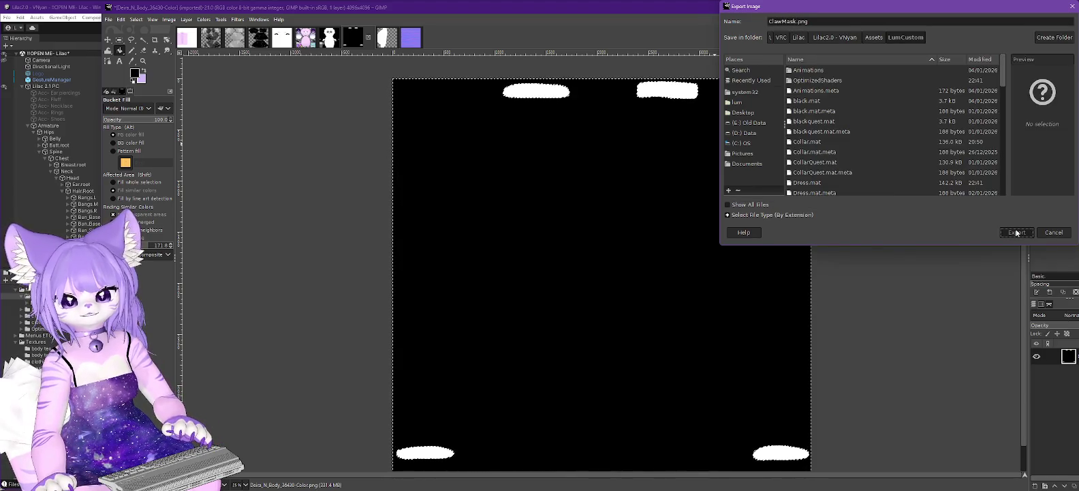
left_click(1017, 233)
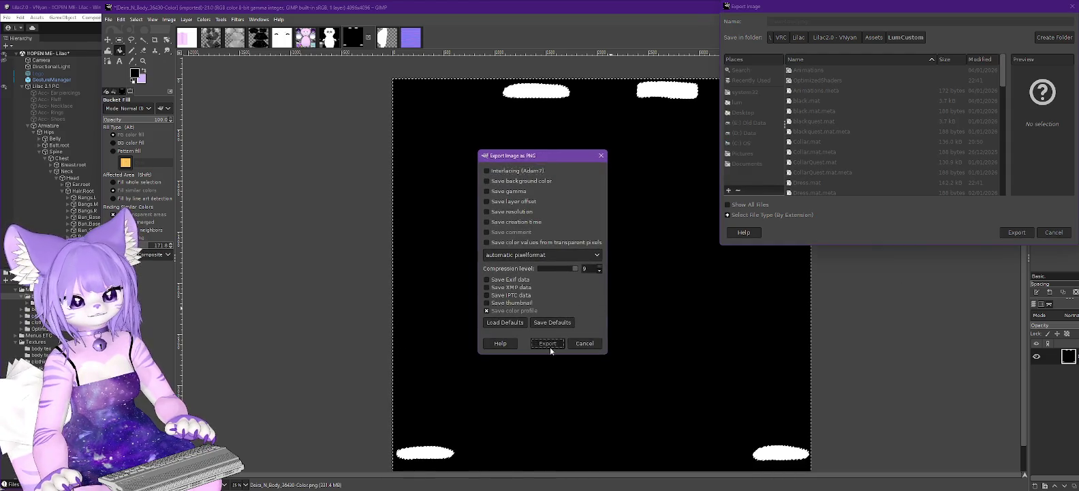
left_click(549, 343)
key("alt+Tab")
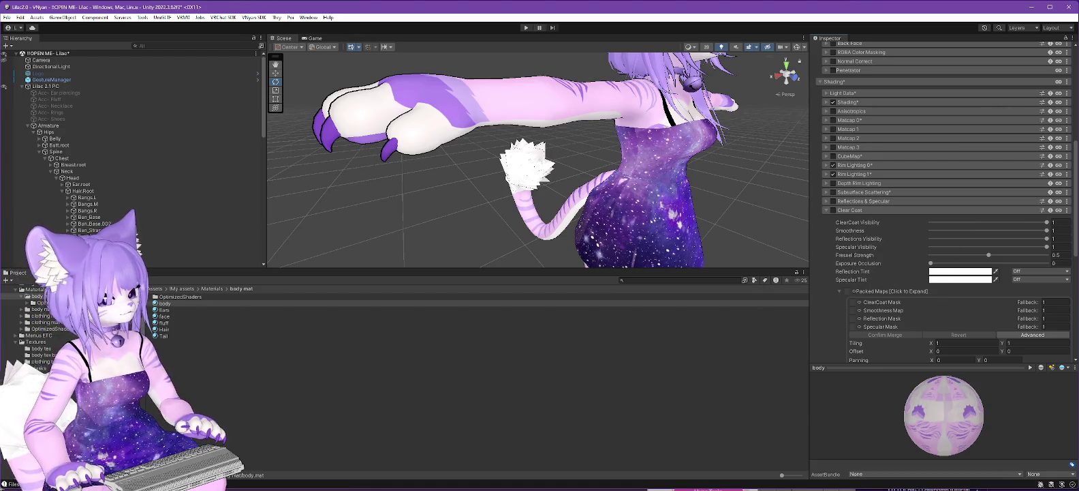
Show the LumCustom assets and try out the material's Reflections & Specular options
left_click(41, 285)
mouse_move(170, 325)
left_mouse_down()
mouse_move(545, 300)
mouse_move(810, 300)
mouse_move(320, 331)
left_mouse_up()
left_click_drag(168, 325, 202, 328)
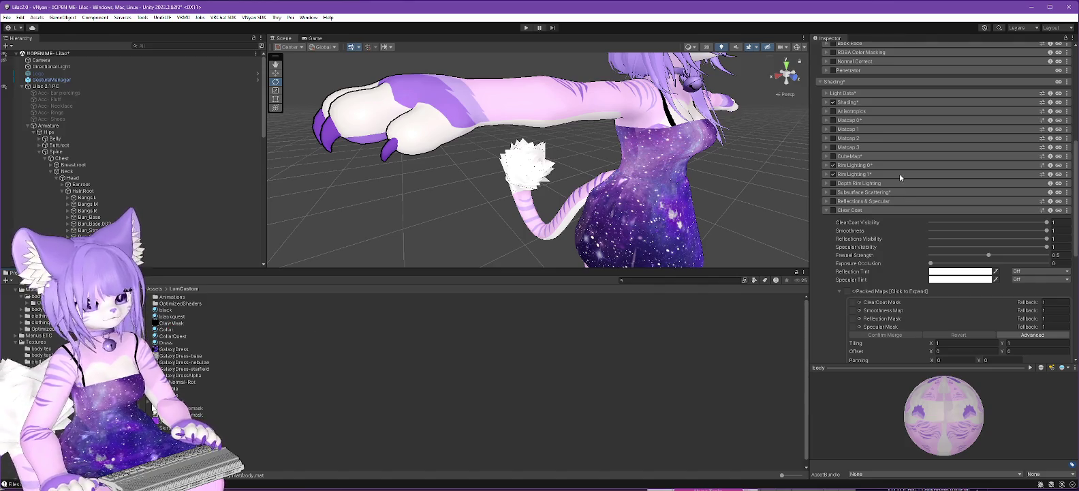
left_click(832, 202)
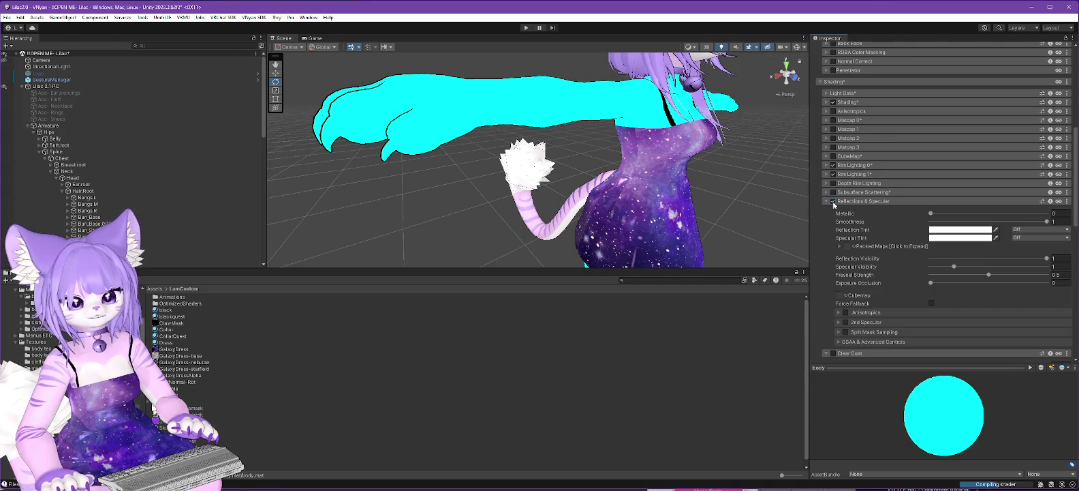
left_click(832, 202)
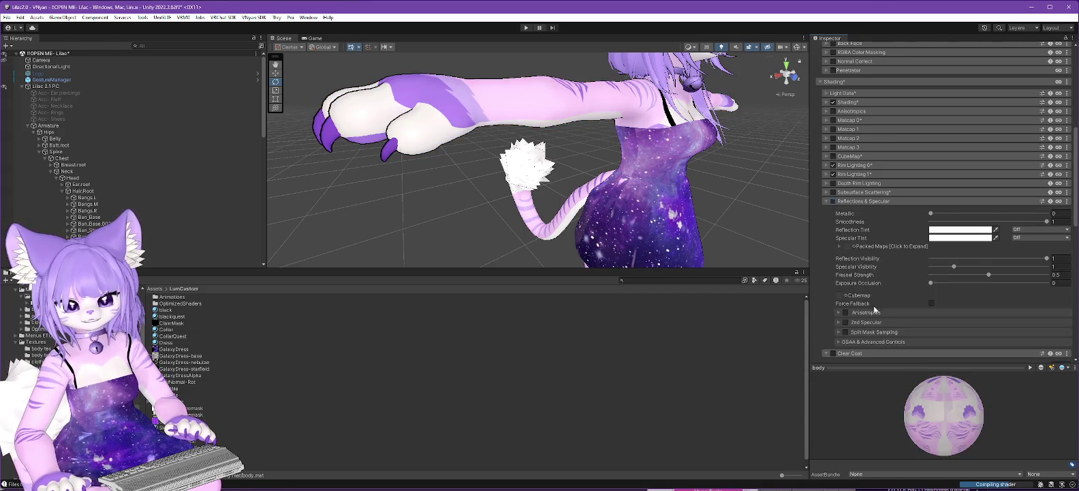
left_click(840, 332)
left_click(840, 332)
scroll(888, 263, "down", 3)
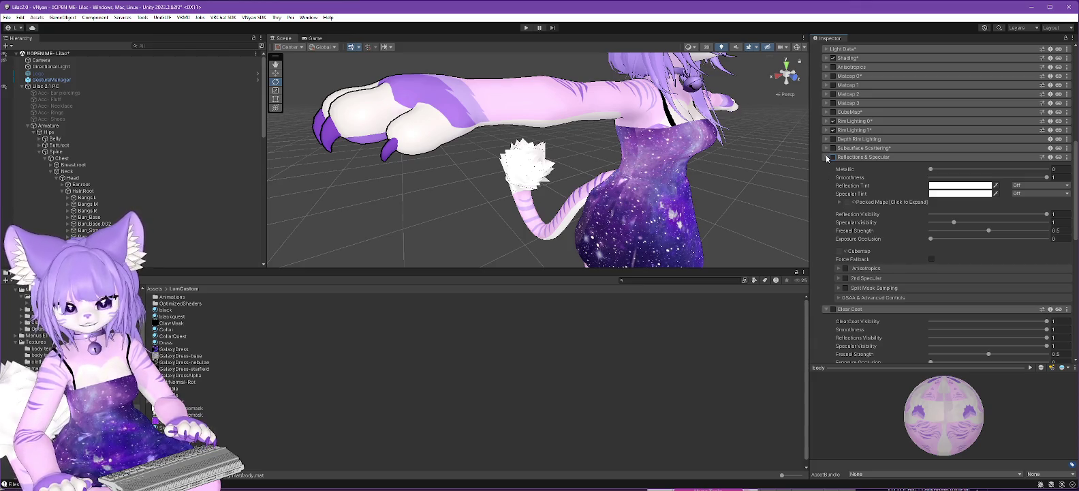
Tick Clear Coat and drag ClawMask into its ClearCoat Mask slot
left_click(840, 203)
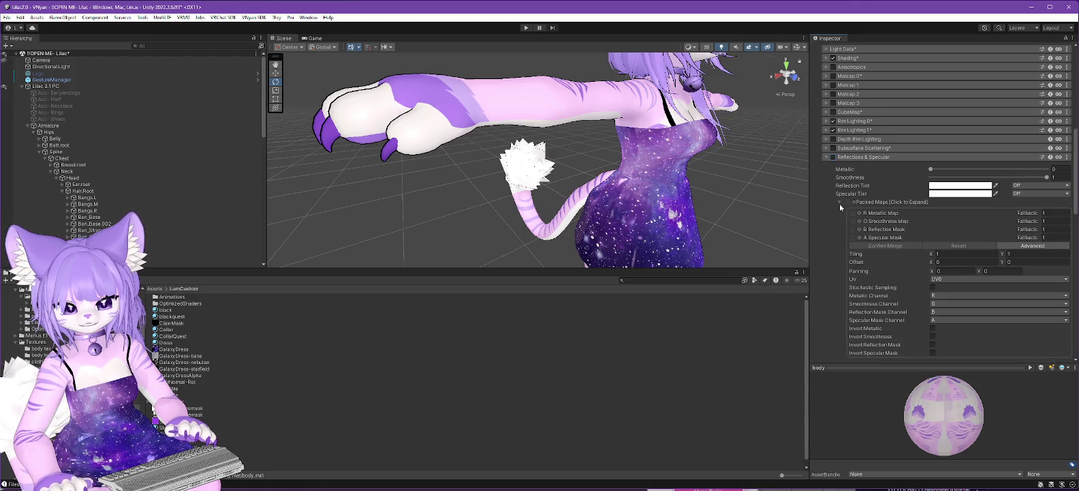
left_click(827, 157)
left_click(833, 167)
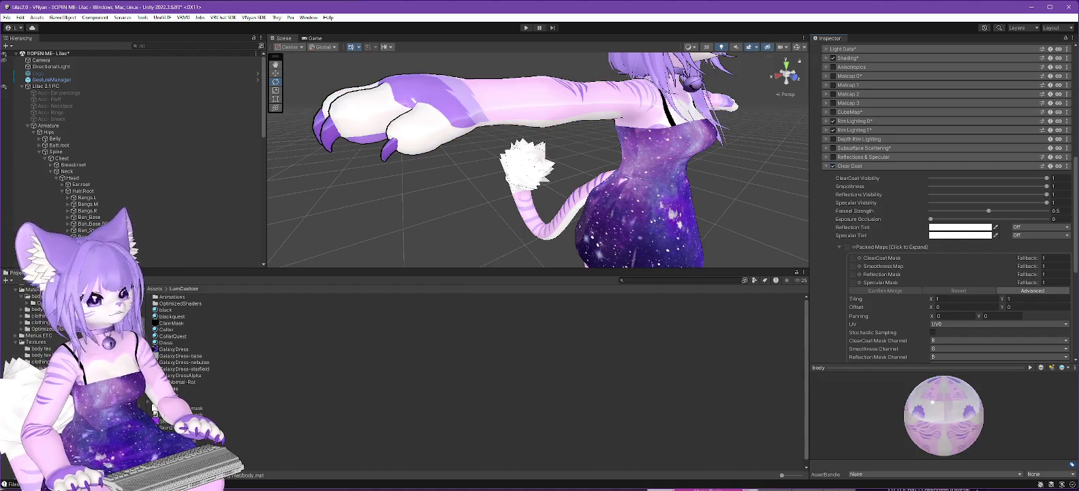
left_click(178, 323)
mouse_move(657, 312)
left_mouse_down()
mouse_move(833, 166)
mouse_move(854, 260)
left_mouse_up()
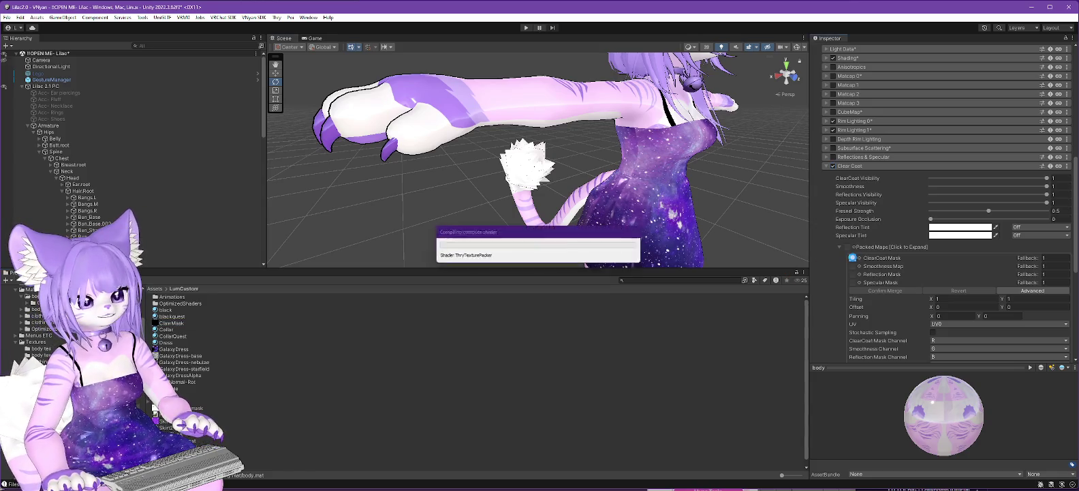
mouse_move(387, 188)
left_mouse_down()
mouse_move(435, 189)
mouse_move(355, 204)
mouse_move(340, 159)
left_mouse_up()
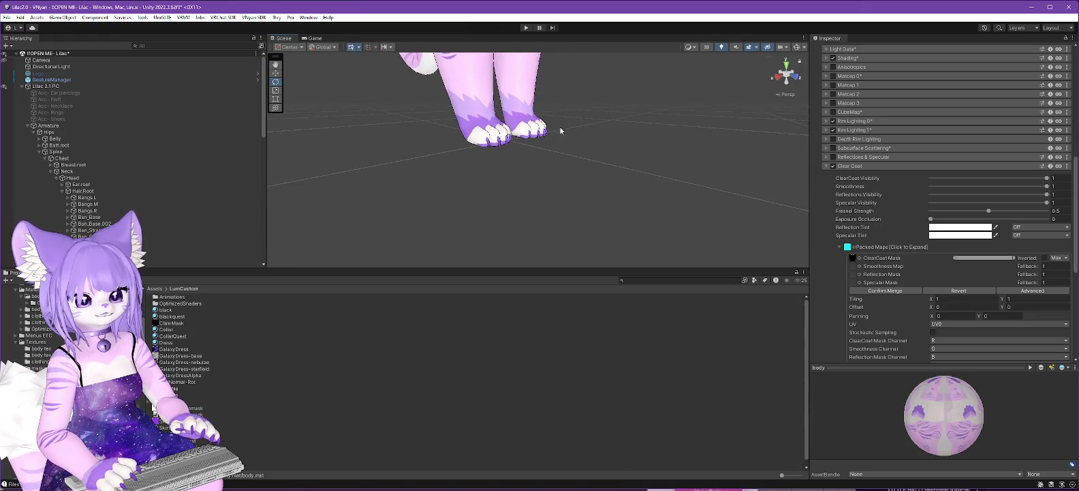
Zoom and orbit onto the paw claws, with the Reflections & Specular settings shown
scroll(616, 231, "up", 4)
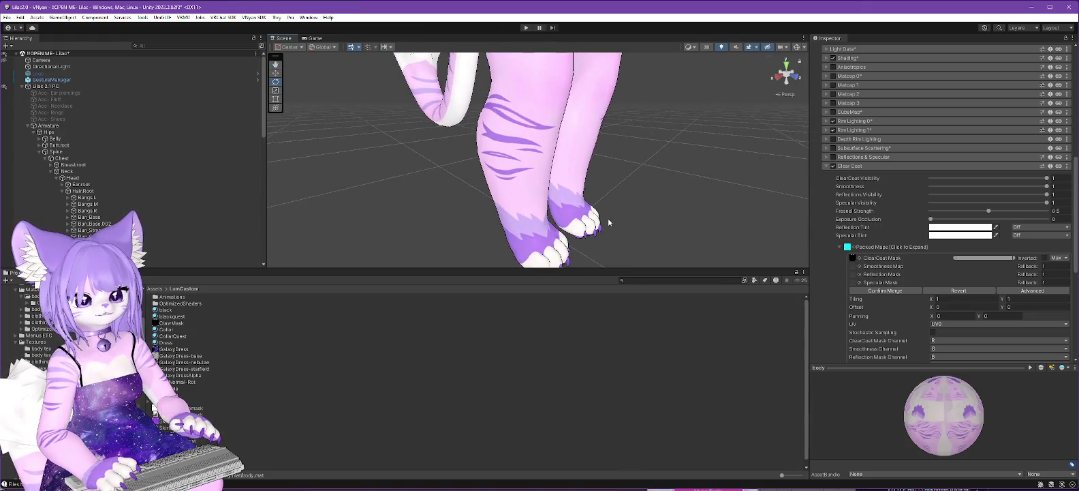
left_click_drag(609, 222, 544, 28)
mouse_move(501, 75)
left_mouse_down()
mouse_move(551, 101)
mouse_move(579, 150)
mouse_move(579, 163)
mouse_move(506, 176)
mouse_move(569, 139)
left_mouse_up()
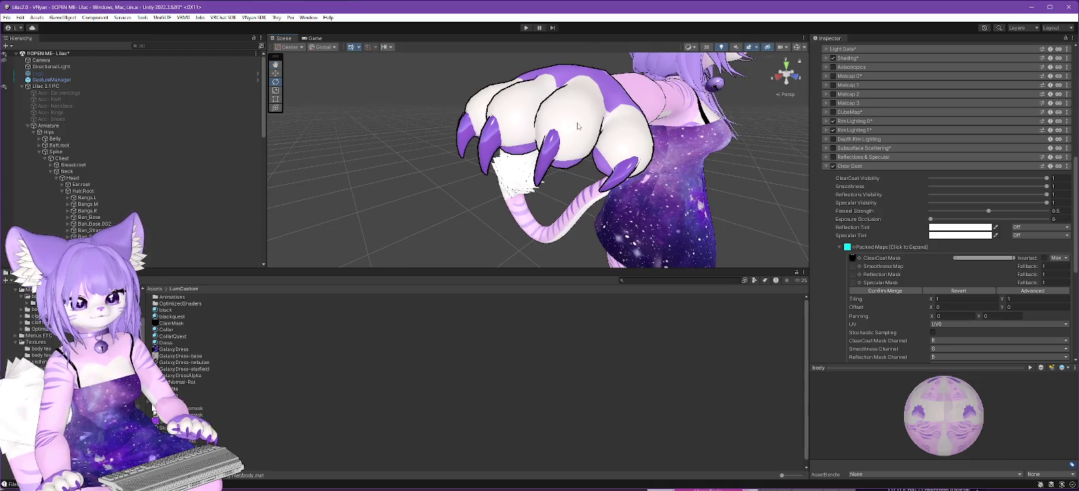
left_click(826, 157)
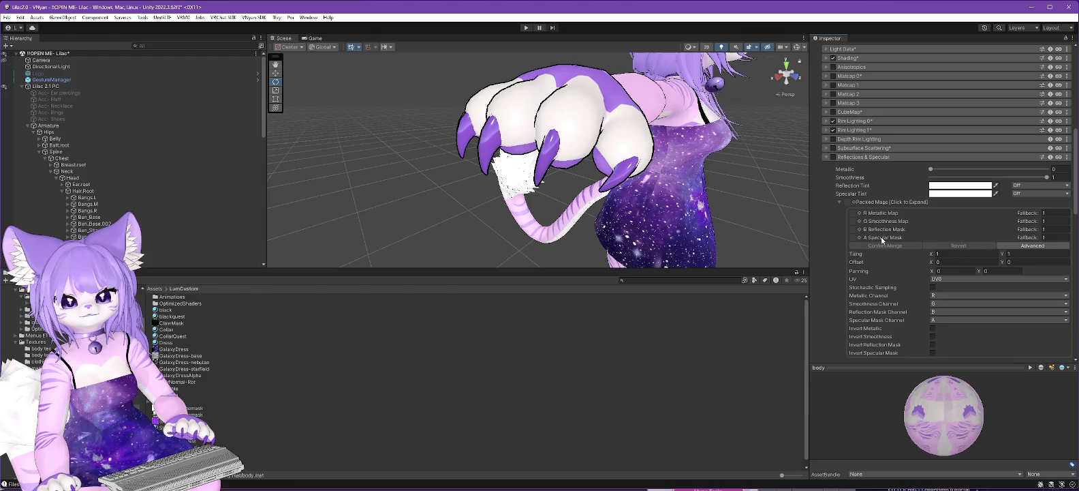
left_click(838, 201)
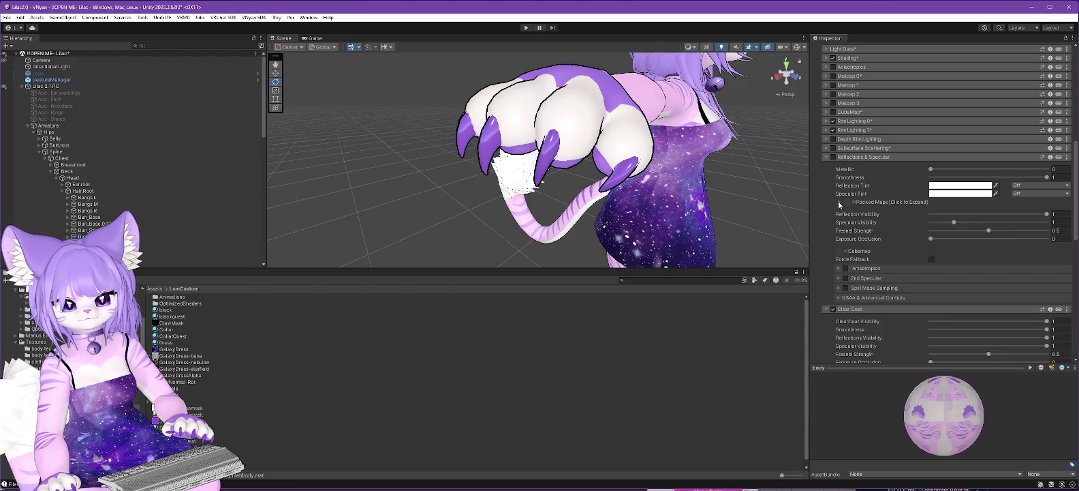
Assign ClawMask to the Clear Coat smoothness, reflection and specular mask slots
scroll(897, 310, "down", 5)
scroll(897, 310, "down", 2)
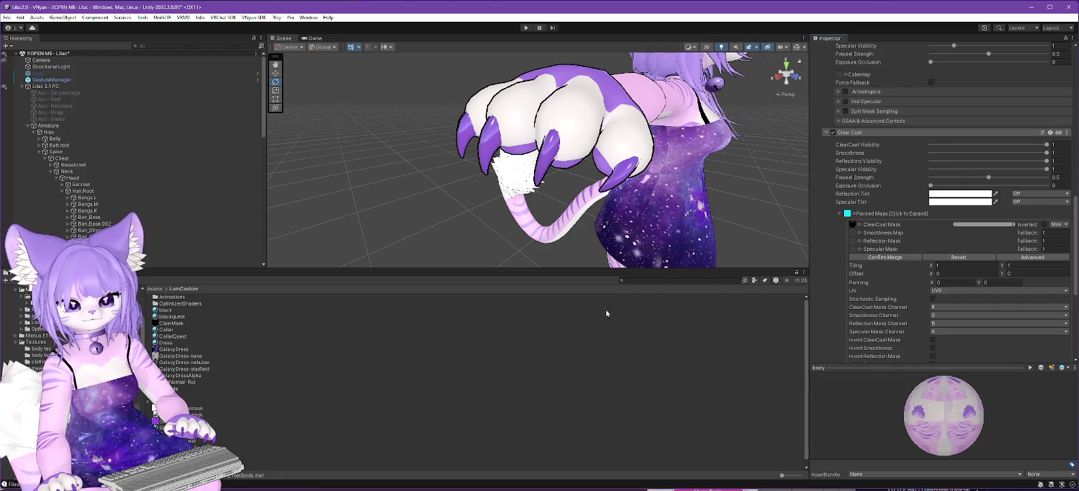
mouse_move(183, 323)
left_mouse_down()
mouse_move(817, 252)
mouse_move(855, 235)
left_mouse_up()
left_click_drag(382, 323, 856, 246)
mouse_move(201, 323)
left_mouse_down()
mouse_move(778, 279)
mouse_move(854, 251)
left_mouse_up()
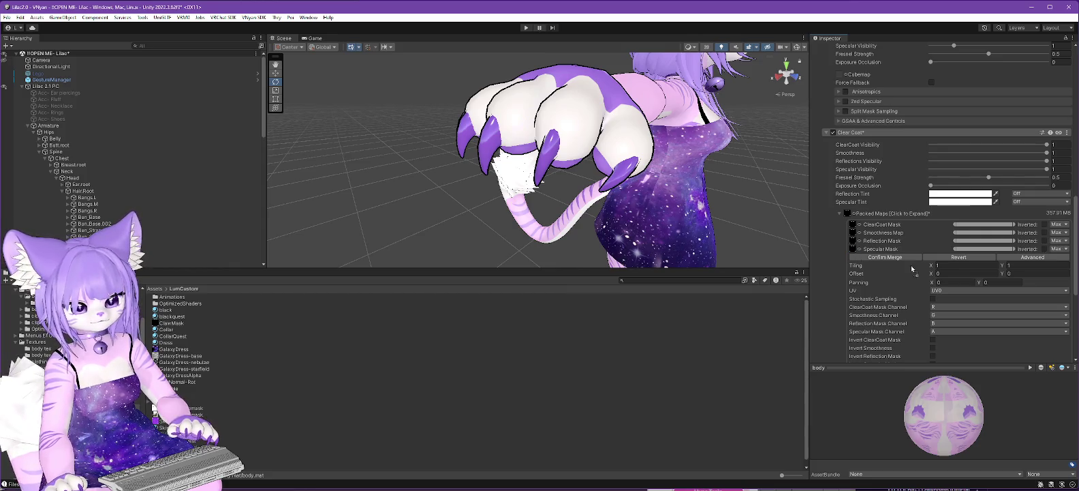
Turn on Reflections & Specular and put ClawMask in its metallic, smoothness, reflection and specular maps
scroll(885, 225, "up", 5)
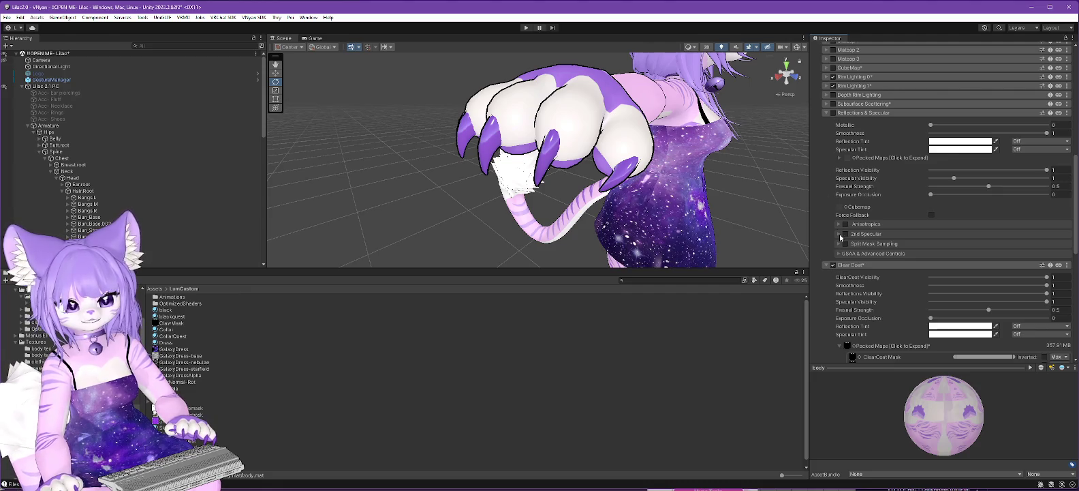
left_click(833, 113)
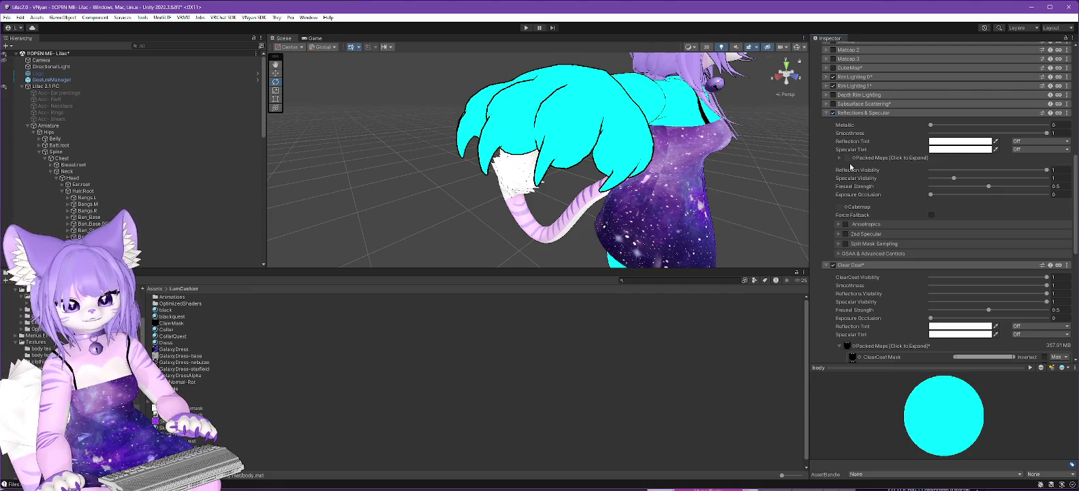
left_click(843, 158)
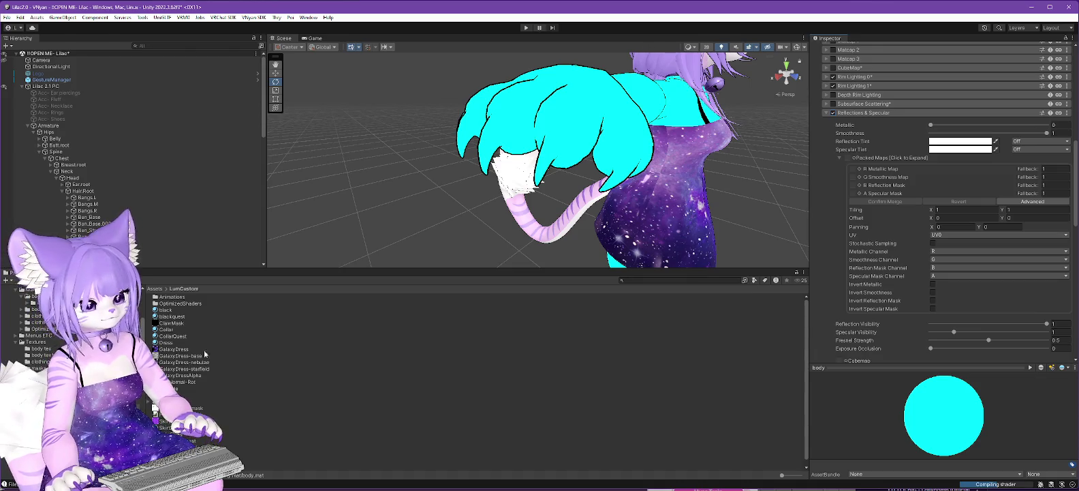
left_click_drag(173, 323, 839, 221)
mouse_move(858, 169)
left_mouse_down()
mouse_move(277, 337)
mouse_move(482, 296)
mouse_move(857, 186)
mouse_move(854, 169)
left_mouse_up()
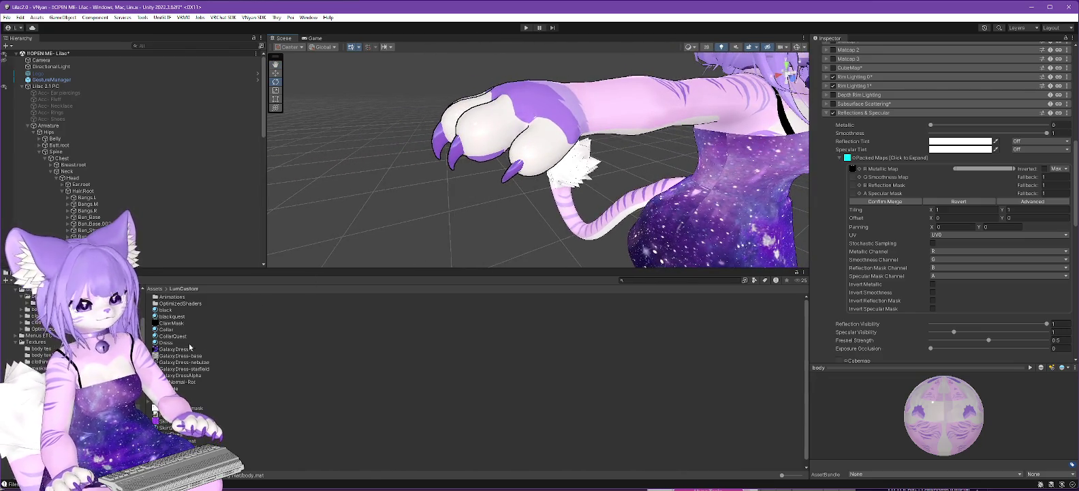
mouse_move(159, 323)
left_mouse_down()
mouse_move(828, 202)
mouse_move(851, 178)
left_mouse_up()
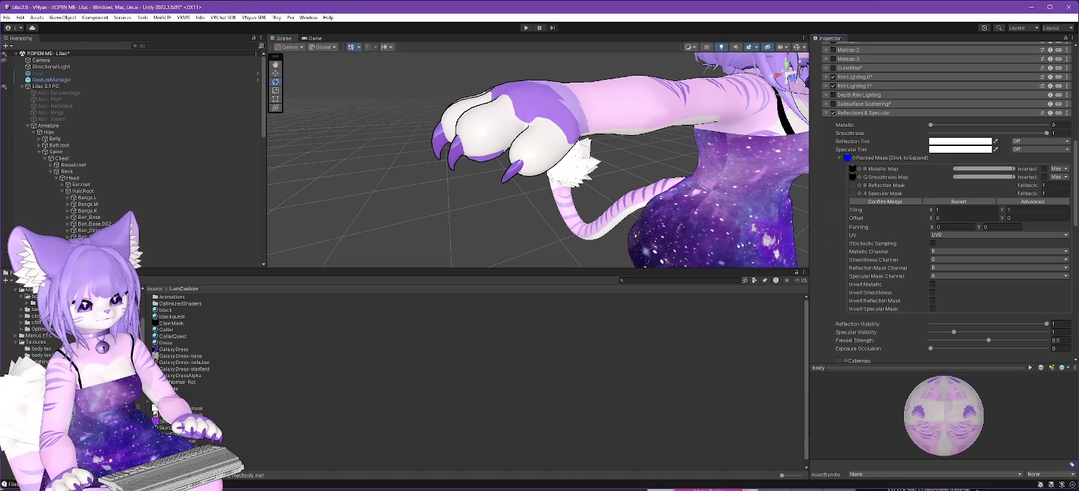
mouse_move(156, 323)
left_mouse_down()
mouse_move(852, 178)
mouse_move(853, 188)
left_mouse_up()
left_click_drag(155, 324, 853, 196)
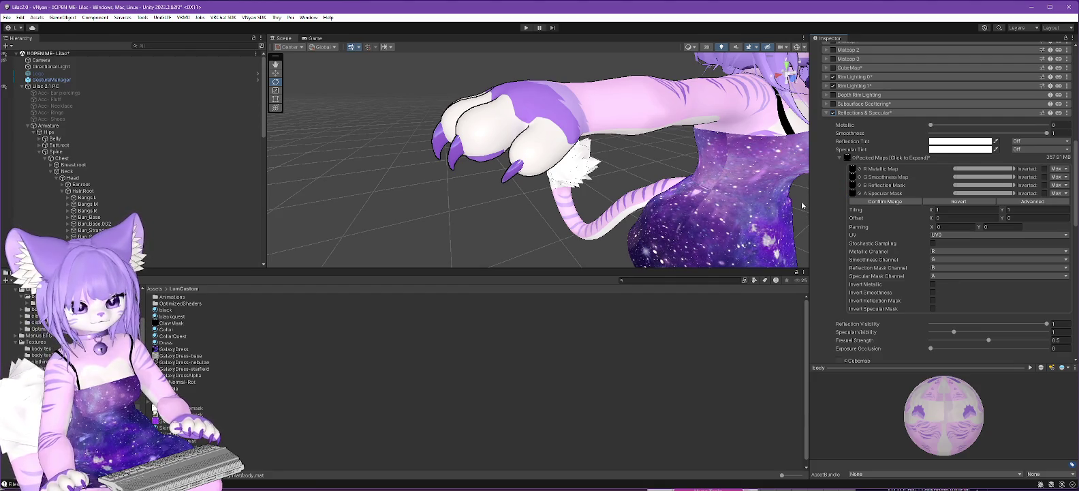
Set Clear Coat Reflections and ClearCoat Visibility to 1
left_click(825, 113)
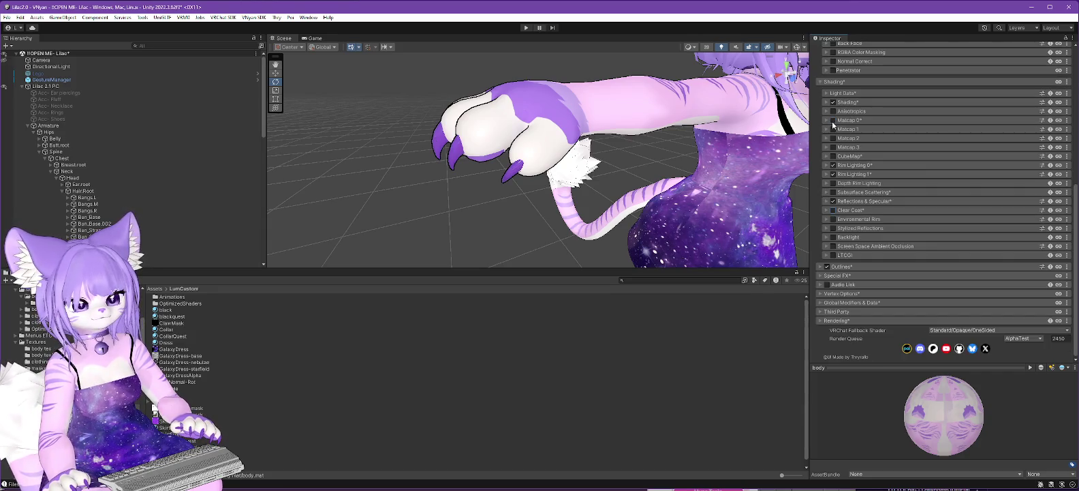
left_click(828, 200)
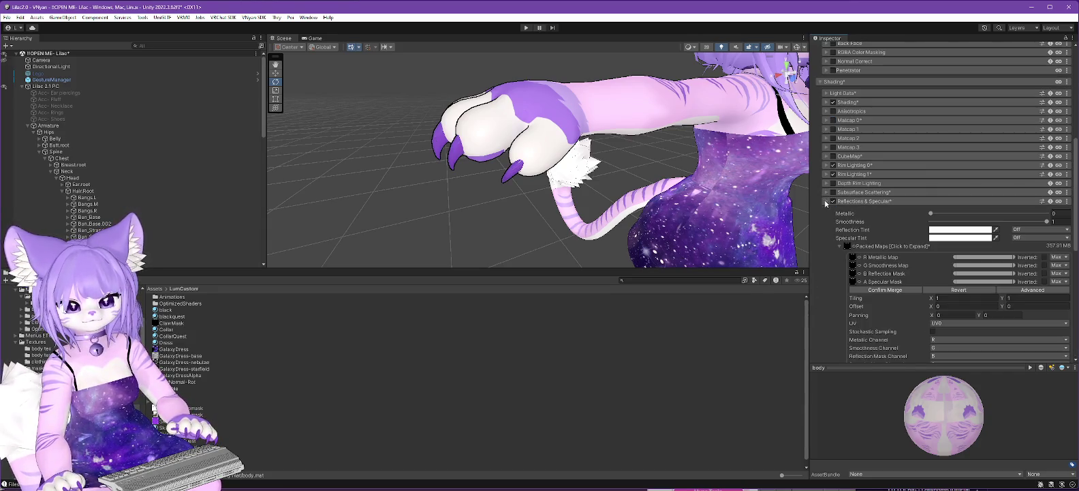
left_click(931, 214)
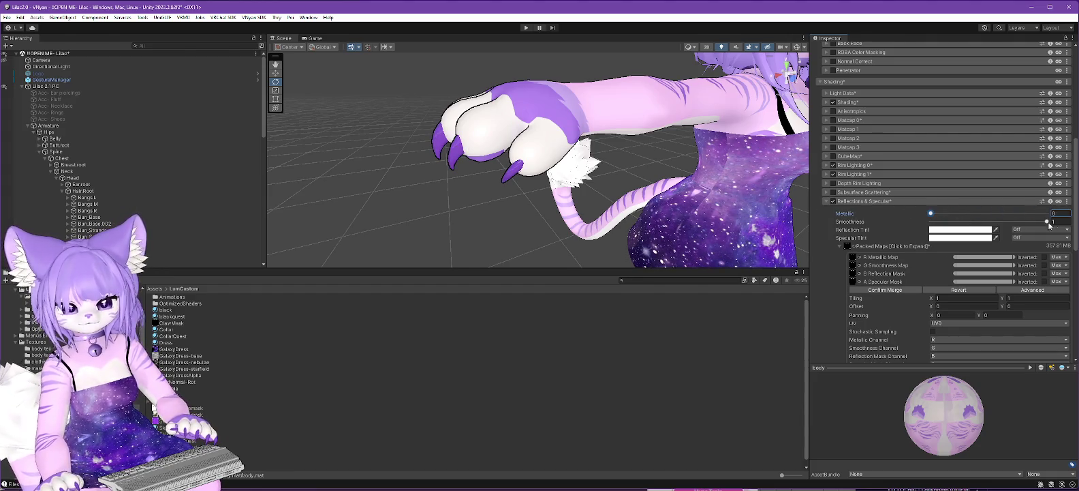
left_click(833, 202)
left_click(834, 210)
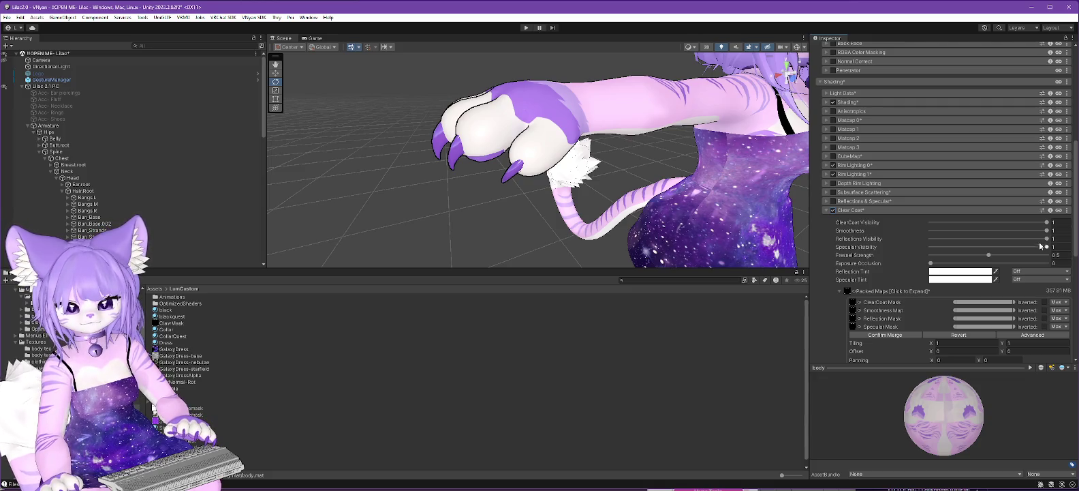
type("1")
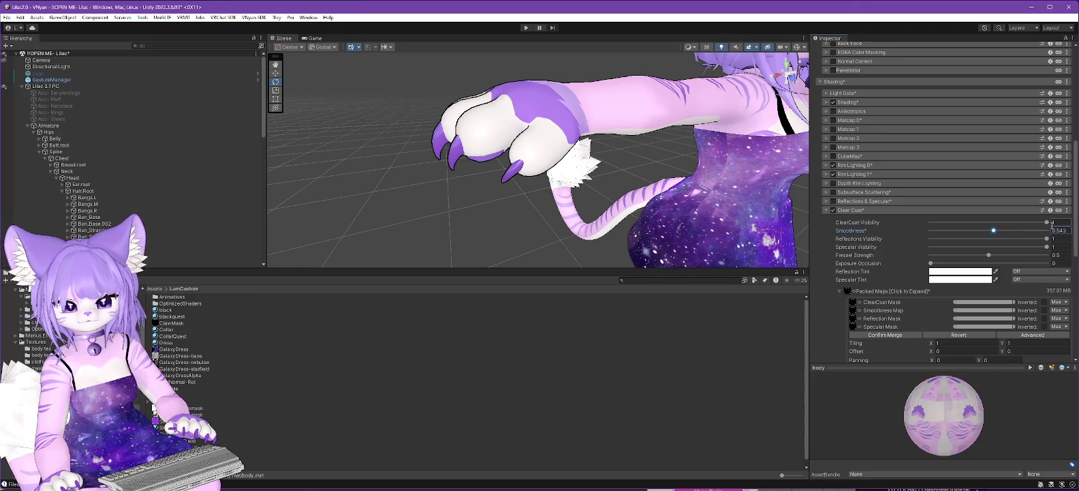
type("1")
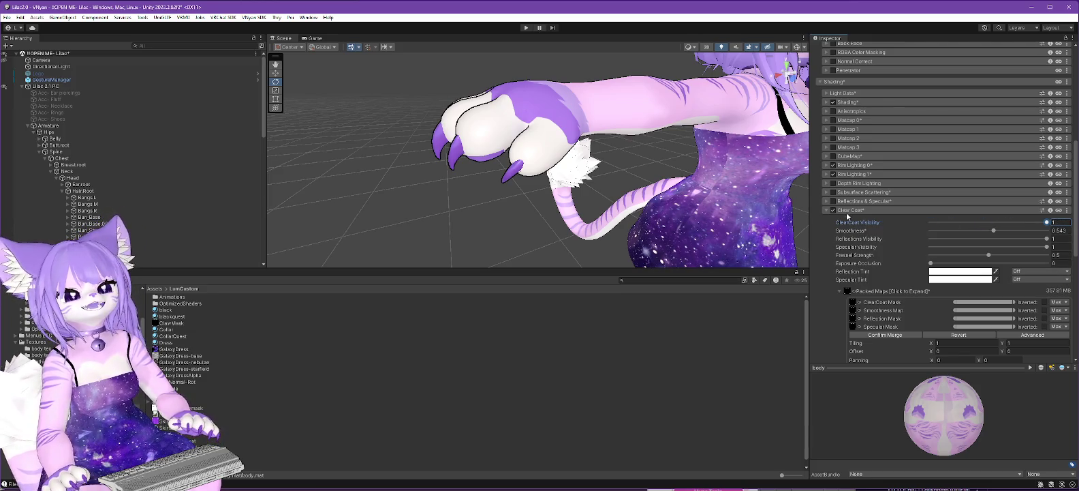
Enlarge the Scene view and orbit to a three-quarter view showing the tail
left_click_drag(761, 217, 717, 198)
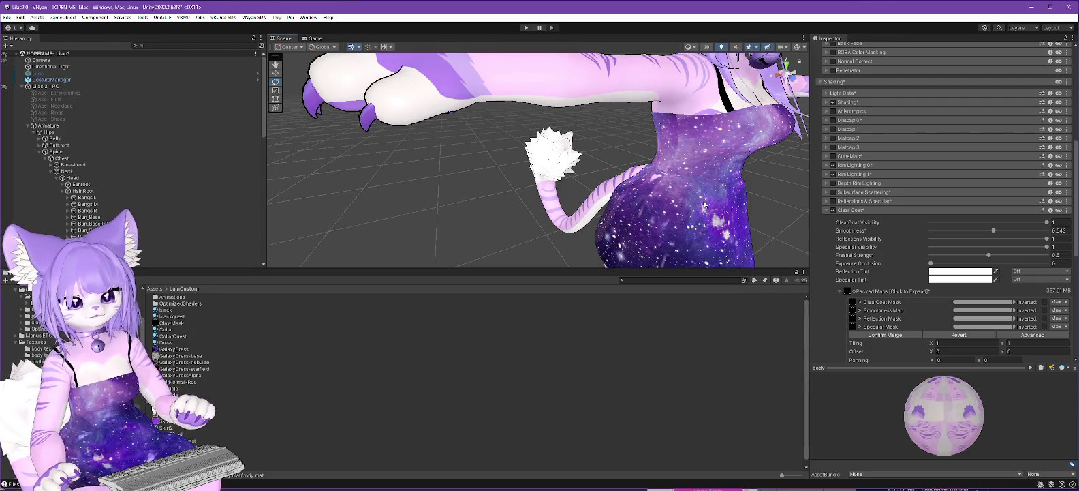
scroll(899, 279, "down", 5)
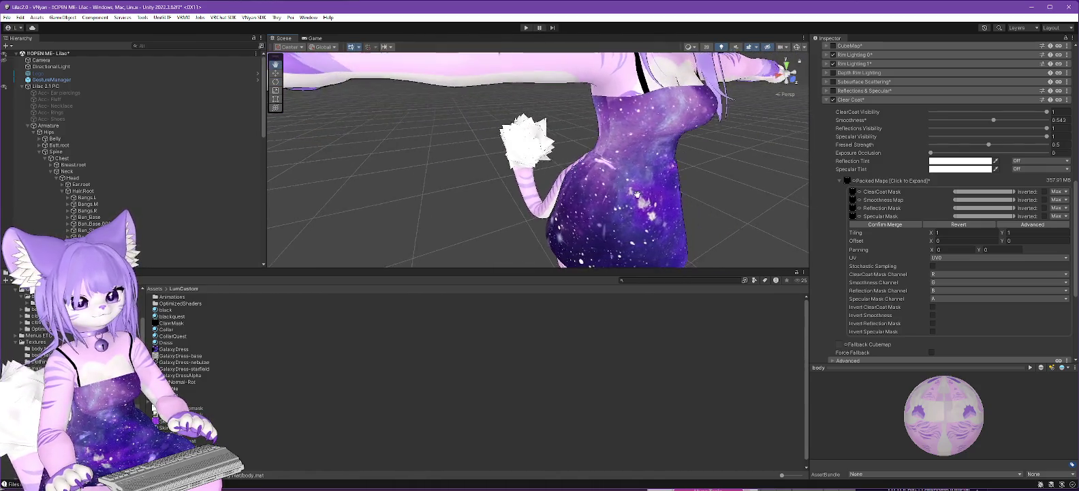
mouse_move(745, 188)
left_mouse_down()
mouse_move(731, 198)
mouse_move(686, 178)
mouse_move(650, 178)
left_mouse_up()
mouse_move(676, 268)
left_mouse_down()
mouse_move(675, 415)
mouse_move(665, 387)
left_mouse_up()
scroll(665, 227, "down", 5)
mouse_move(663, 231)
left_mouse_down()
mouse_move(705, 243)
mouse_move(713, 219)
mouse_move(672, 219)
mouse_move(691, 236)
mouse_move(654, 247)
mouse_move(665, 245)
left_mouse_up()
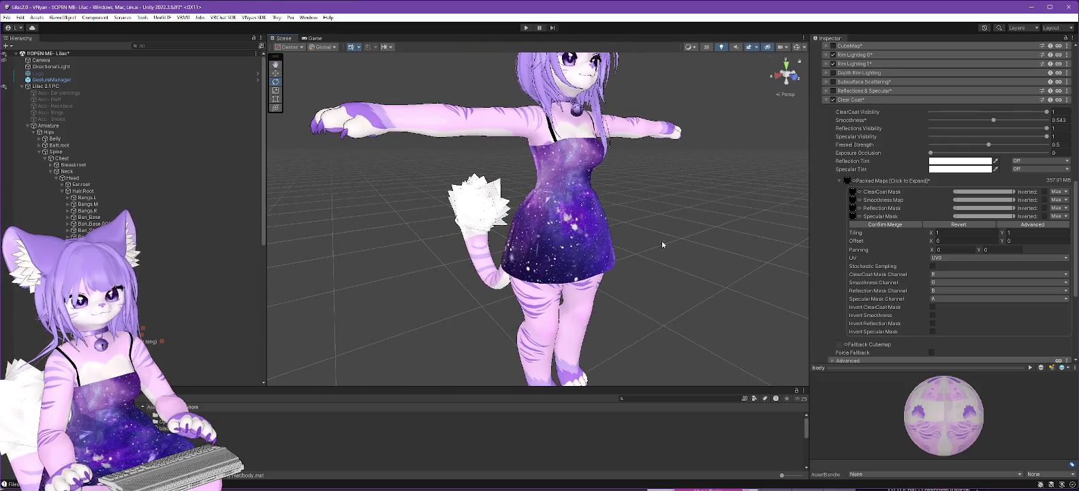
left_click(28, 126)
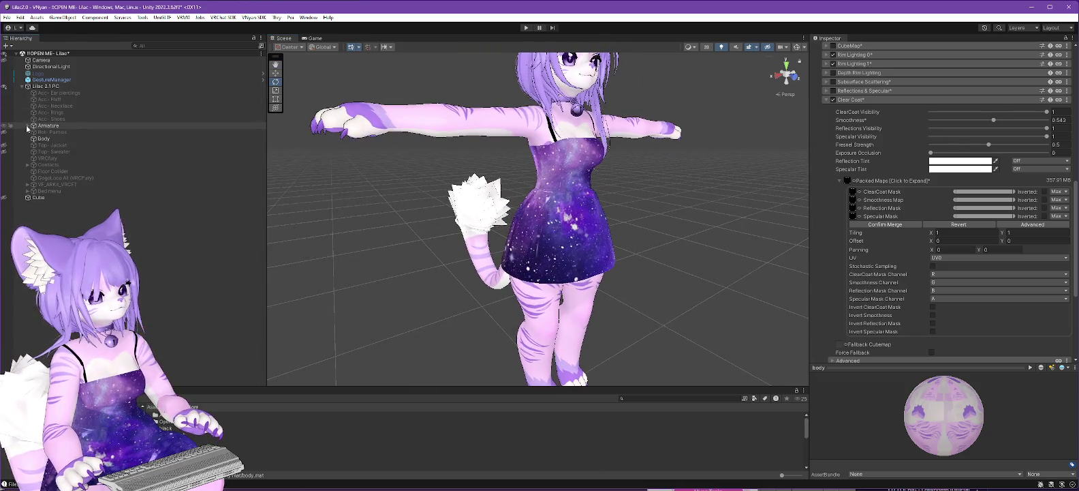
Raise Body.thick, reset Body.butt to 0 and widen Body.hip slightly on the Body mesh
left_click(41, 138)
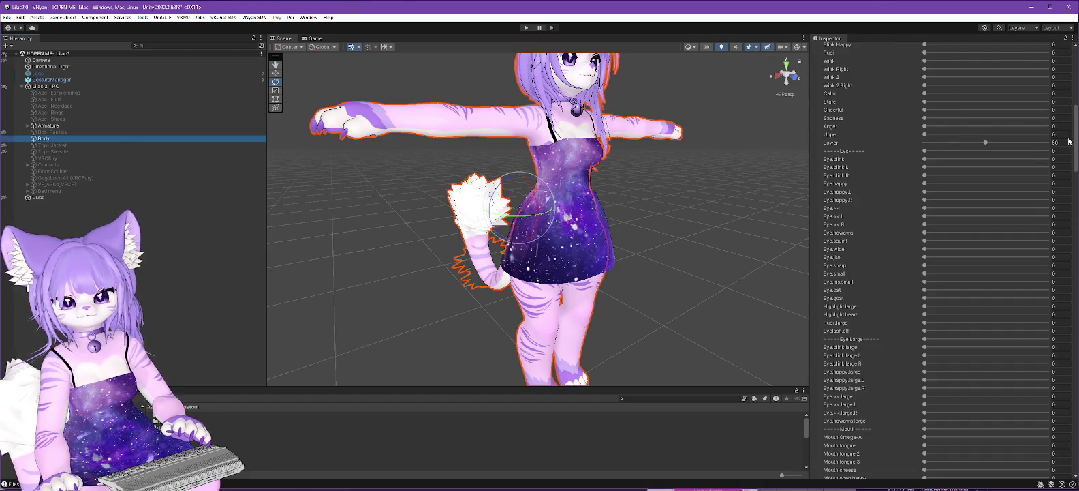
mouse_move(1077, 143)
left_mouse_down()
mouse_move(1076, 48)
mouse_move(1072, 356)
mouse_move(1071, 340)
left_mouse_up()
scroll(1067, 215, "down", 1)
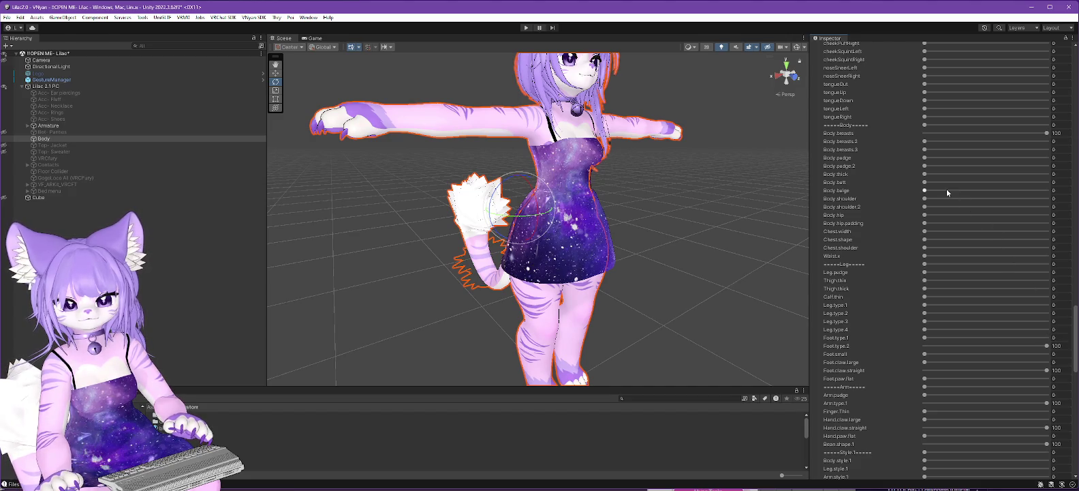
mouse_move(926, 175)
left_mouse_down()
mouse_move(1009, 169)
mouse_move(916, 183)
mouse_move(1046, 180)
mouse_move(915, 186)
left_mouse_up()
left_click_drag(707, 221, 722, 198)
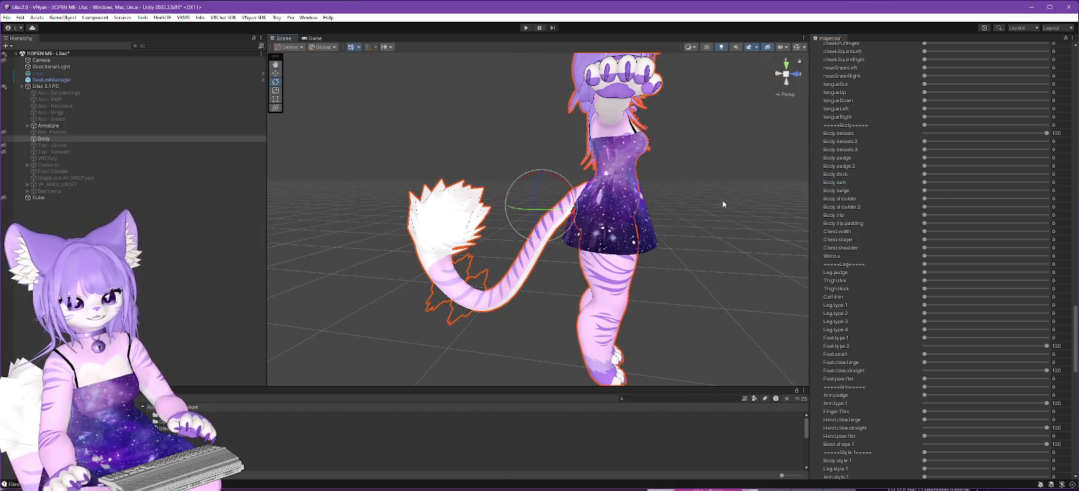
left_click_drag(802, 241, 600, 251)
left_click(924, 215)
left_click_drag(925, 215, 932, 215)
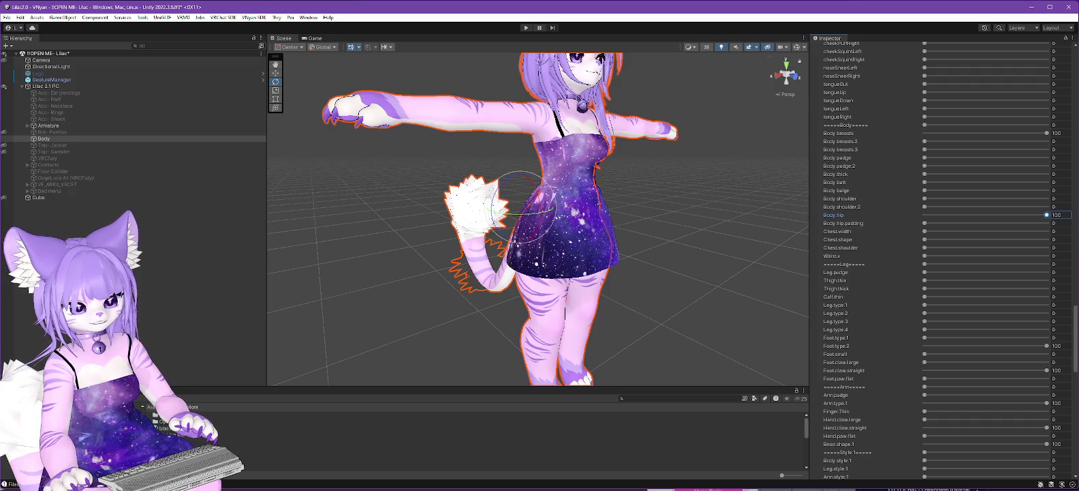
mouse_move(800, 207)
left_mouse_down()
mouse_move(646, 248)
mouse_move(635, 262)
left_mouse_up()
Browse to the body mat folder and inspect the GalaxyDress texture's import settings
left_click_drag(409, 388, 440, 332)
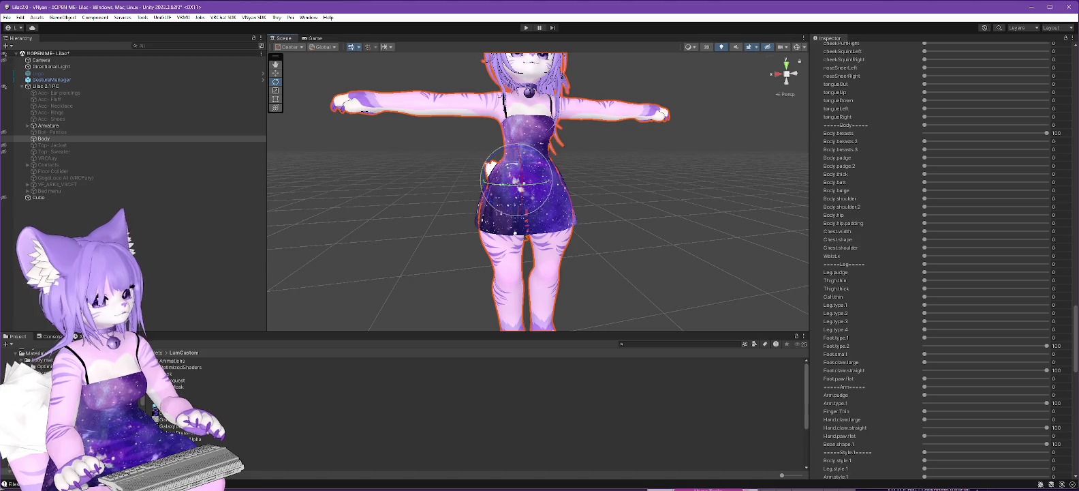
scroll(34, 381, "up", 5)
scroll(34, 382, "down", 3)
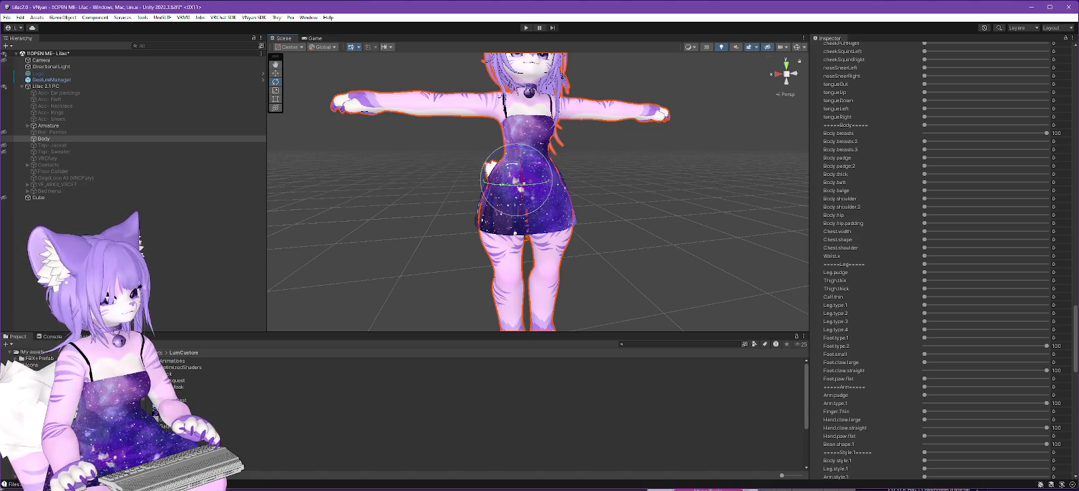
scroll(34, 382, "down", 3)
left_click(41, 370)
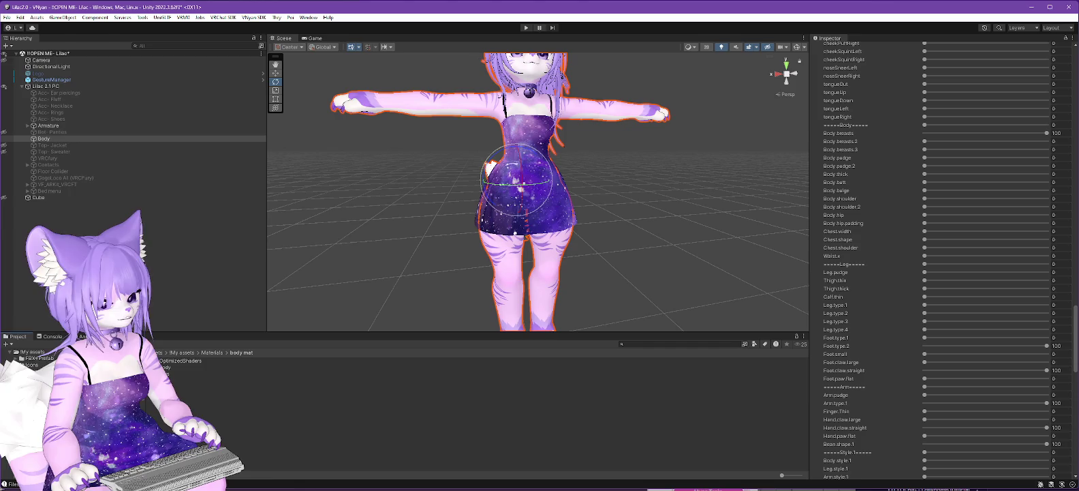
left_click(313, 411)
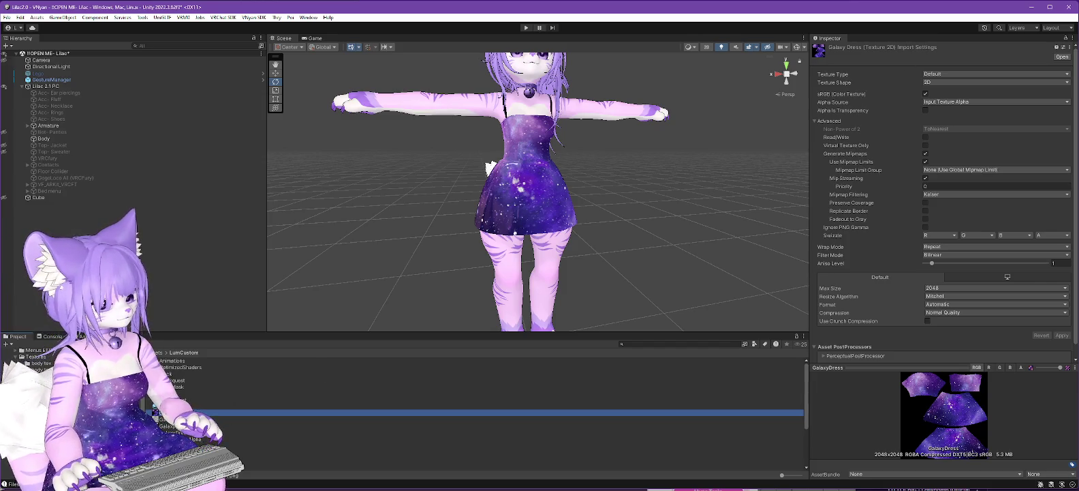
Switch the Dress material to the Invisible shader
key("Up")
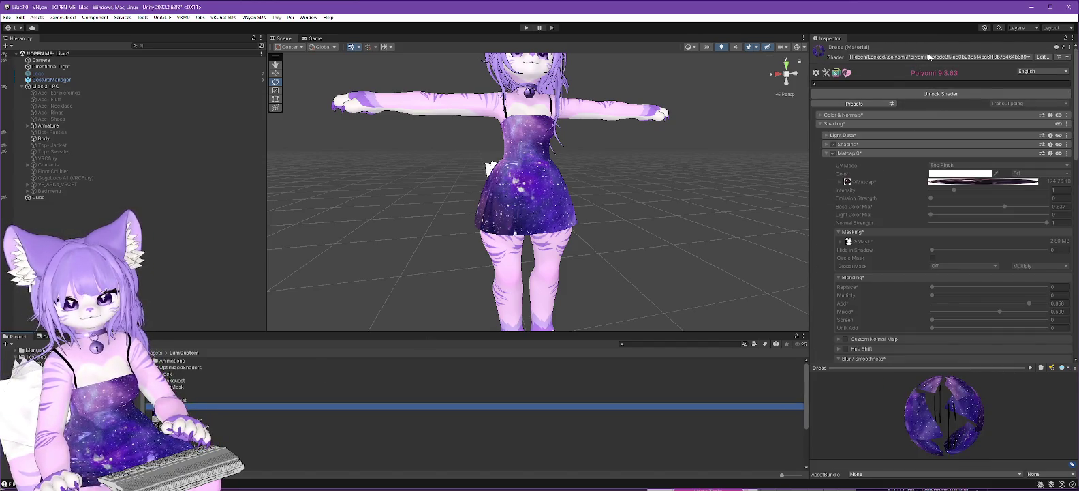
left_click(907, 57)
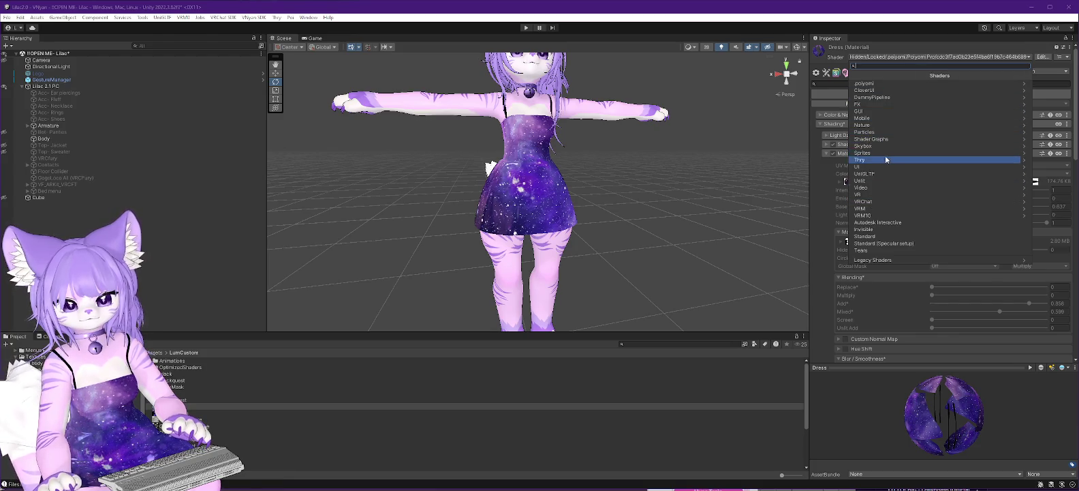
left_click(869, 230)
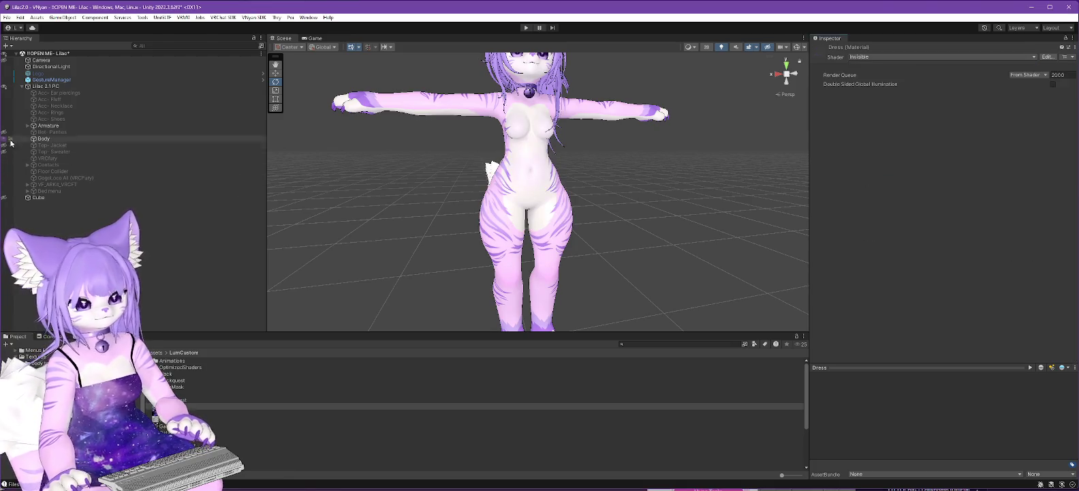
Select Body, try Body.hip at 100 in its blendshapes, then undo it
left_click(45, 139)
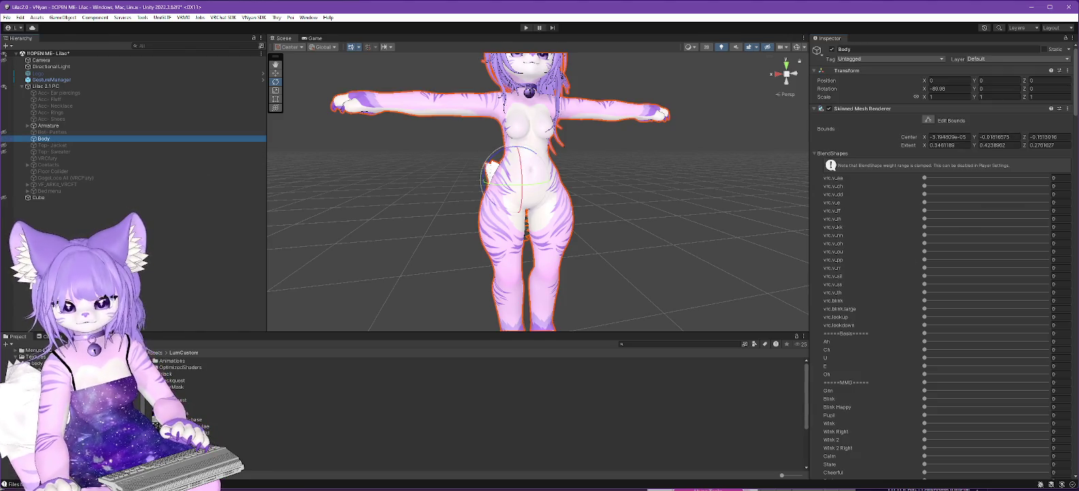
mouse_move(1076, 90)
left_mouse_down()
mouse_move(1075, 436)
mouse_move(1071, 400)
left_mouse_up()
scroll(1070, 395, "up", 3)
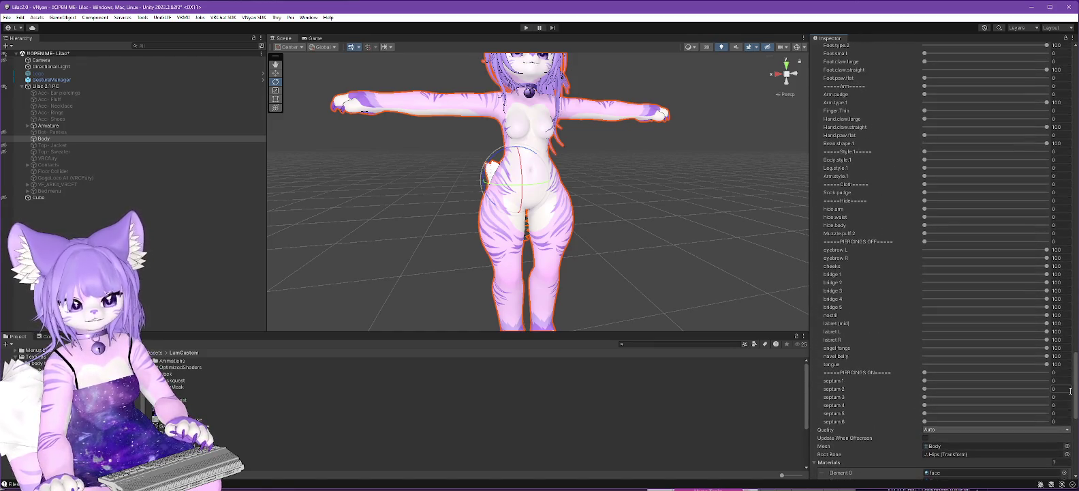
scroll(1071, 391, "up", 5)
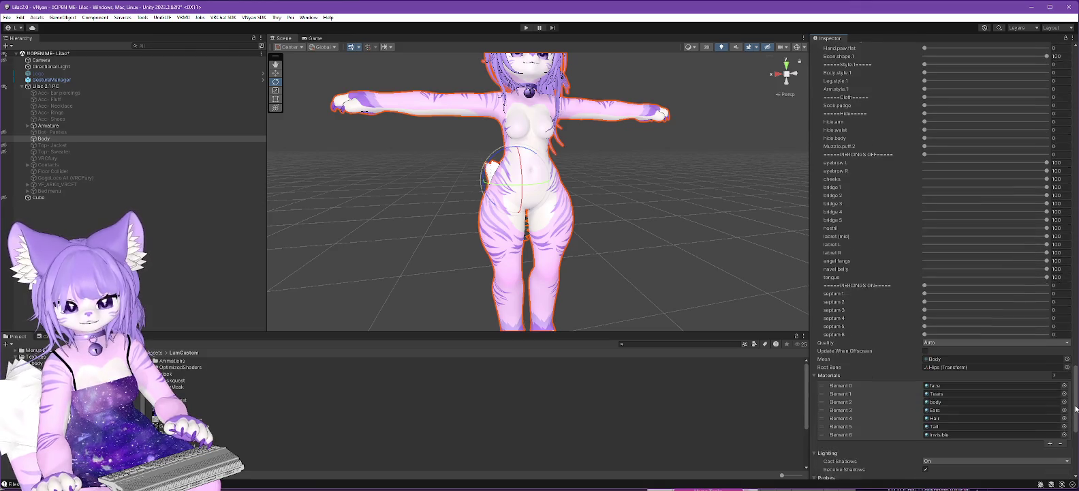
left_click_drag(1072, 373, 1073, 326)
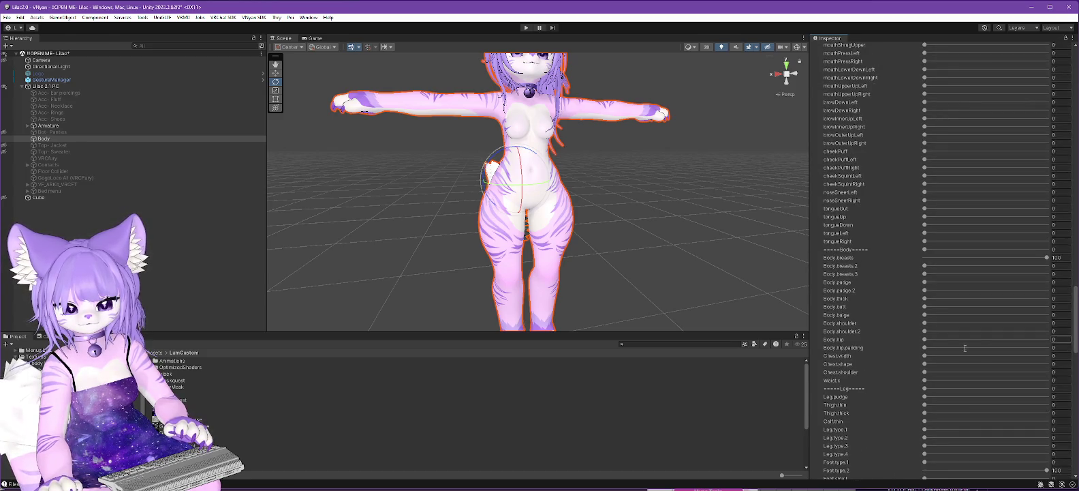
left_click_drag(924, 340, 1047, 338)
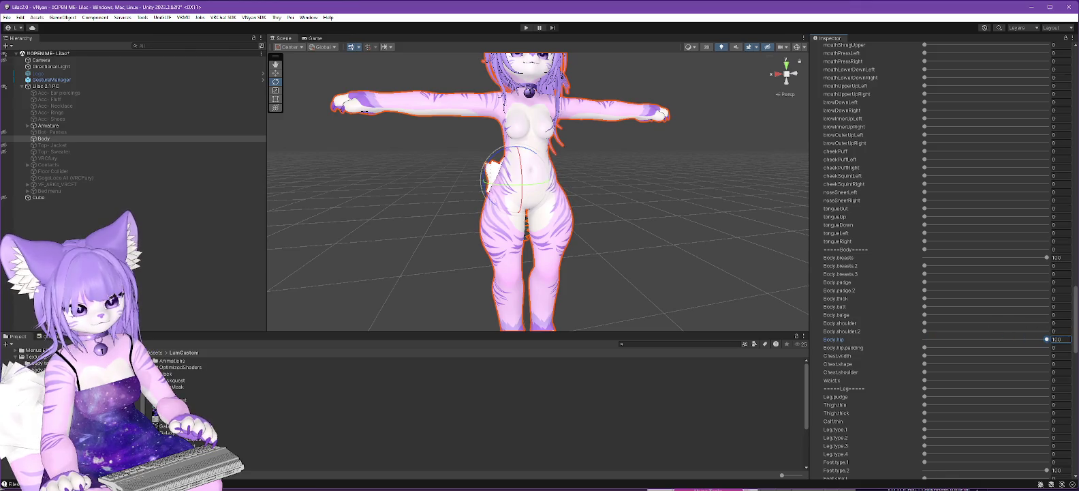
key("ctrl+z")
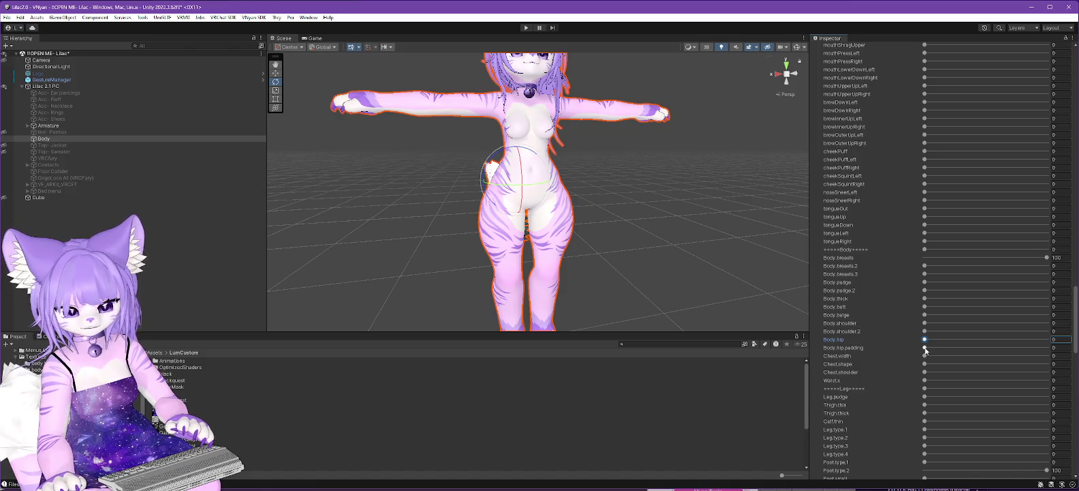
Set Chest.width to about 34.1, lower Waist.x slightly and raise Body.breasts.2 a little
mouse_move(948, 346)
left_mouse_down()
mouse_move(1009, 340)
mouse_move(875, 349)
left_mouse_up()
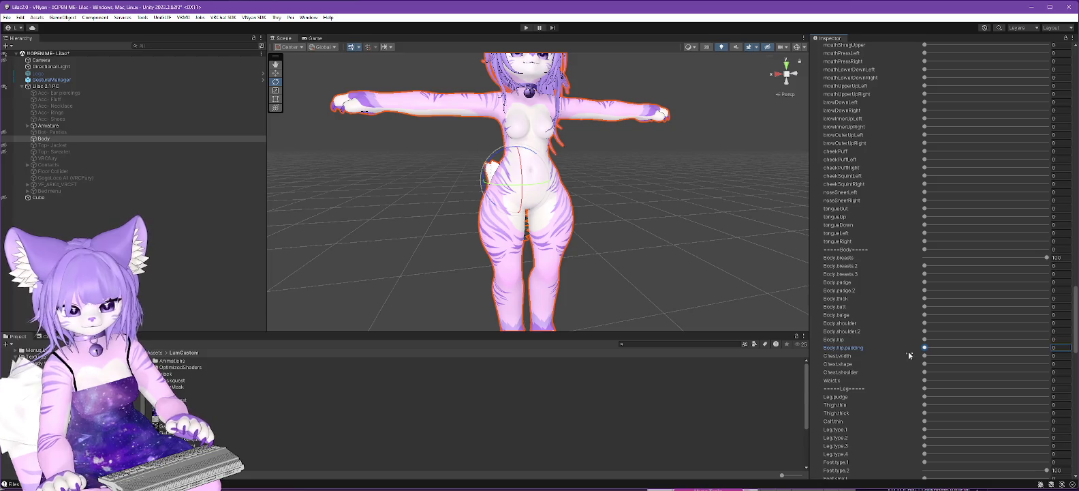
mouse_move(925, 356)
left_mouse_down()
mouse_move(1039, 348)
mouse_move(869, 352)
left_mouse_up()
left_click_drag(975, 341, 879, 341)
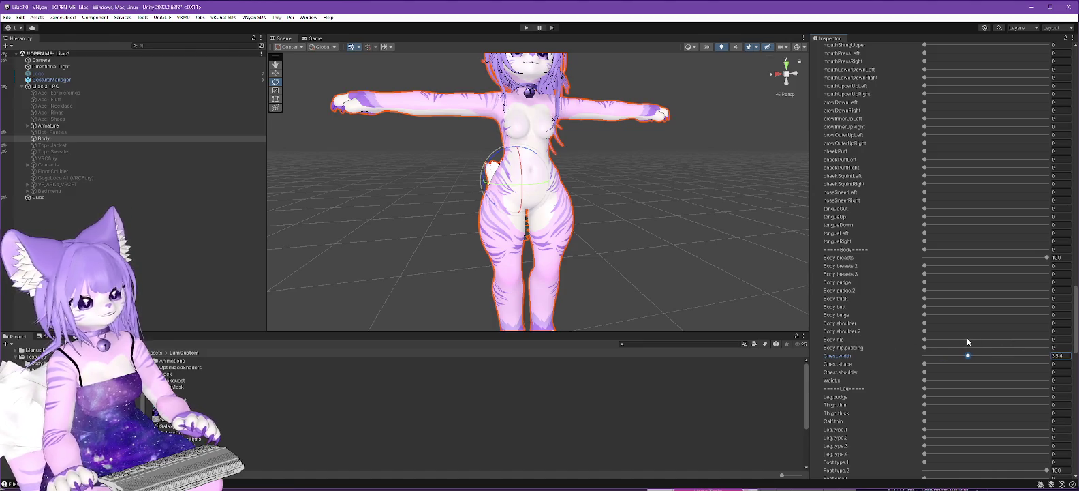
left_click_drag(967, 338, 905, 341)
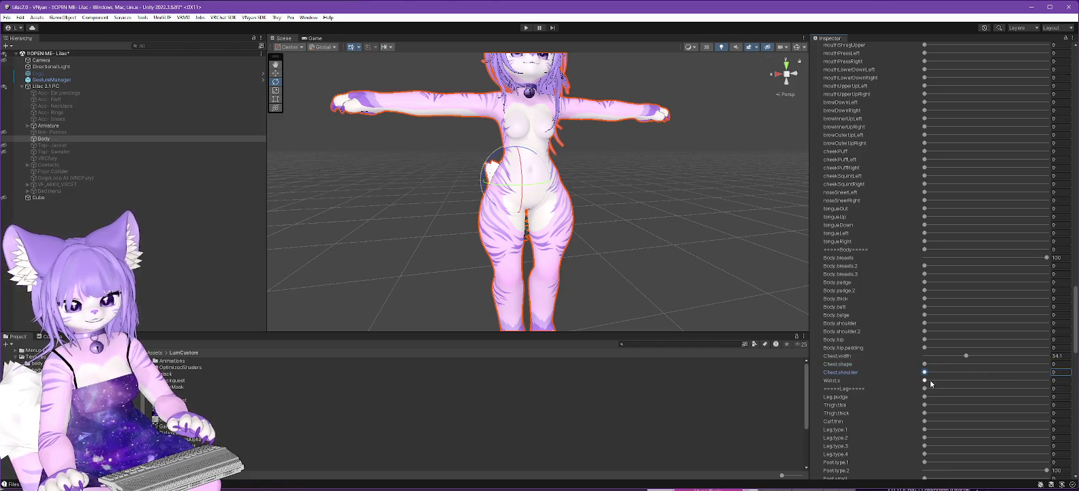
left_click_drag(1011, 376, 1008, 377)
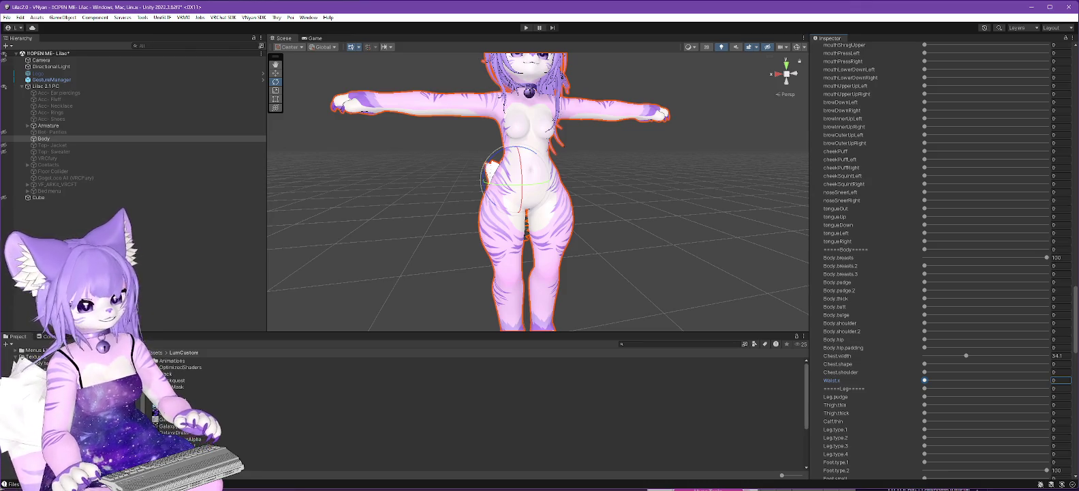
mouse_move(925, 266)
left_mouse_down()
mouse_move(959, 266)
mouse_move(902, 267)
left_mouse_up()
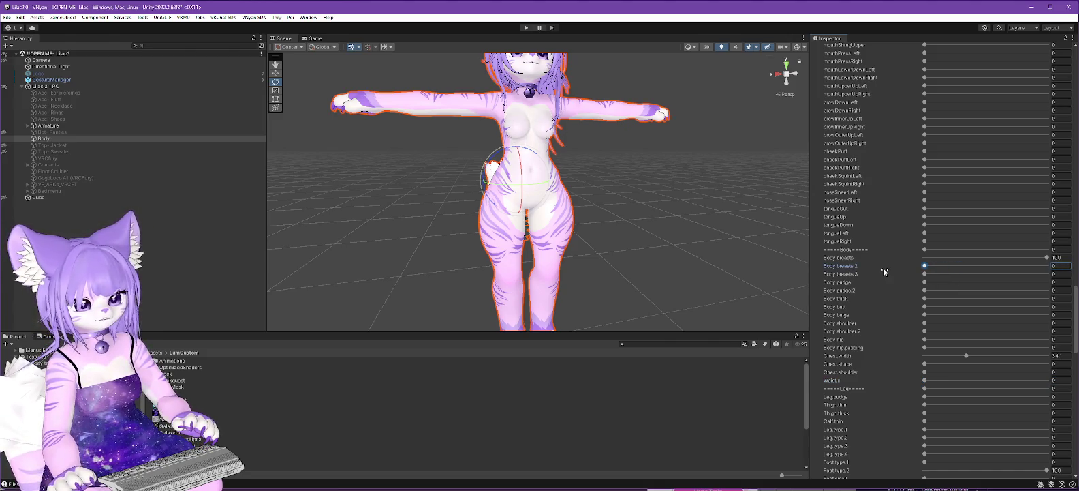
left_click(204, 412)
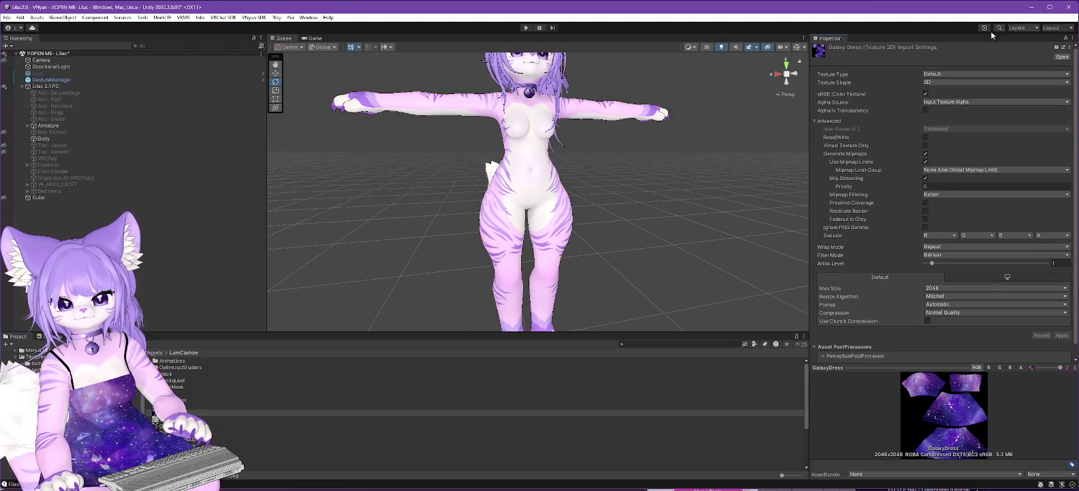
Set the Dress material's shader back to .poiyomi > Poiyomi Pro
left_click(204, 406)
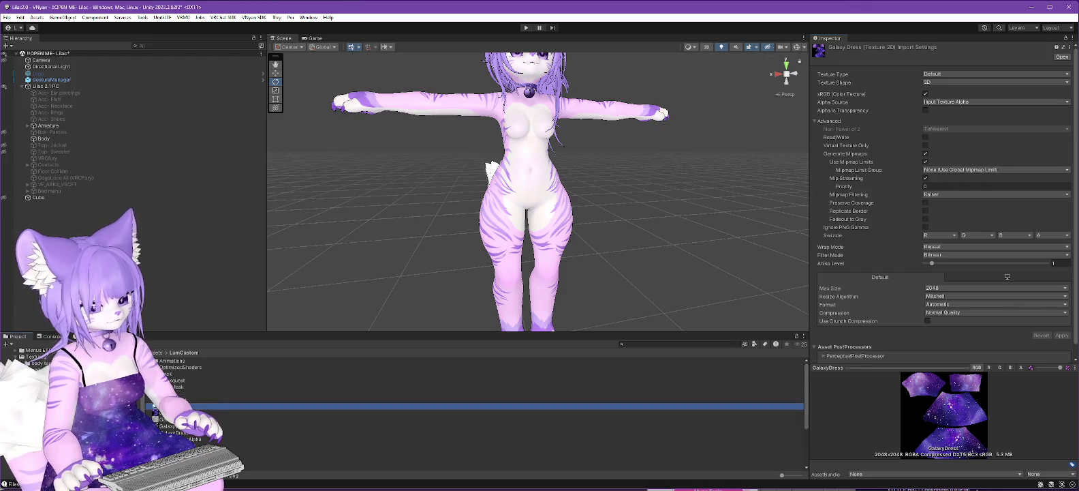
left_click(891, 57)
left_click(873, 83)
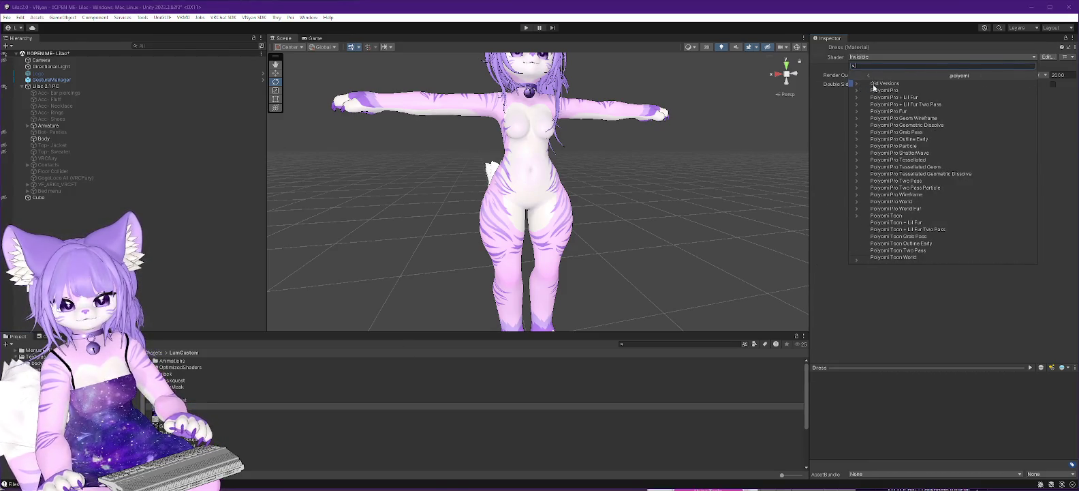
left_click(876, 90)
left_click_drag(681, 170, 587, 169)
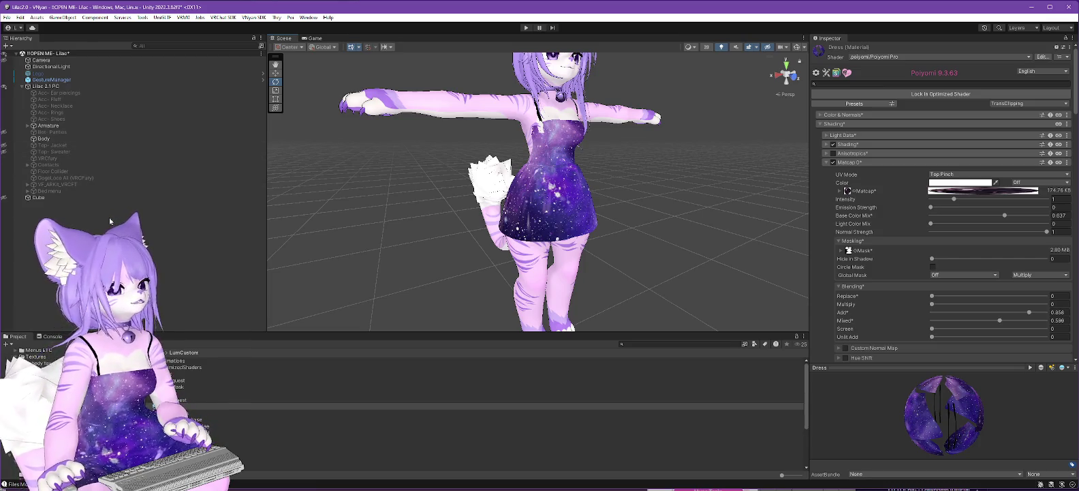
Expand Armature and Trasho - ValleyTimes, then select the ValleyTimesDeira dress mesh
left_click(27, 125)
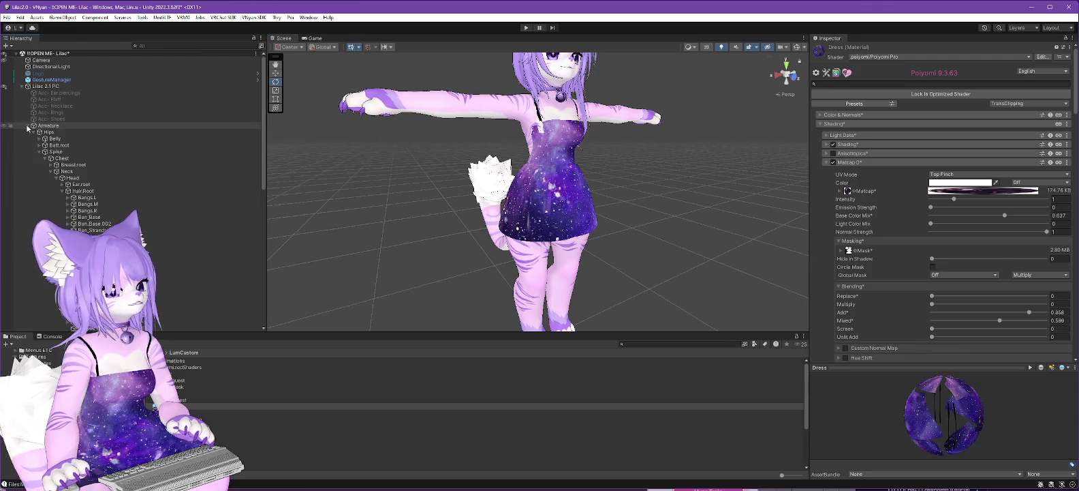
left_click(32, 133)
left_click(32, 133)
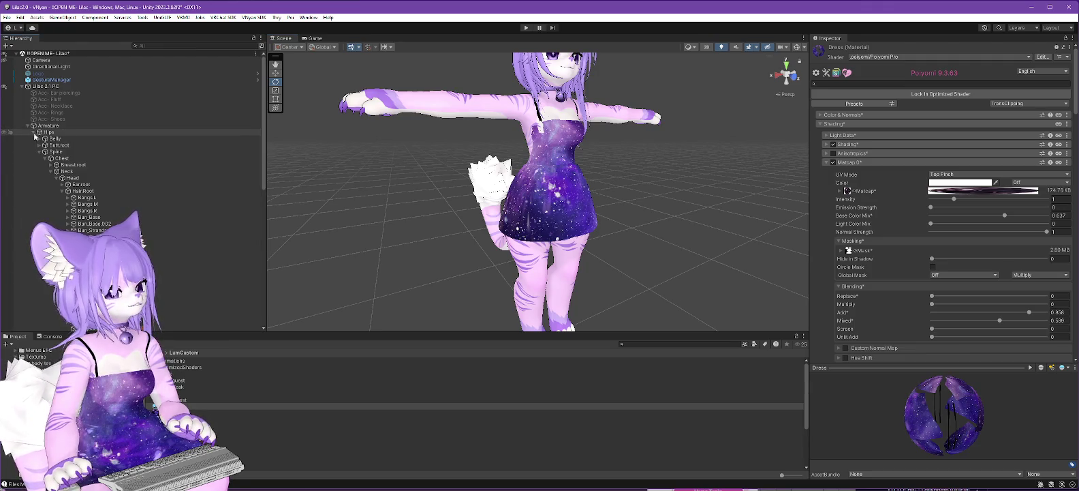
left_click(38, 152)
left_click(39, 204)
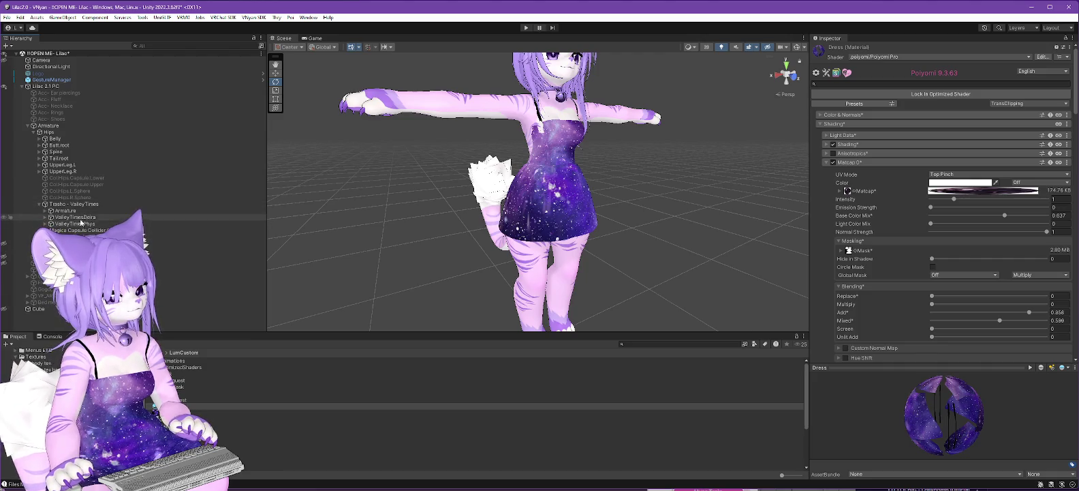
left_click(79, 217)
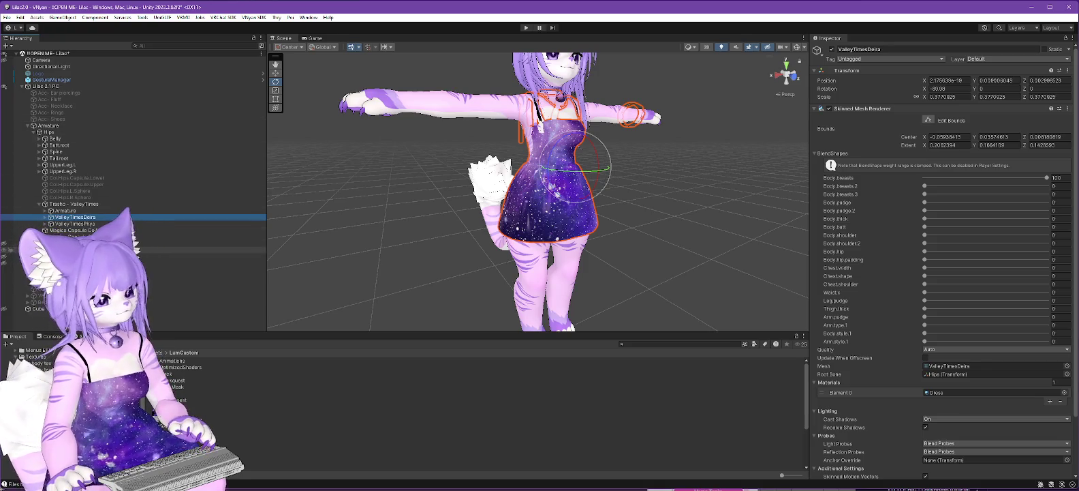
Compare against the Body mesh's blendshapes, then set the dress's Chest.width to 34.1
left_click(75, 249)
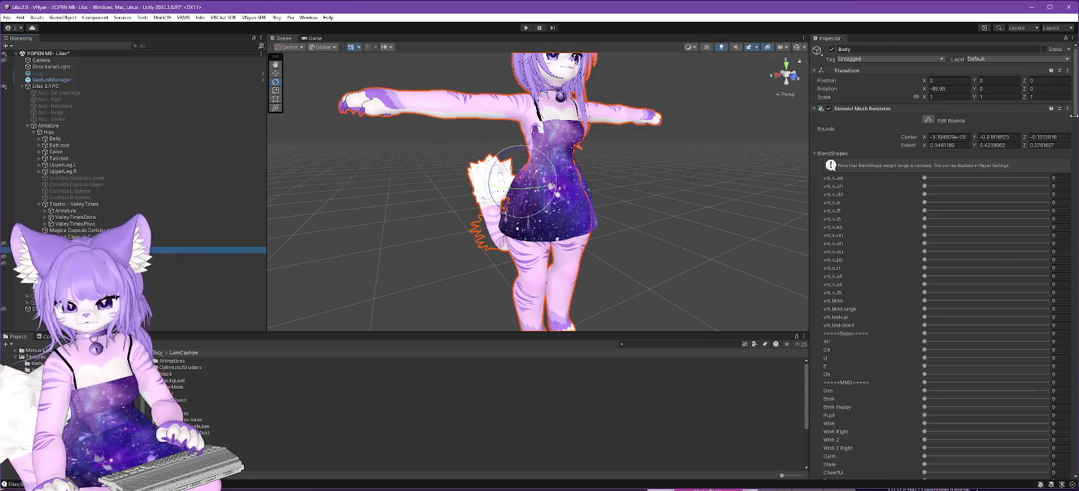
left_click_drag(1076, 106, 1077, 372)
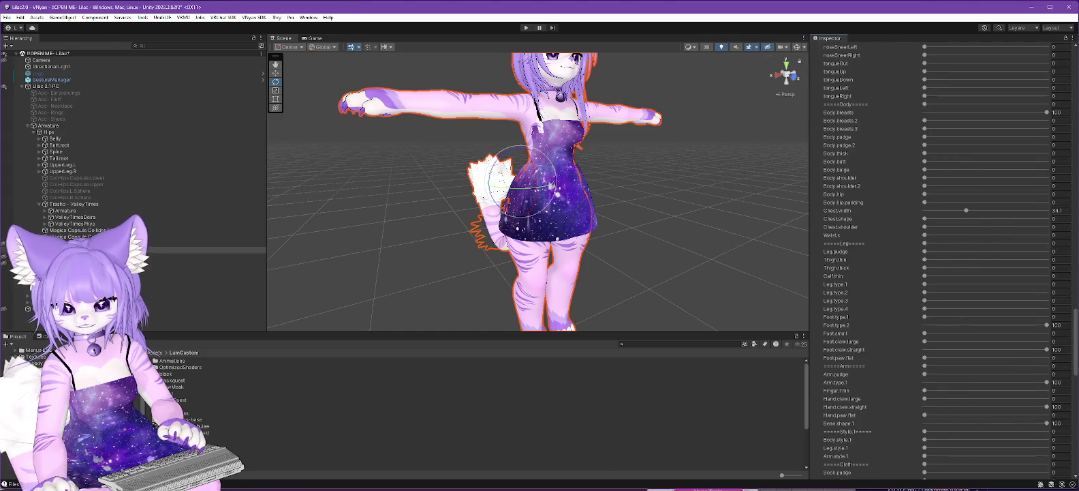
left_click(79, 216)
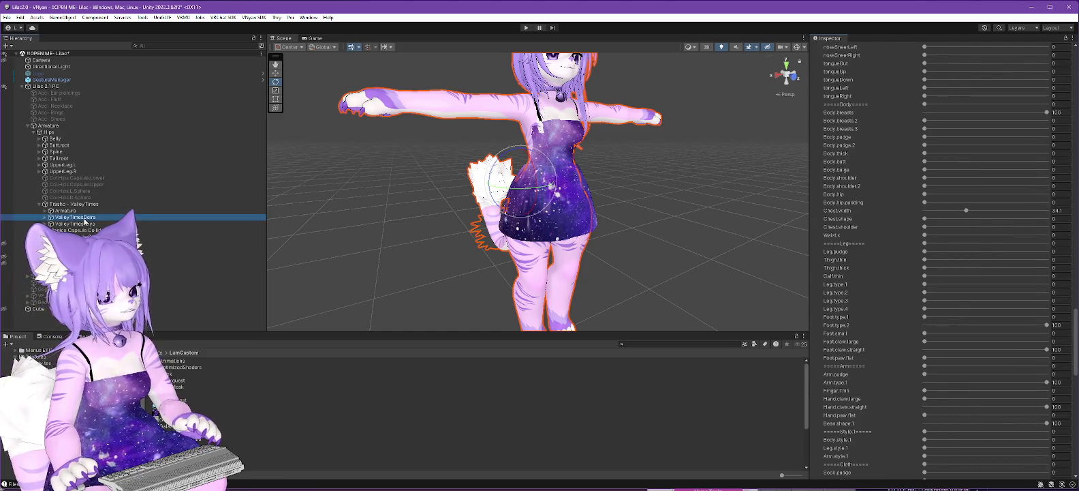
left_click(1061, 204)
type("34.1")
key("Return")
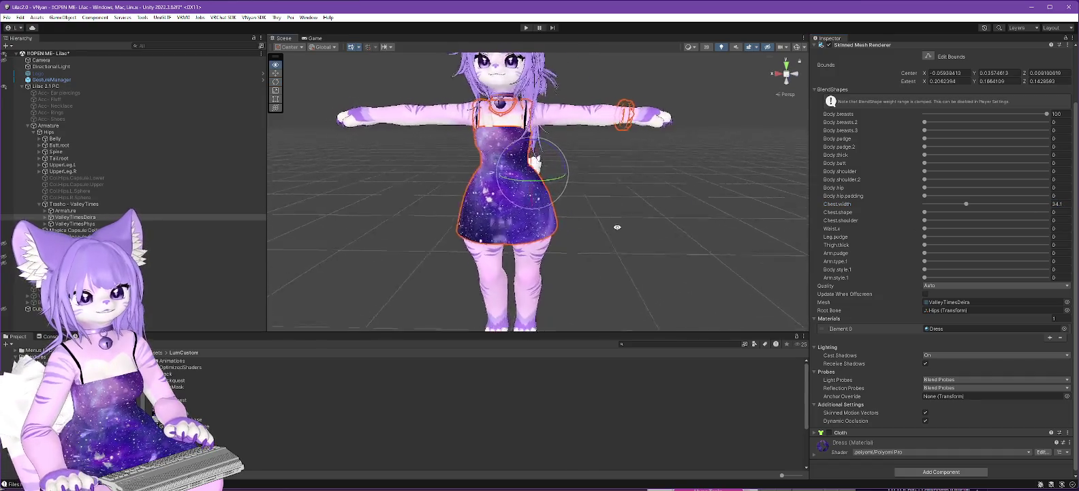
Check the dress mesh's bone-weight quality setting, leaving it on Auto
mouse_move(692, 219)
left_mouse_down()
mouse_move(759, 224)
mouse_move(704, 229)
mouse_move(658, 217)
left_mouse_up()
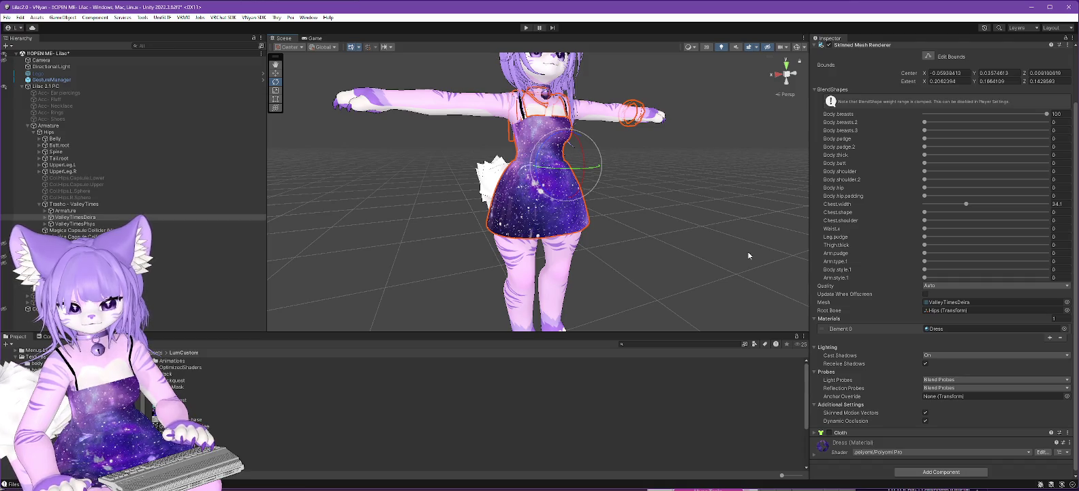
left_click(968, 286)
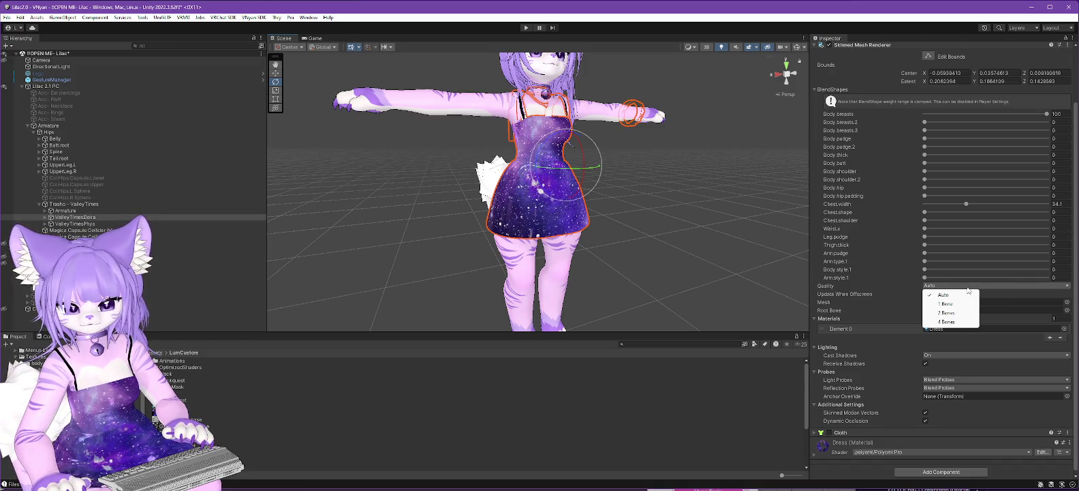
key("alt+Tab")
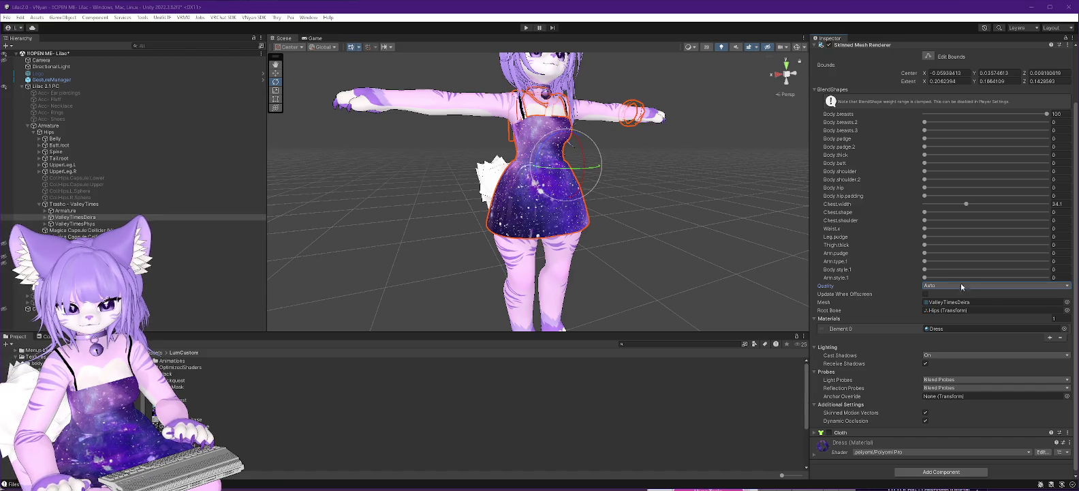
mouse_move(670, 239)
left_mouse_down()
mouse_move(621, 237)
mouse_move(669, 245)
mouse_move(660, 250)
left_mouse_up()
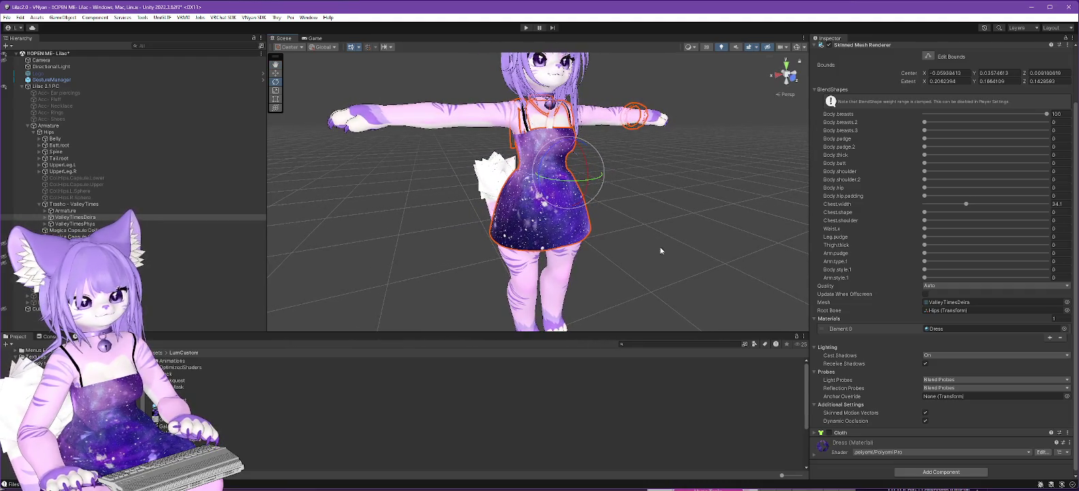
mouse_move(679, 200)
left_mouse_down()
mouse_move(708, 221)
mouse_move(674, 213)
mouse_move(774, 218)
mouse_move(657, 201)
left_mouse_up()
Test the dress's Body.beasts, Body.beasts.2 and Body.beasts.3 sliders for a bigger chest
mouse_move(924, 122)
left_mouse_down()
mouse_move(1076, 117)
mouse_move(843, 116)
left_mouse_up()
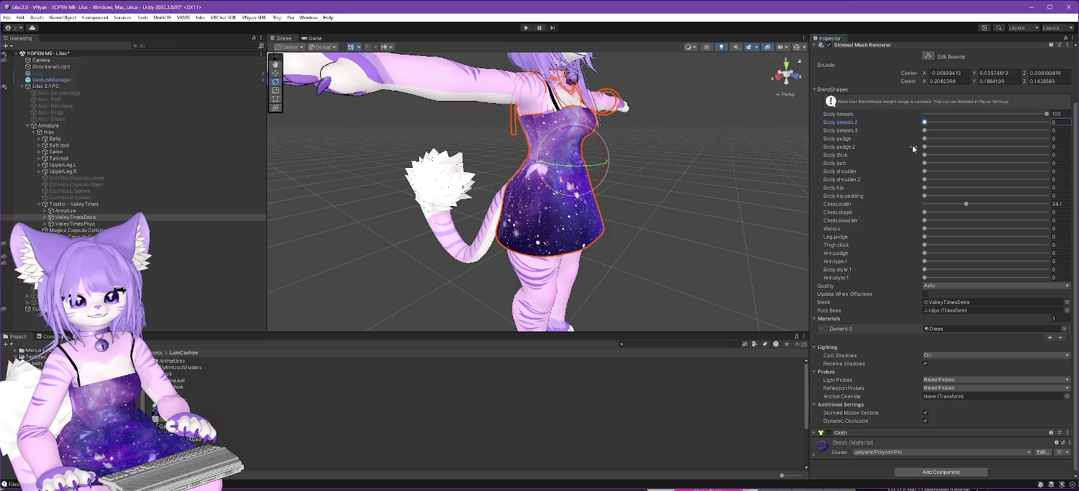
mouse_move(926, 131)
left_mouse_down()
mouse_move(1075, 130)
mouse_move(865, 129)
left_mouse_up()
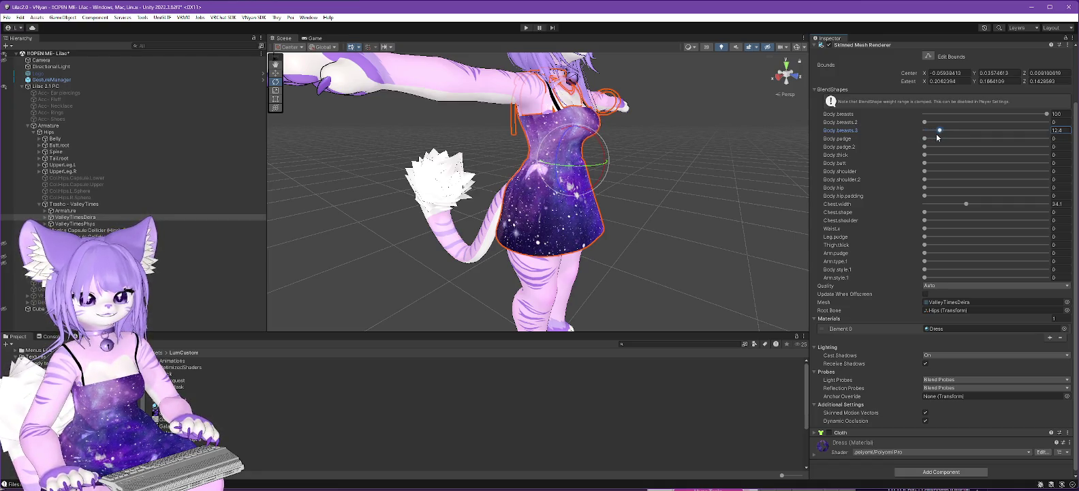
mouse_move(1048, 114)
left_mouse_down()
mouse_move(1007, 117)
mouse_move(1049, 116)
left_mouse_up()
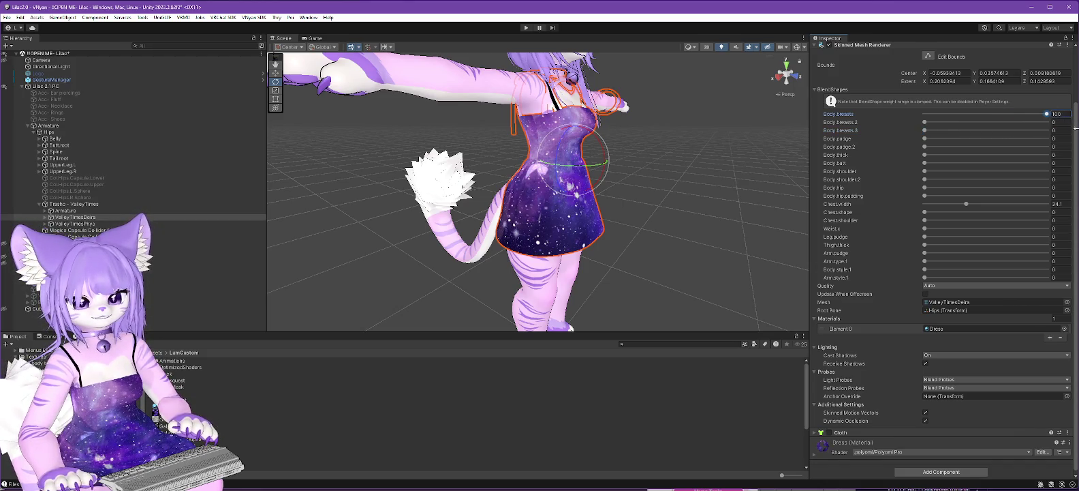
mouse_move(752, 192)
left_mouse_down()
mouse_move(660, 205)
mouse_move(573, 234)
mouse_move(617, 219)
left_mouse_up()
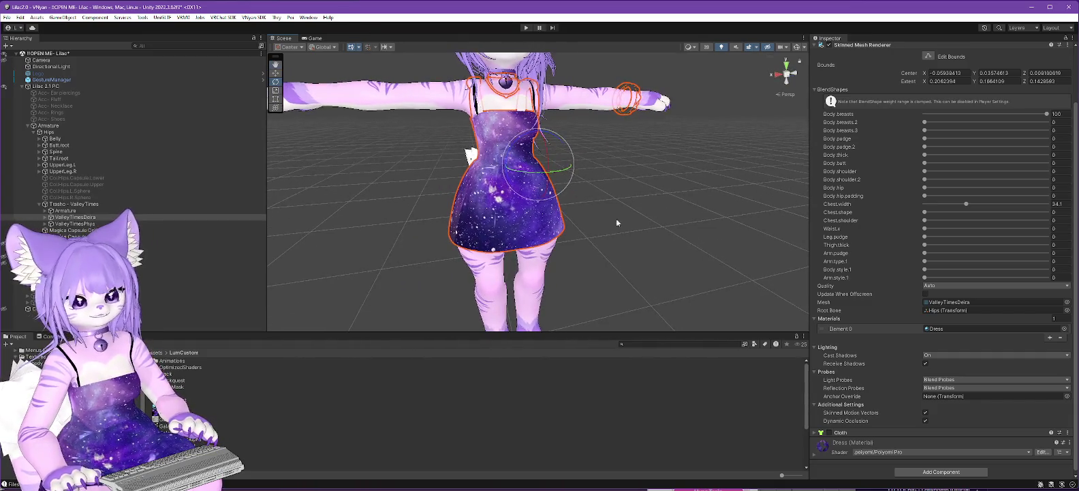
Return the dress's Chest.width to 34 and deselect the dress
left_click(966, 205)
left_click_drag(968, 205, 1027, 199)
left_click(1063, 204)
type("34")
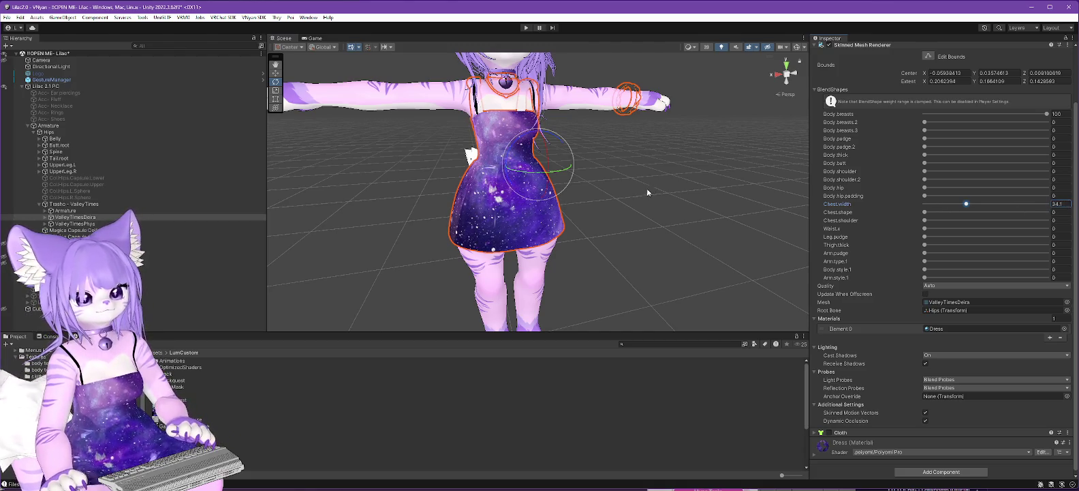
left_click(603, 238)
mouse_move(604, 238)
left_mouse_down()
mouse_move(604, 344)
mouse_move(568, 336)
mouse_move(562, 252)
mouse_move(539, 263)
mouse_move(613, 262)
mouse_move(584, 253)
left_mouse_up()
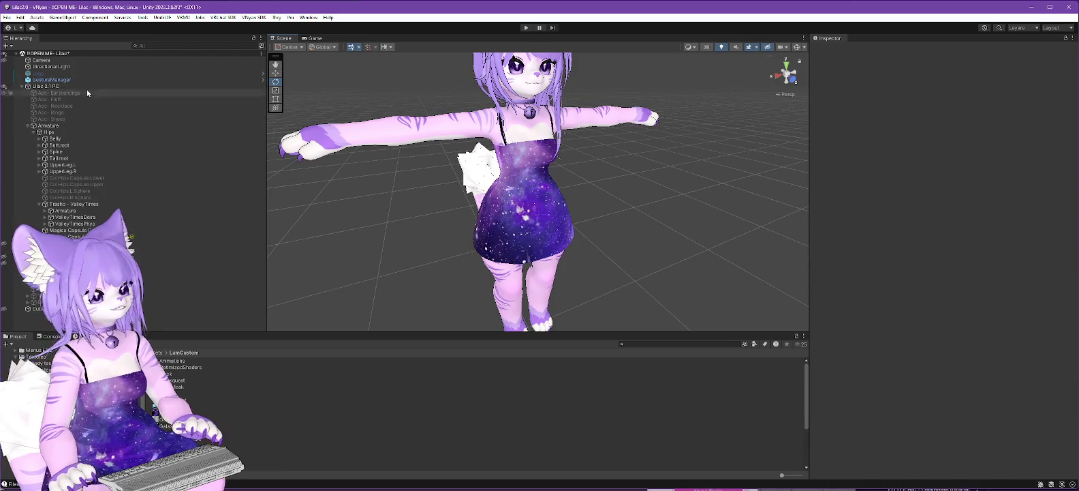
Lock all materials on the Lilac 2.1 PC avatar using the Thry lock option
left_click(51, 87)
right_click(51, 87)
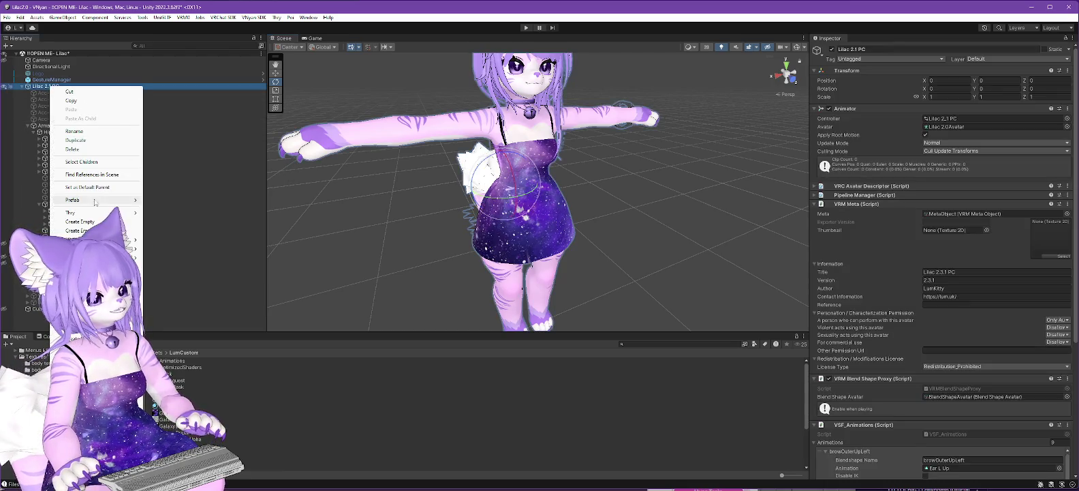
mouse_move(115, 213)
mouse_move(166, 213)
left_click(230, 212)
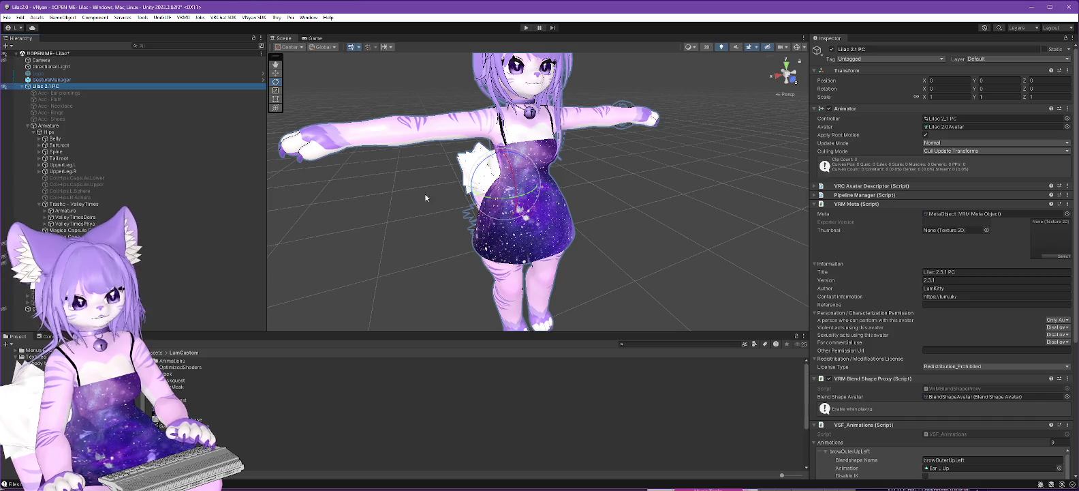
left_click_drag(434, 164, 328, 174)
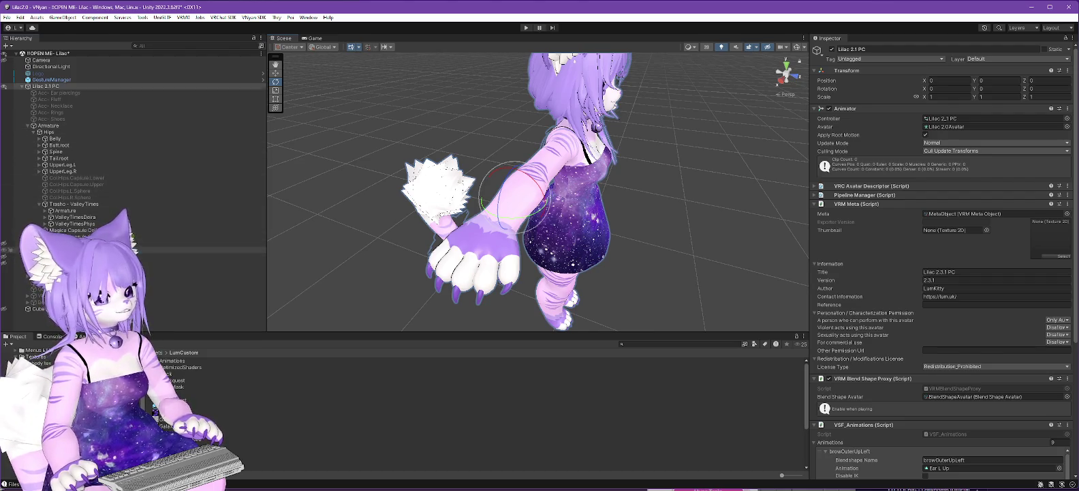
On the Body mesh, try larger claws with Hand.claw.large, then return it to 0
left_click(155, 249)
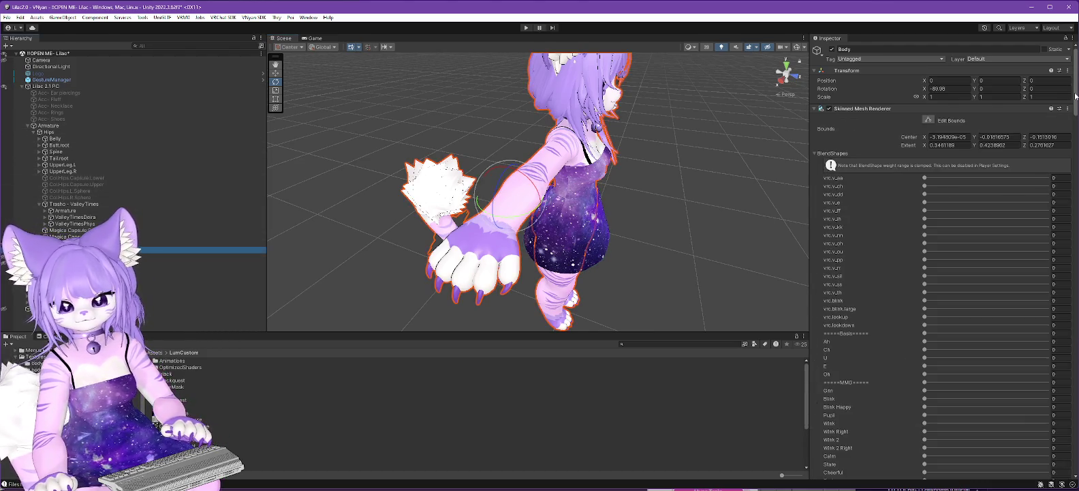
mouse_move(1075, 96)
left_mouse_down()
mouse_move(1067, 398)
mouse_move(1067, 338)
left_mouse_up()
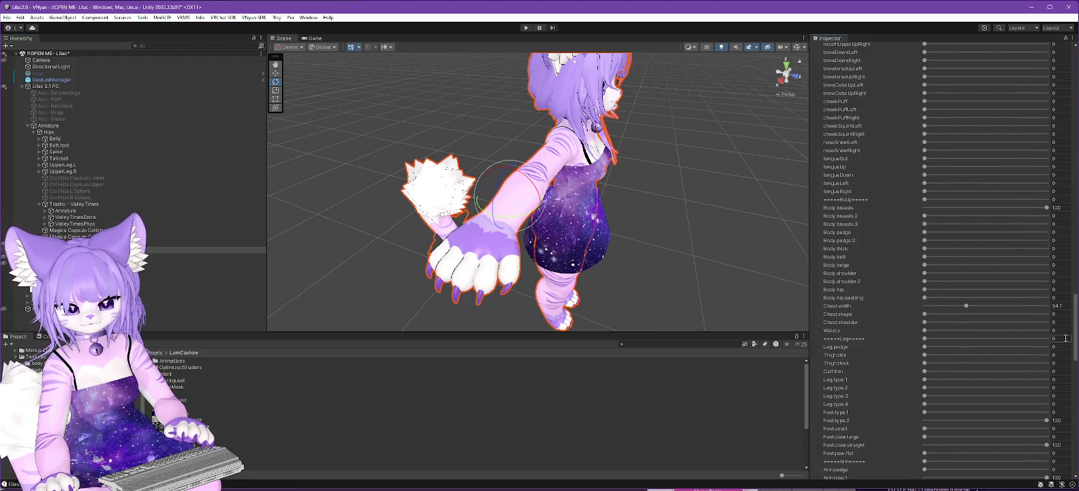
scroll(1067, 338, "down", 1)
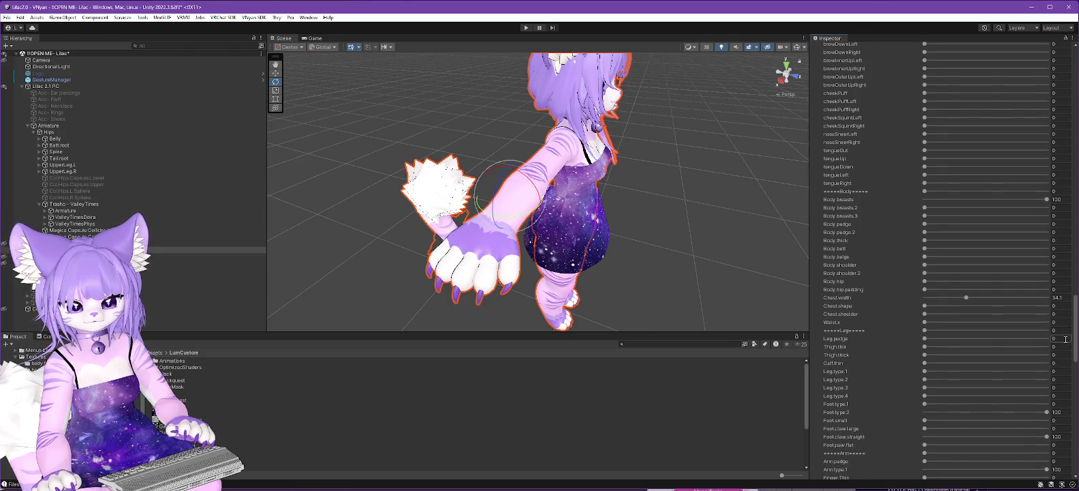
scroll(1067, 338, "down", 3)
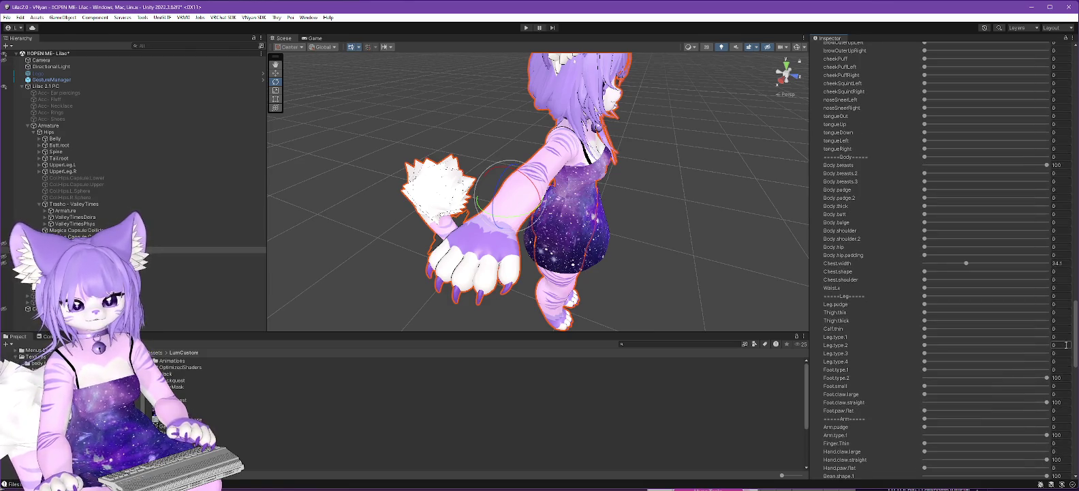
scroll(1066, 344, "down", 7)
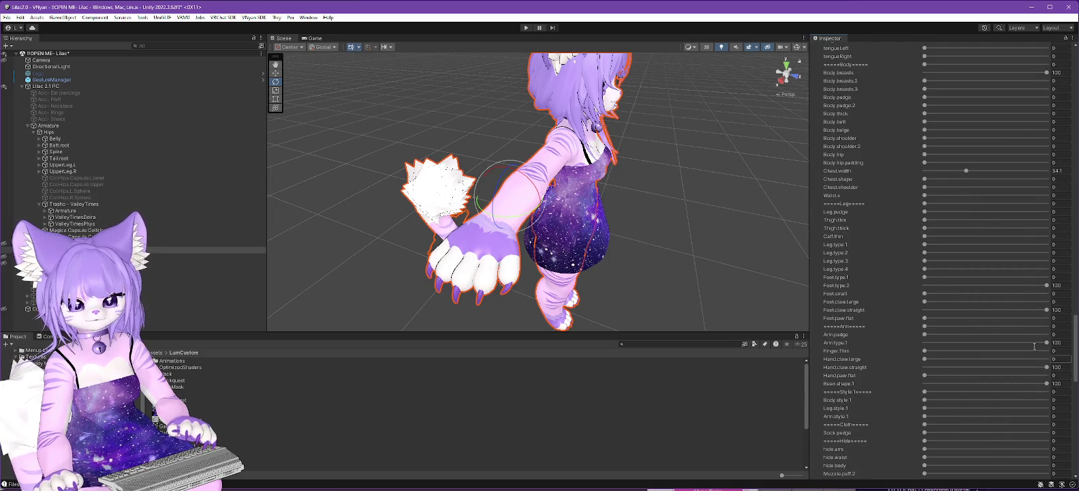
mouse_move(685, 282)
left_mouse_down()
mouse_move(658, 260)
mouse_move(681, 272)
left_mouse_up()
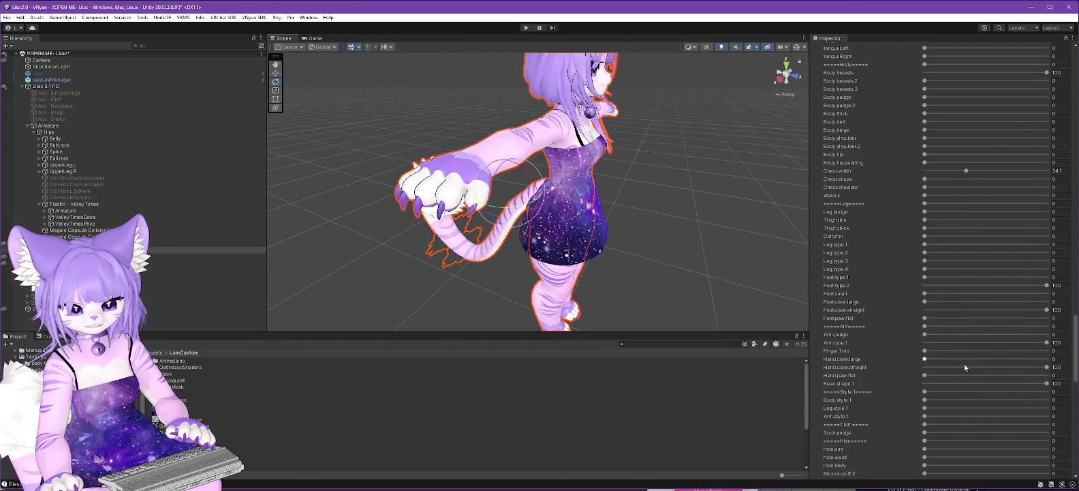
left_click_drag(925, 359, 971, 360)
left_click_drag(1039, 347, 928, 359)
left_click_drag(806, 332, 747, 331)
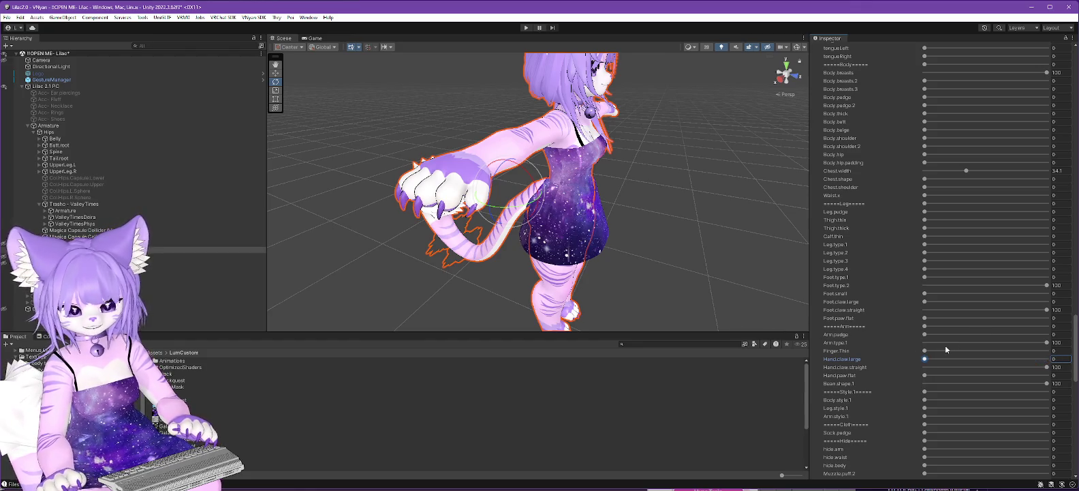
Set Hand.paw.flat to 100, keeping Hand.claw.straight and Bean.shape.1 at 100
mouse_move(926, 377)
left_mouse_down()
mouse_move(1047, 376)
mouse_move(757, 355)
left_mouse_up()
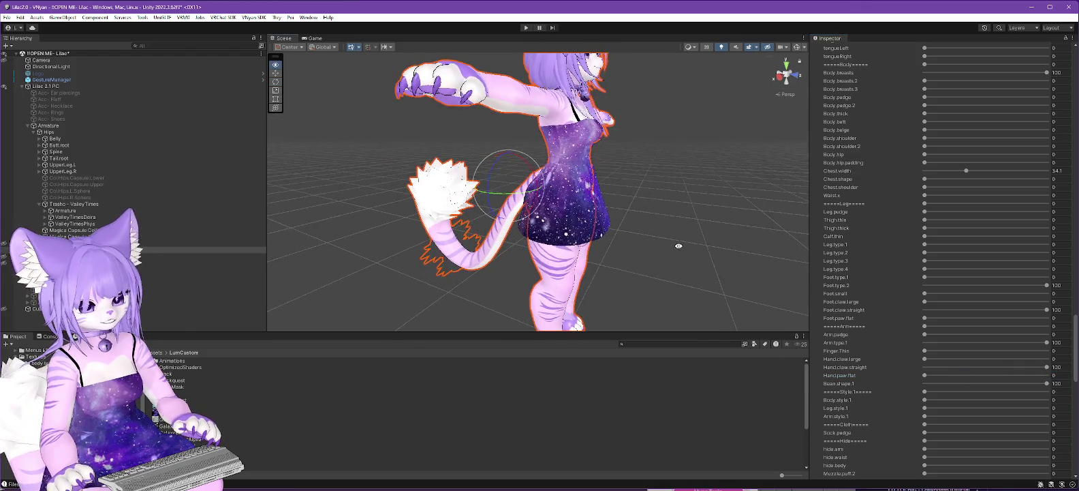
left_click(925, 376)
mouse_move(925, 376)
left_mouse_down()
mouse_move(1047, 376)
mouse_move(796, 364)
left_mouse_up()
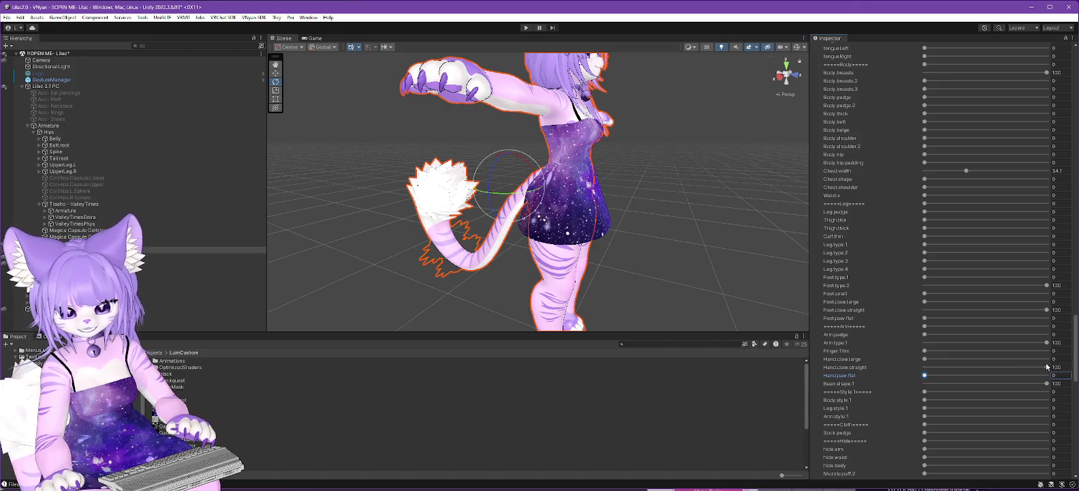
left_click_drag(1047, 368, 874, 372)
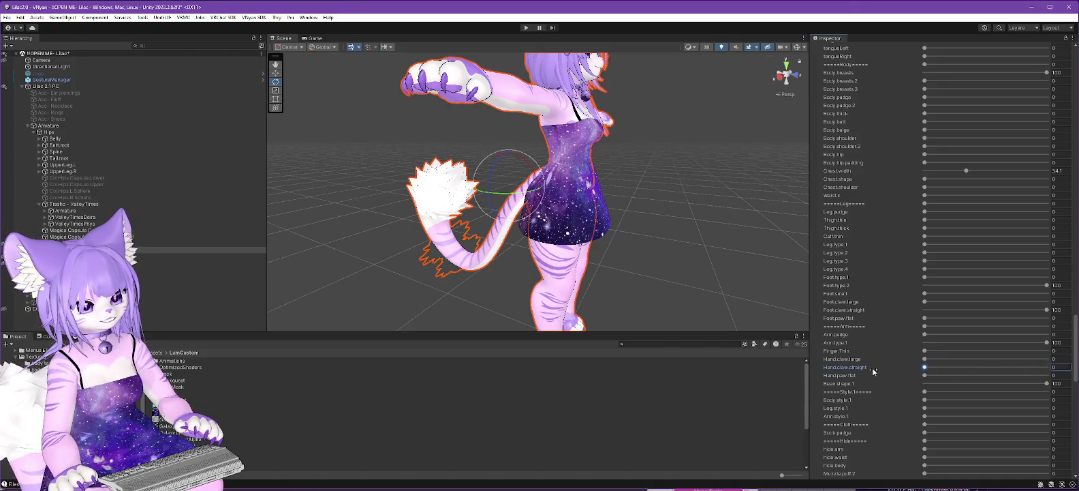
left_click_drag(1009, 367, 1047, 366)
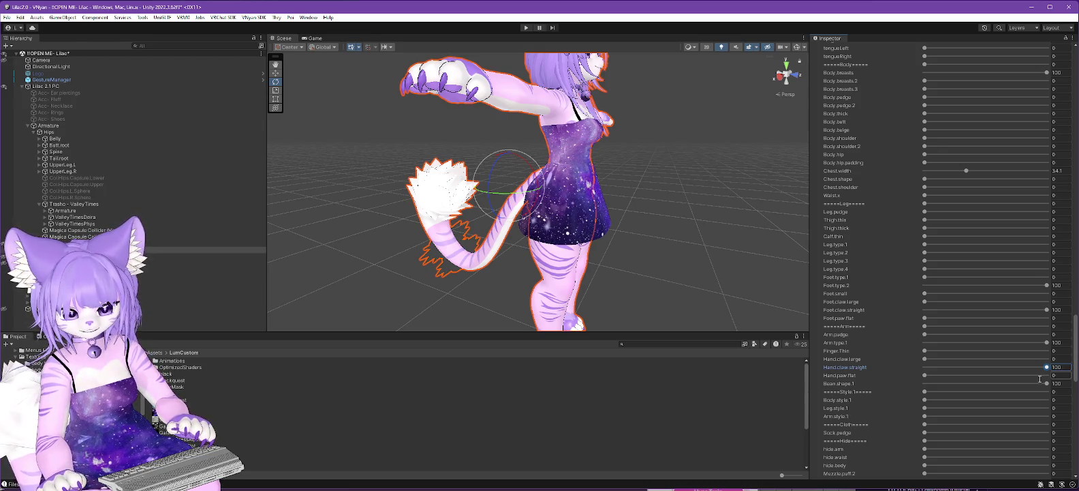
mouse_move(1047, 385)
left_mouse_down()
mouse_move(867, 385)
mouse_move(1047, 383)
left_mouse_up()
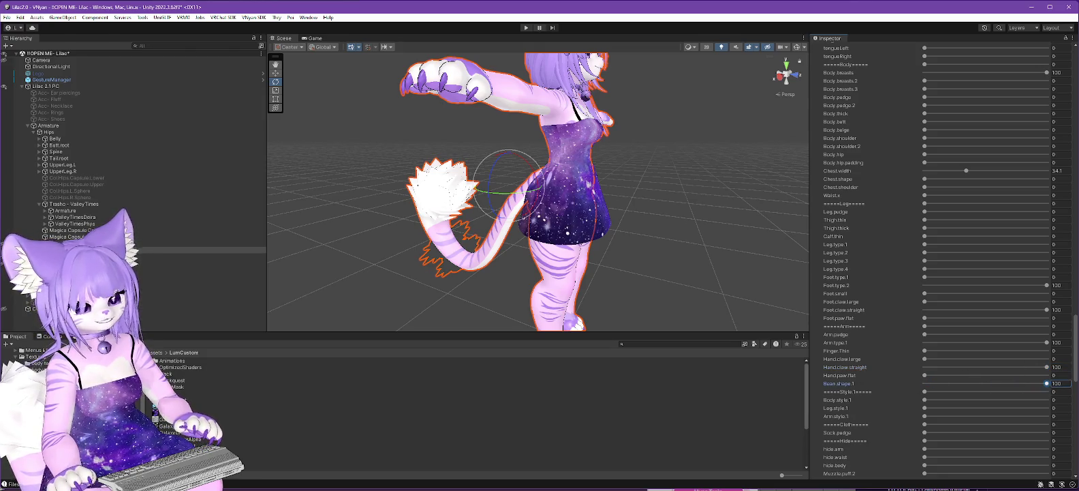
Test Arm.style.1 at 100, leaving it at 0 with Arm.type.1 at 100
left_click(924, 400)
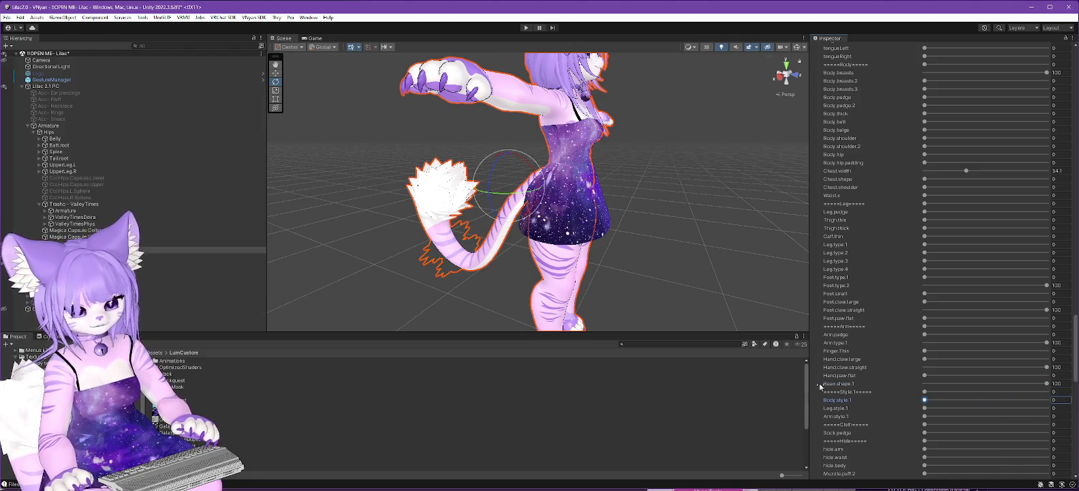
mouse_move(925, 416)
left_mouse_down()
mouse_move(1047, 417)
mouse_move(779, 412)
left_mouse_up()
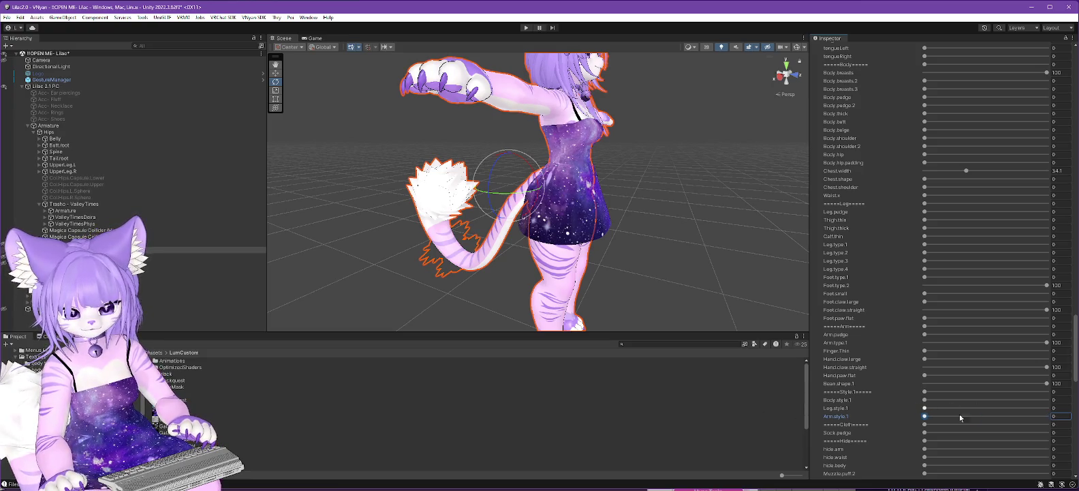
scroll(881, 403, "down", 3)
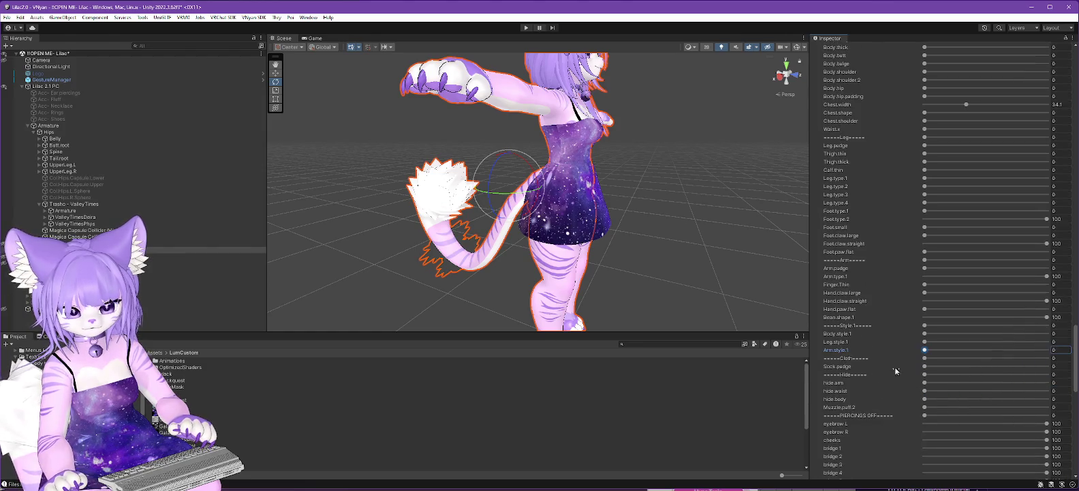
scroll(900, 361, "up", 3)
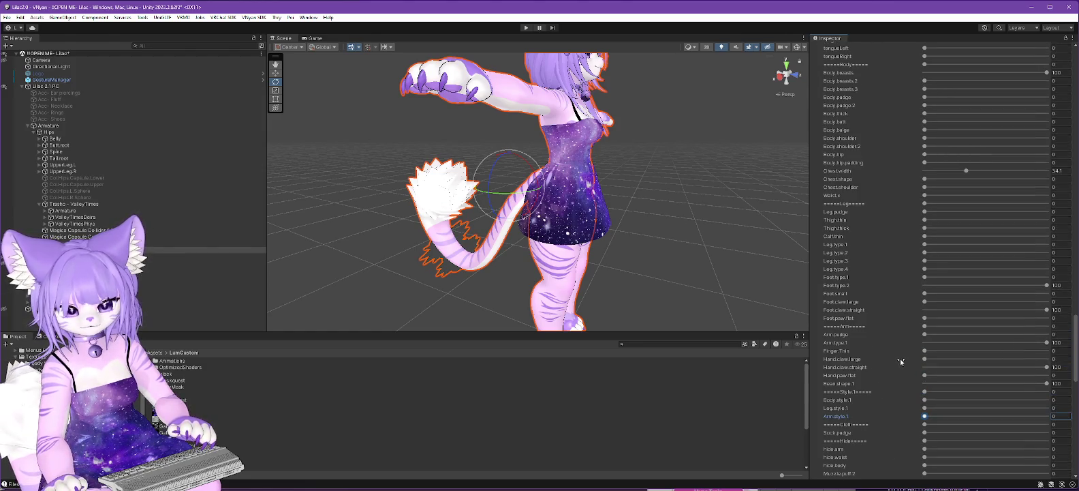
Preview Thigh.thin at full and around 32, then enter exactly 20
left_click_drag(664, 306, 783, 286)
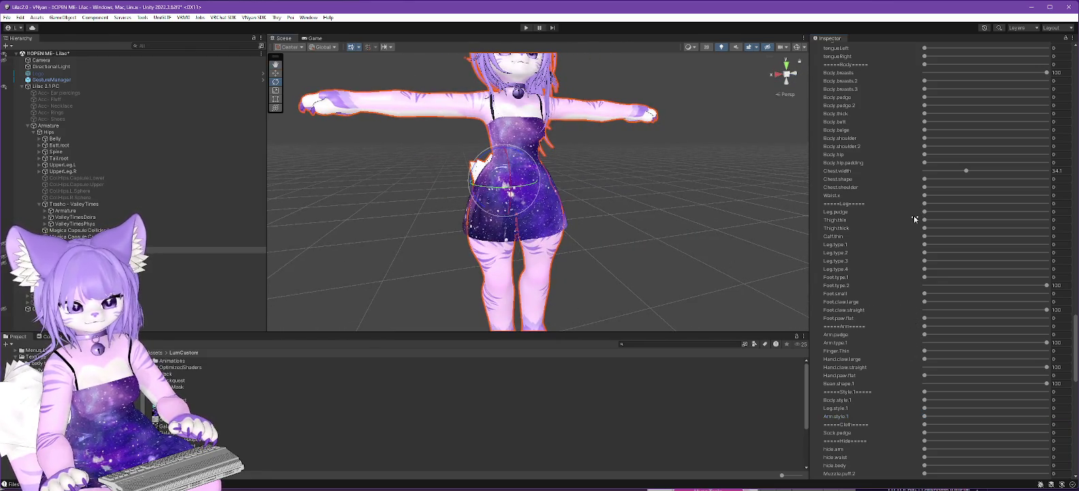
mouse_move(924, 221)
left_mouse_down()
mouse_move(1046, 219)
mouse_move(796, 226)
left_mouse_up()
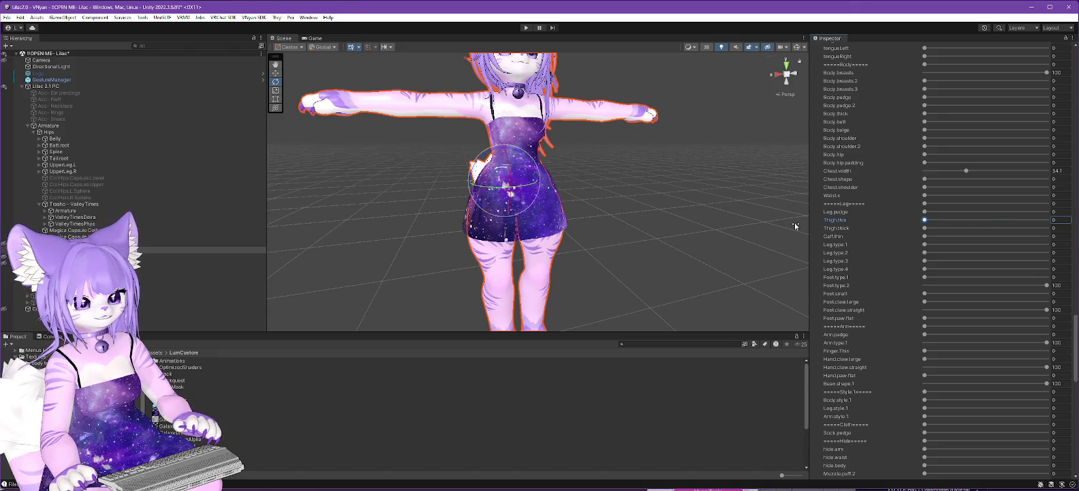
mouse_move(886, 225)
left_mouse_down()
mouse_move(967, 219)
mouse_move(806, 218)
mouse_move(949, 216)
left_mouse_up()
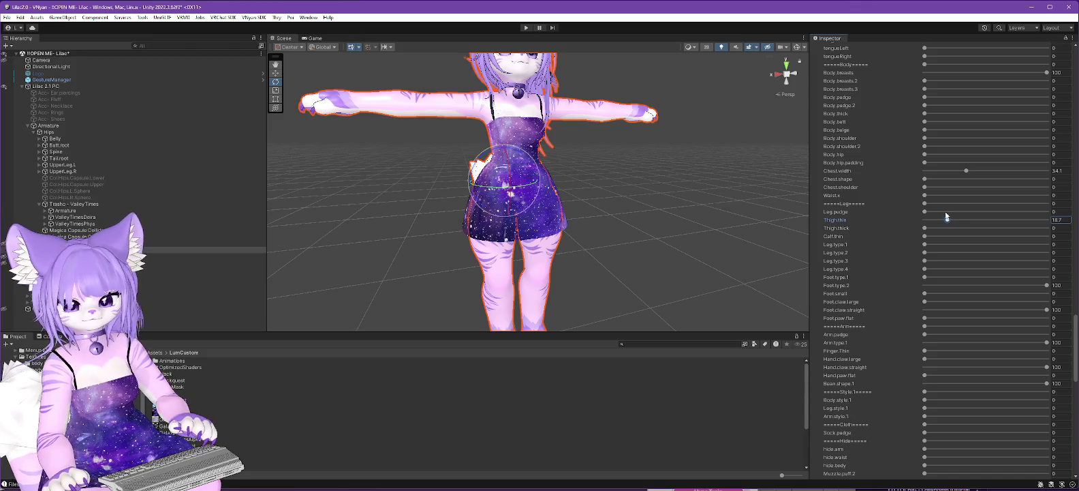
left_click_drag(946, 216, 950, 216)
left_click(1069, 219)
type("20")
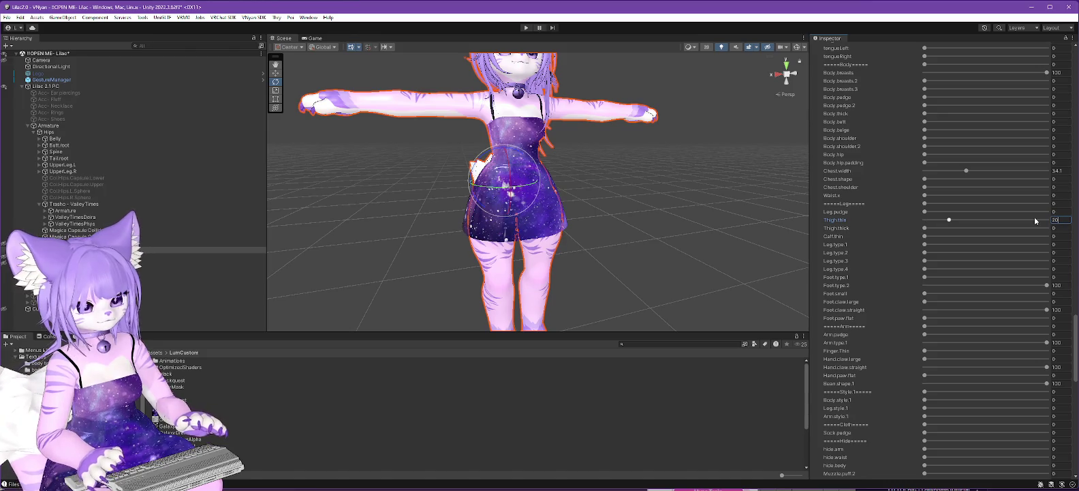
key("Return")
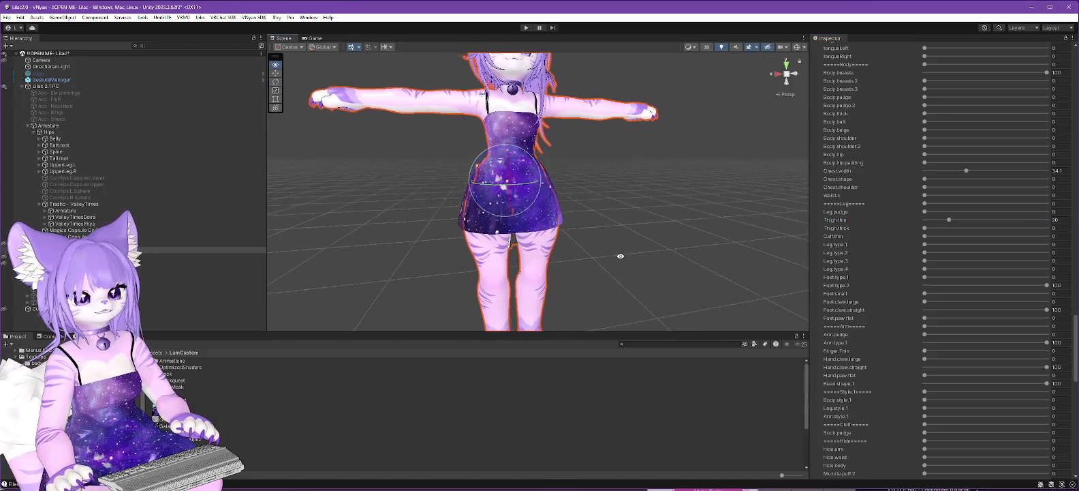
mouse_move(610, 263)
left_mouse_down()
mouse_move(605, 222)
mouse_move(620, 224)
mouse_move(604, 240)
mouse_move(610, 271)
left_mouse_up()
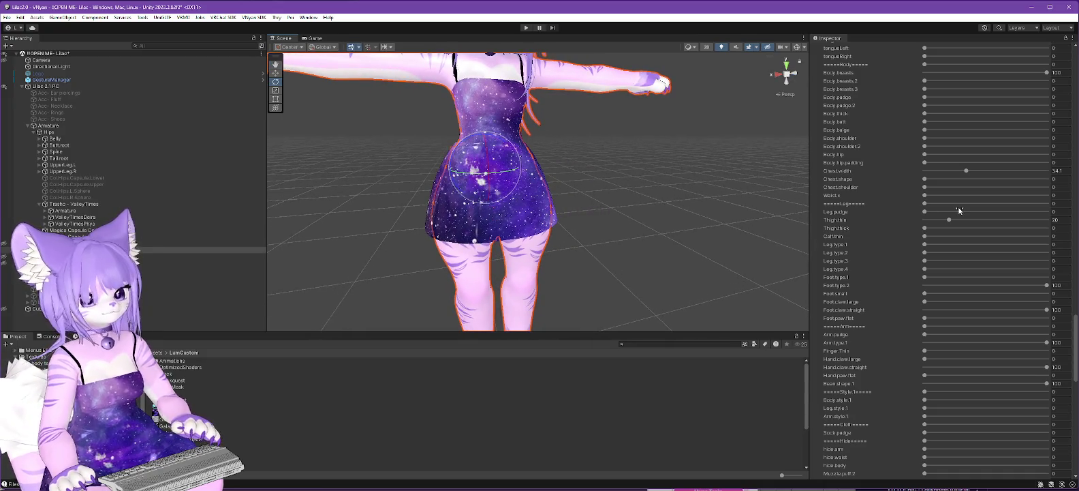
Compare Thigh.thin around 80 against 0 and leave it at 0
mouse_move(950, 220)
left_mouse_down()
mouse_move(859, 226)
mouse_move(1050, 223)
left_mouse_up()
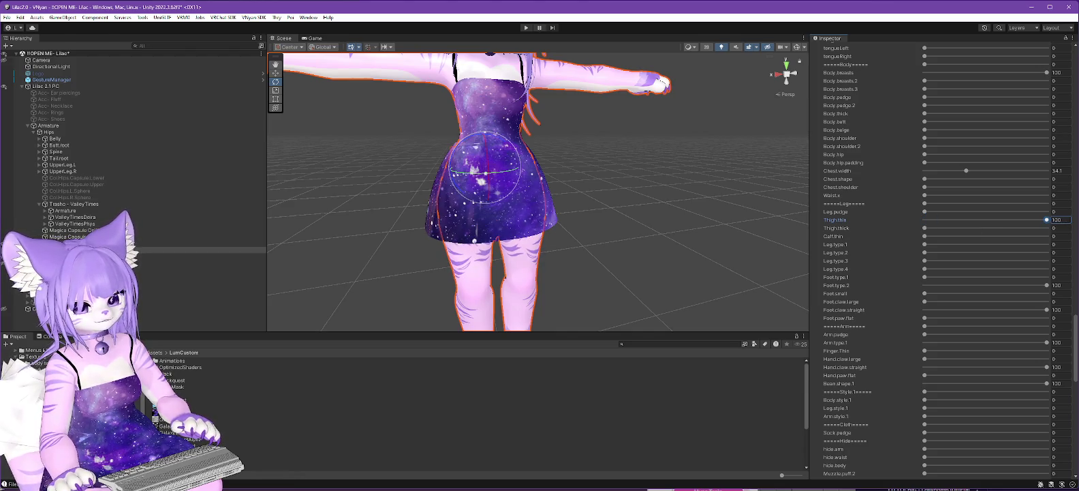
left_click(924, 228)
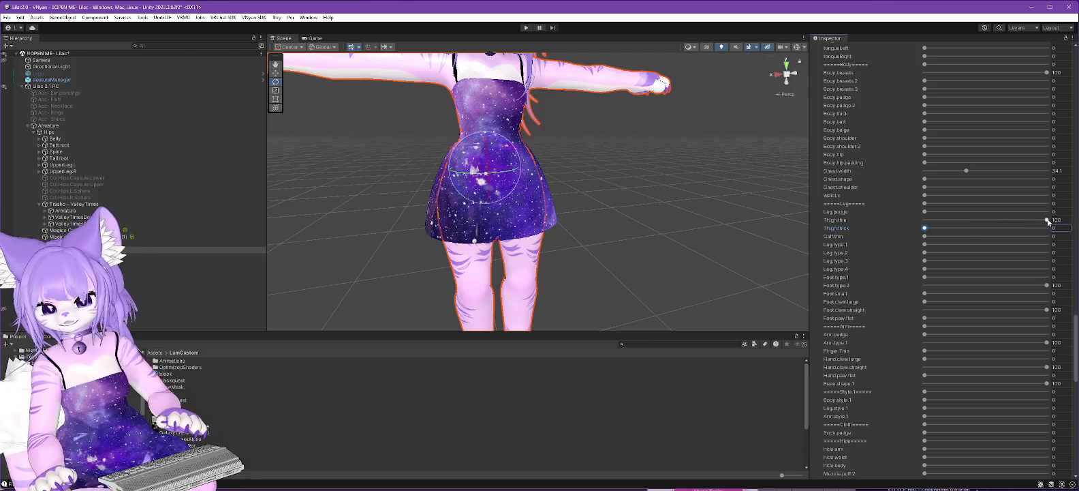
left_click_drag(1047, 220, 968, 221)
mouse_move(925, 219)
left_mouse_down()
mouse_move(987, 216)
mouse_move(891, 219)
left_mouse_up()
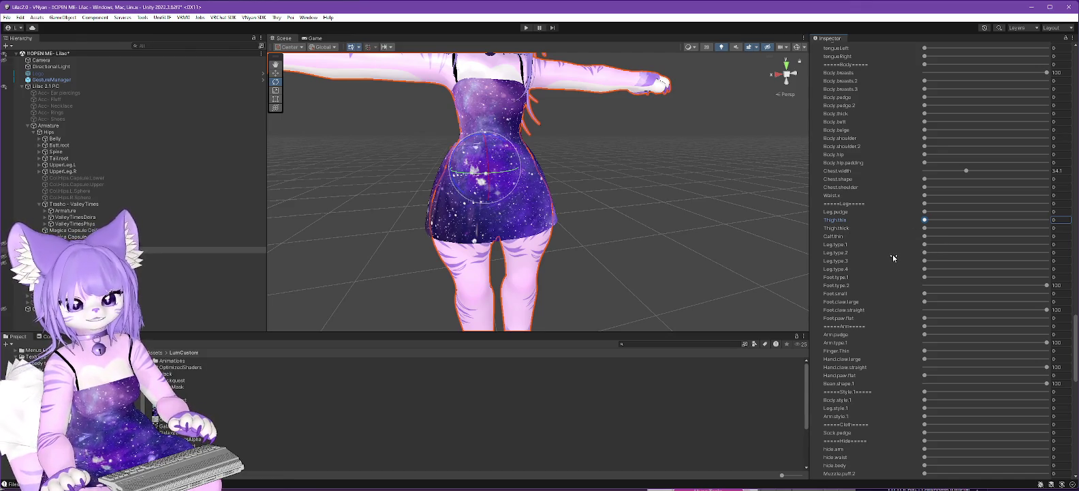
scroll(894, 255, "down", 3)
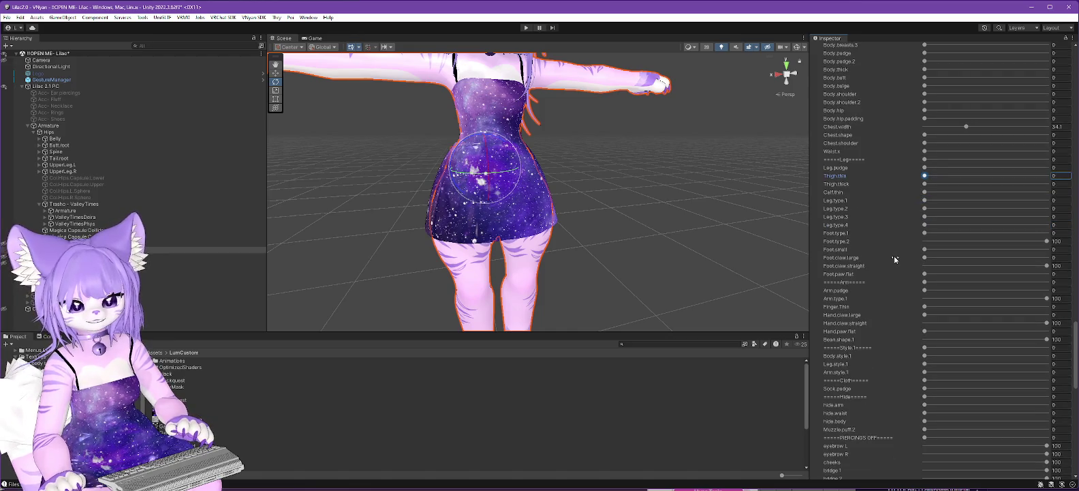
scroll(895, 259, "down", 2)
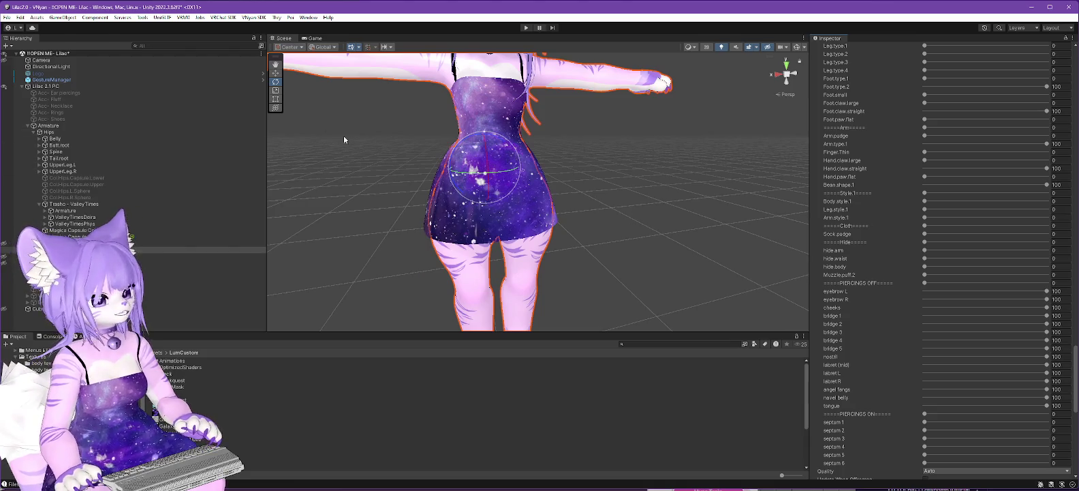
right_click(52, 87)
Export via VNyan SDK > Avatar > Export VNyan Avatar to Lilac 2.3.2 PC.vsfavatar, replacing the old file
mouse_move(89, 215)
mouse_move(178, 214)
left_click(243, 214)
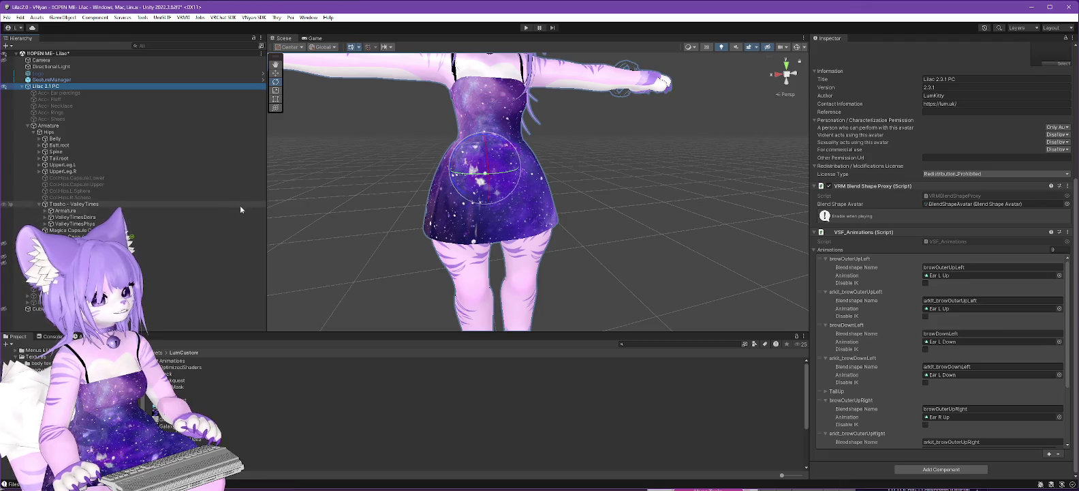
left_click(224, 18)
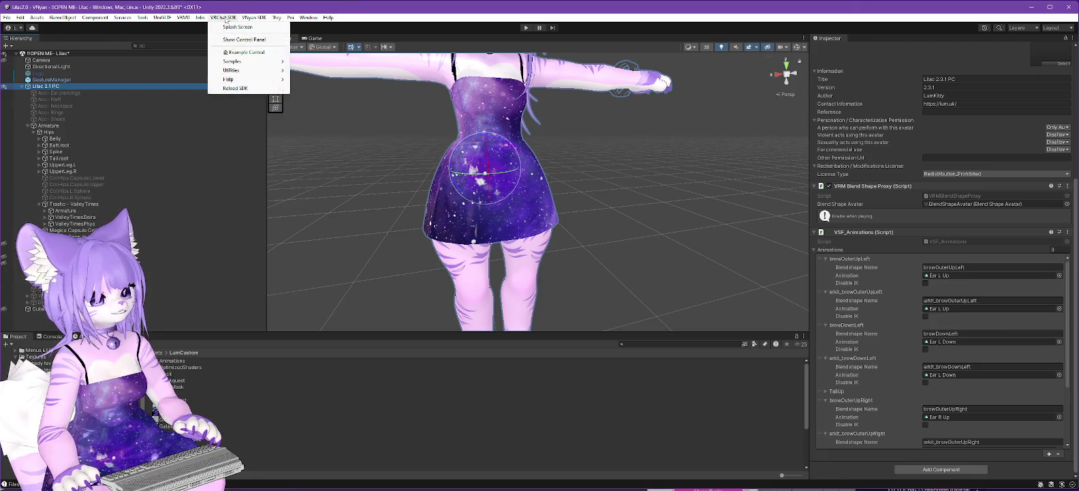
mouse_move(253, 17)
left_click(368, 36)
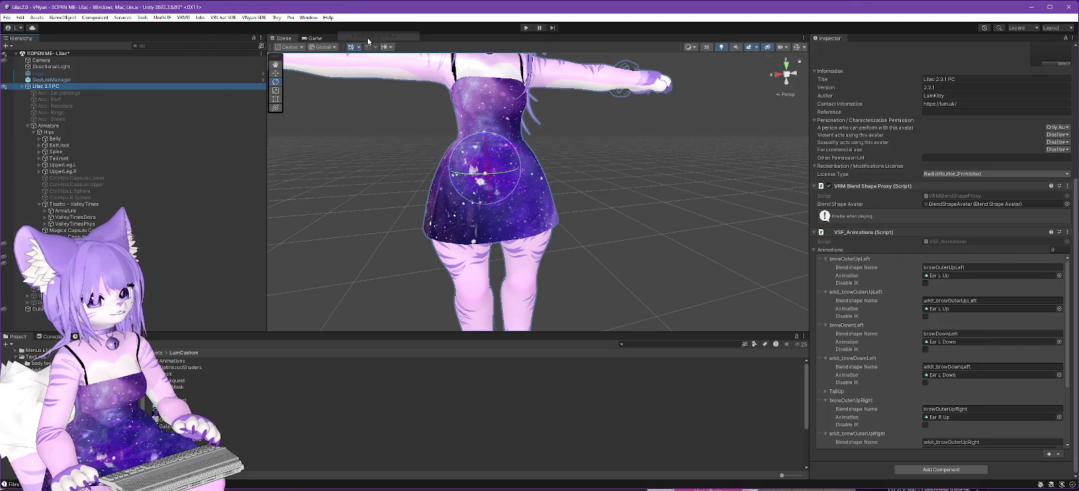
left_click(102, 99)
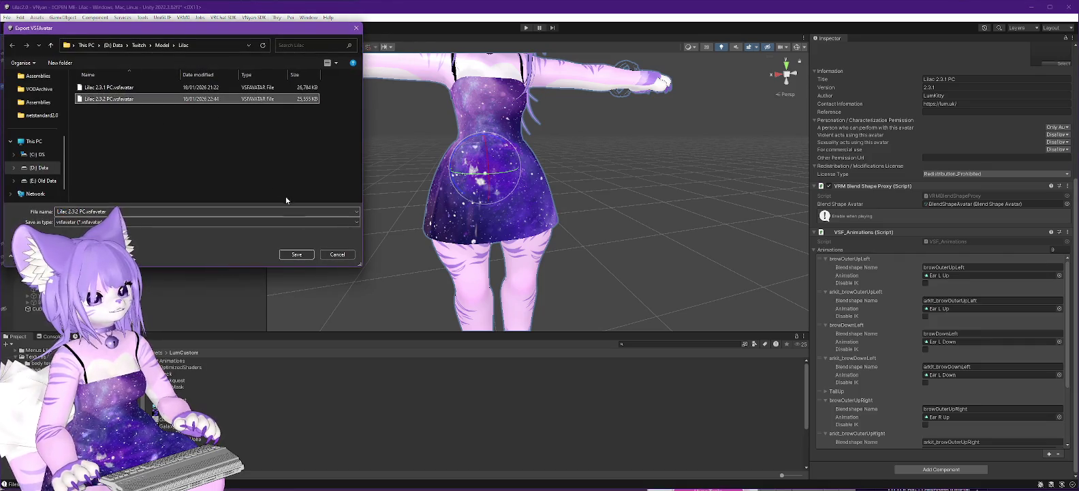
left_click(295, 254)
left_click(569, 250)
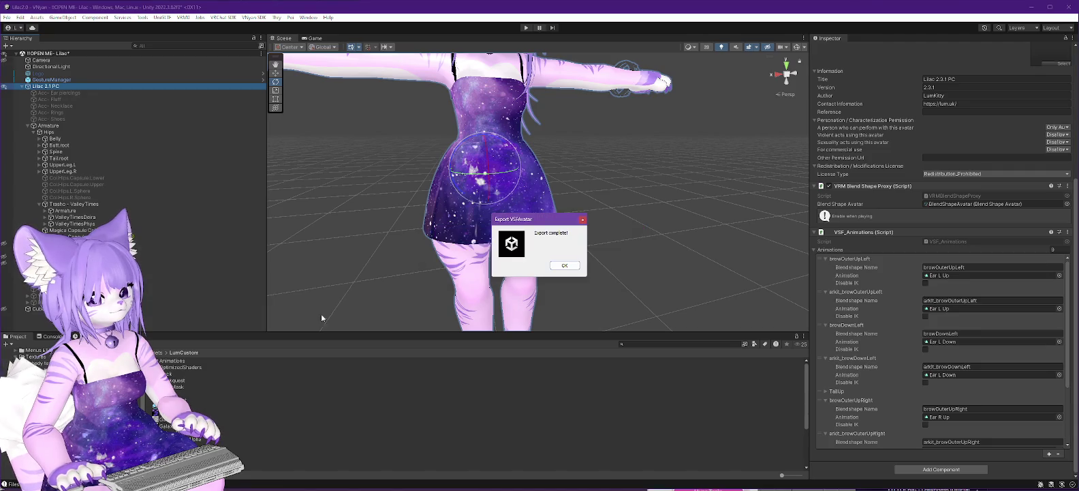
left_click(565, 265)
Switch to VNyan and open the Load Avatar dialog, closing it without loading
key("alt+Tab")
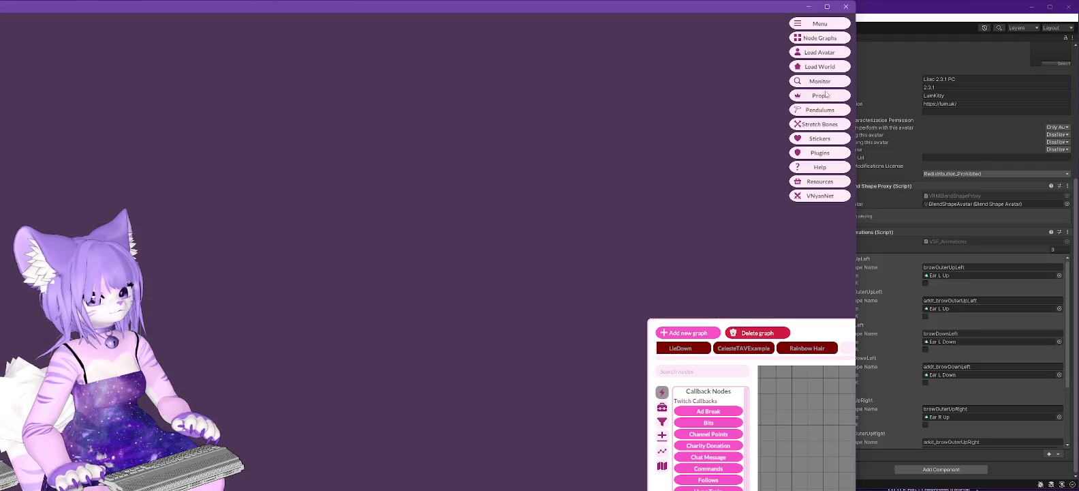
left_click(812, 52)
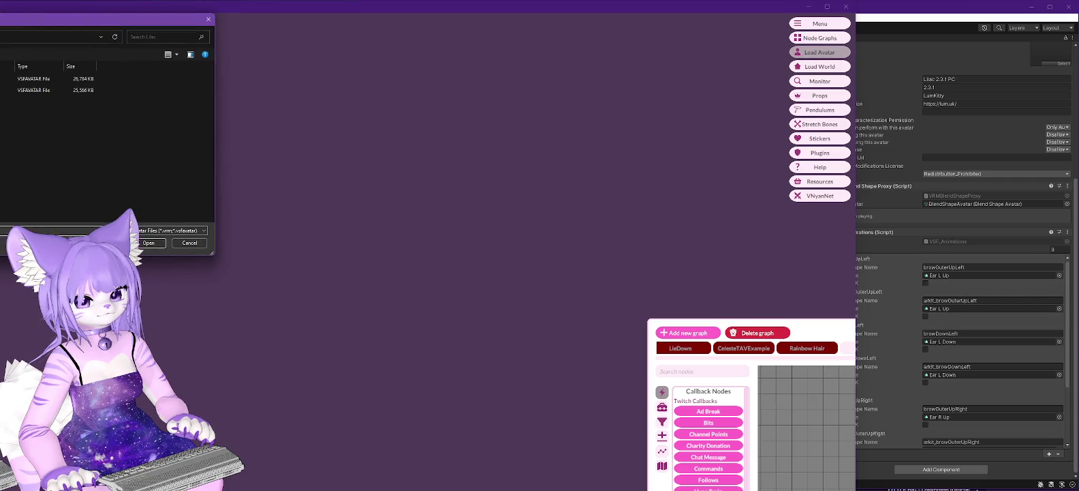
key("Return")
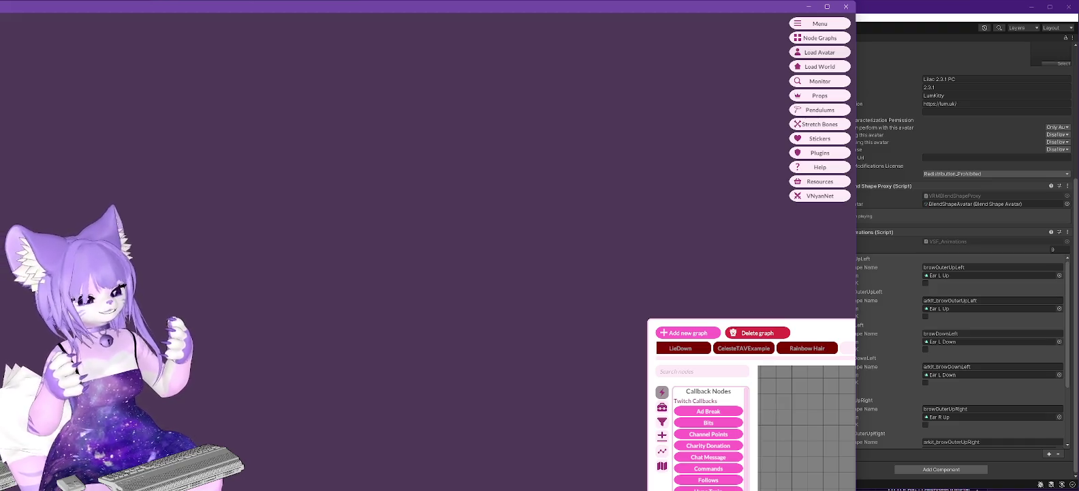
Browse to D:\Data\VRC\Lilac and load Lilac 2.3 PC.vsfavatar
left_click(821, 54)
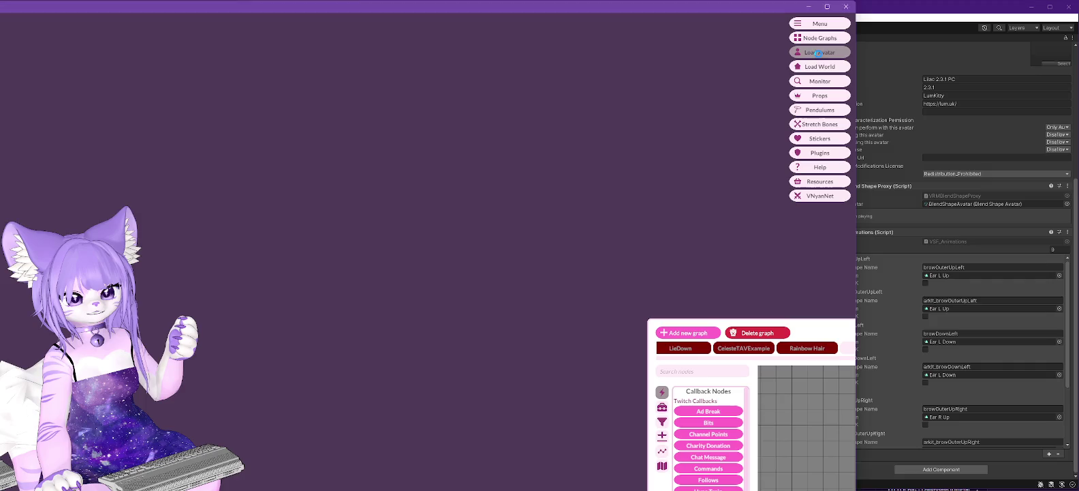
left_click_drag(62, 25, 605, 74)
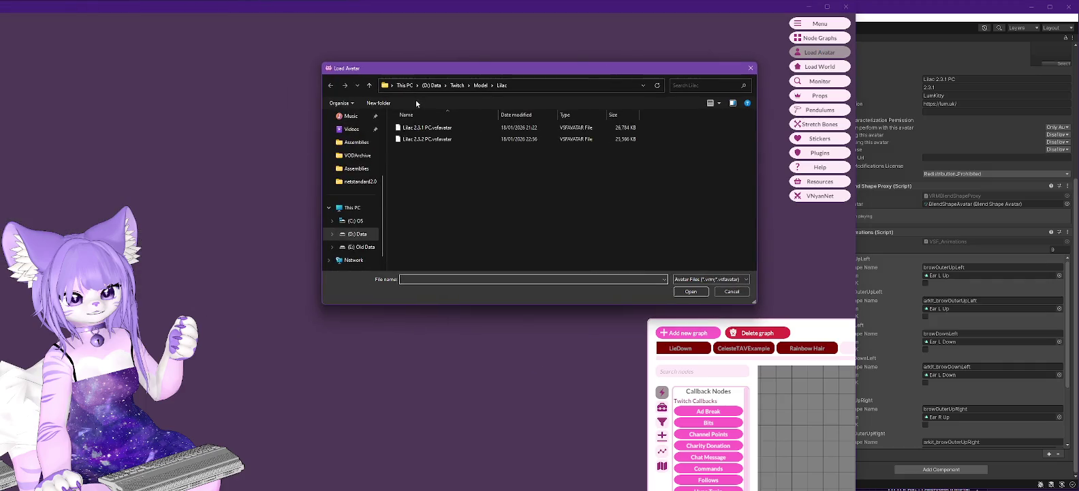
left_click(432, 85)
scroll(450, 234, "down", 3)
double_click(423, 208)
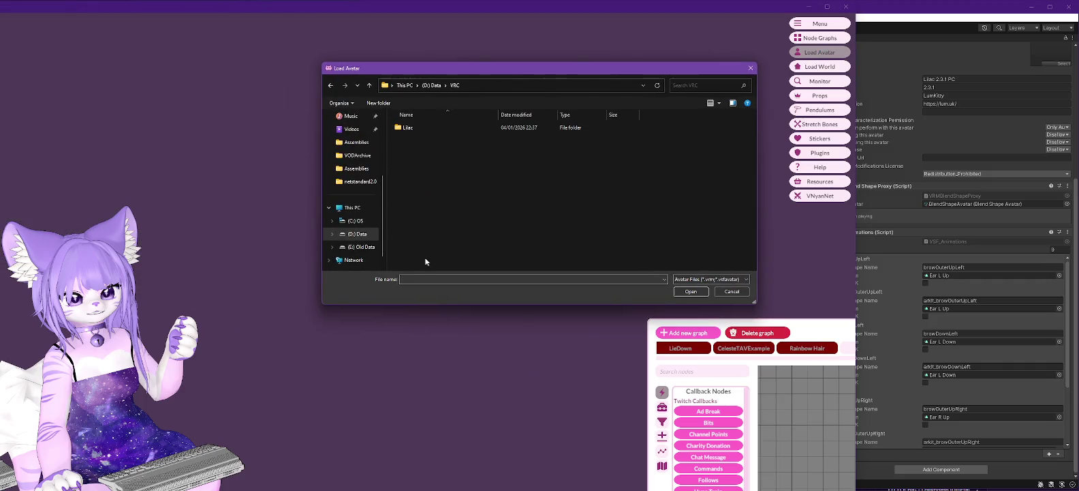
double_click(422, 128)
scroll(453, 212, "down", 2)
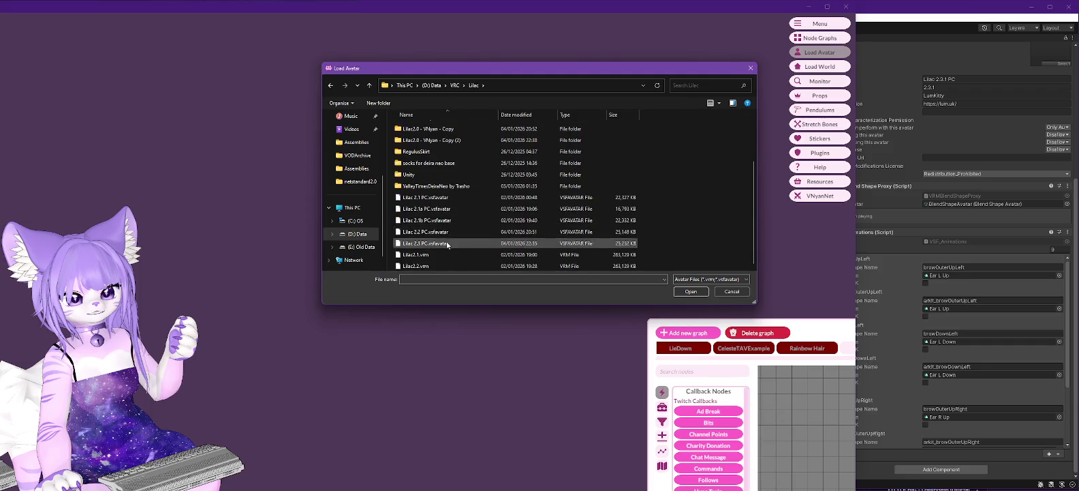
double_click(417, 243)
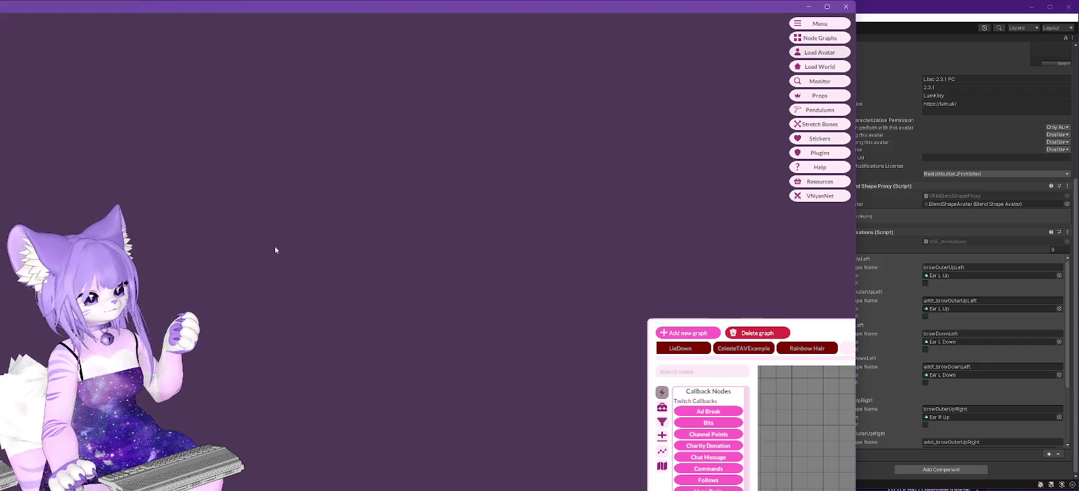